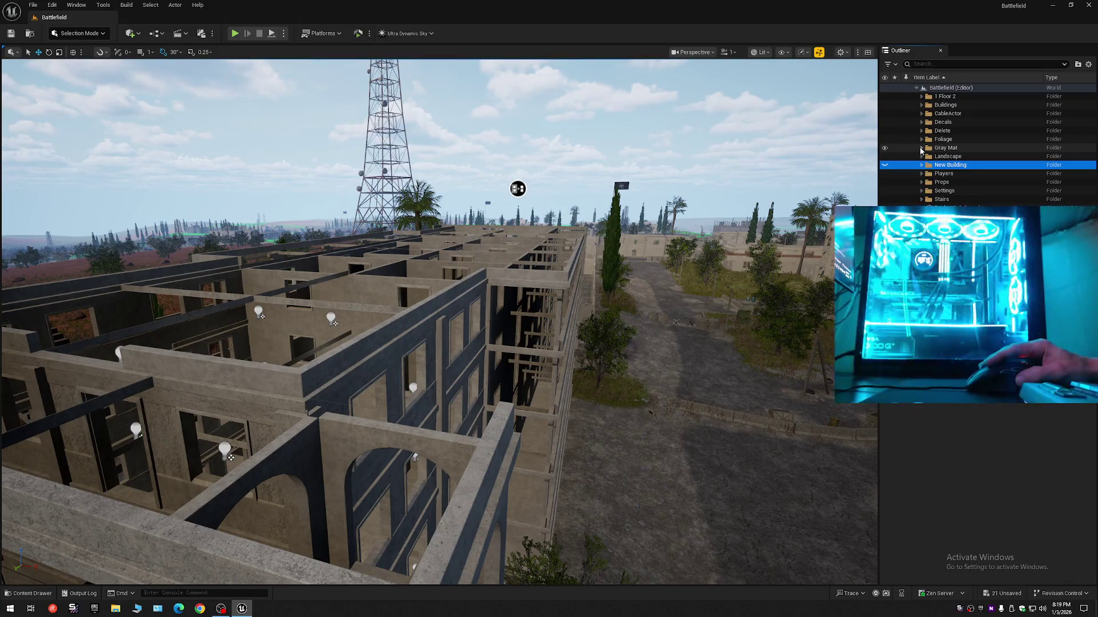
Unhide New Building's Floor folder, view the building from the side, then hide the floors again
left_click(949, 208)
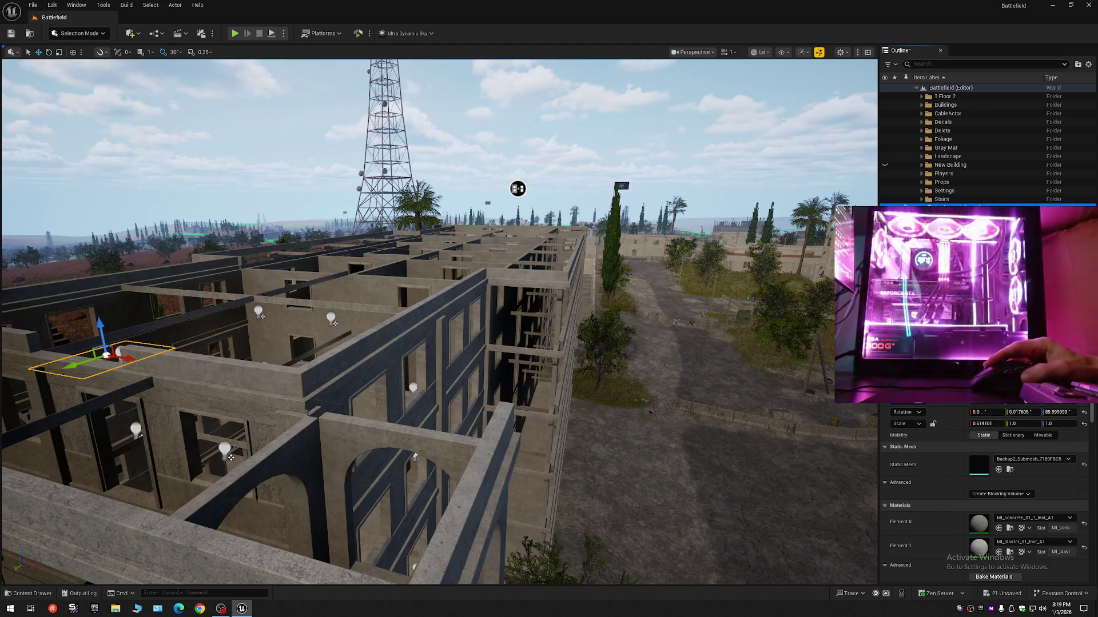
left_click(922, 165)
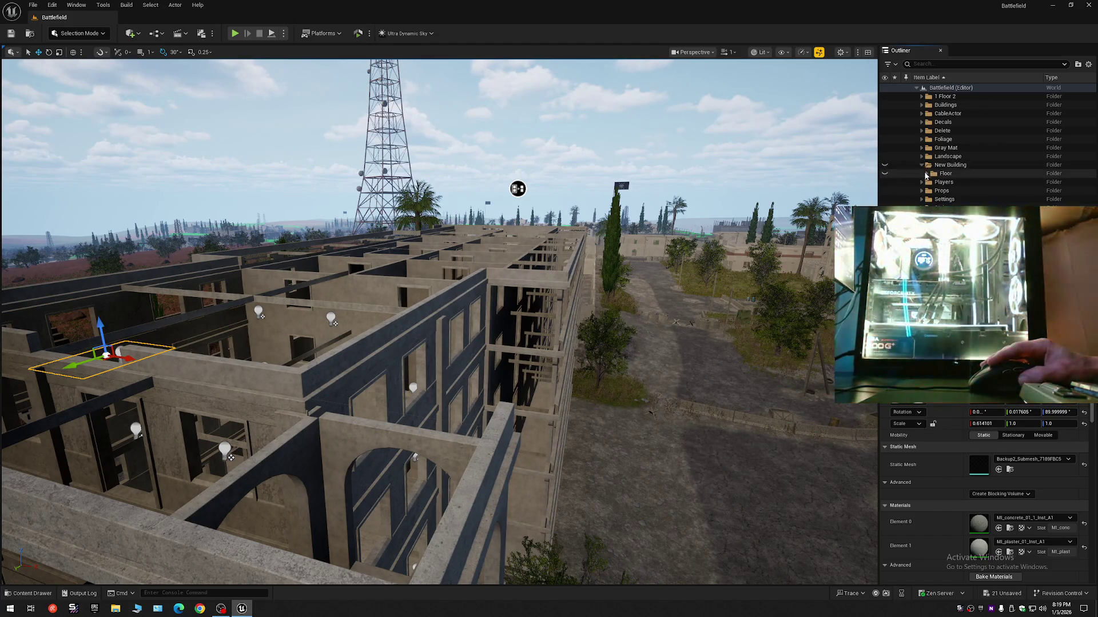
left_click(885, 174)
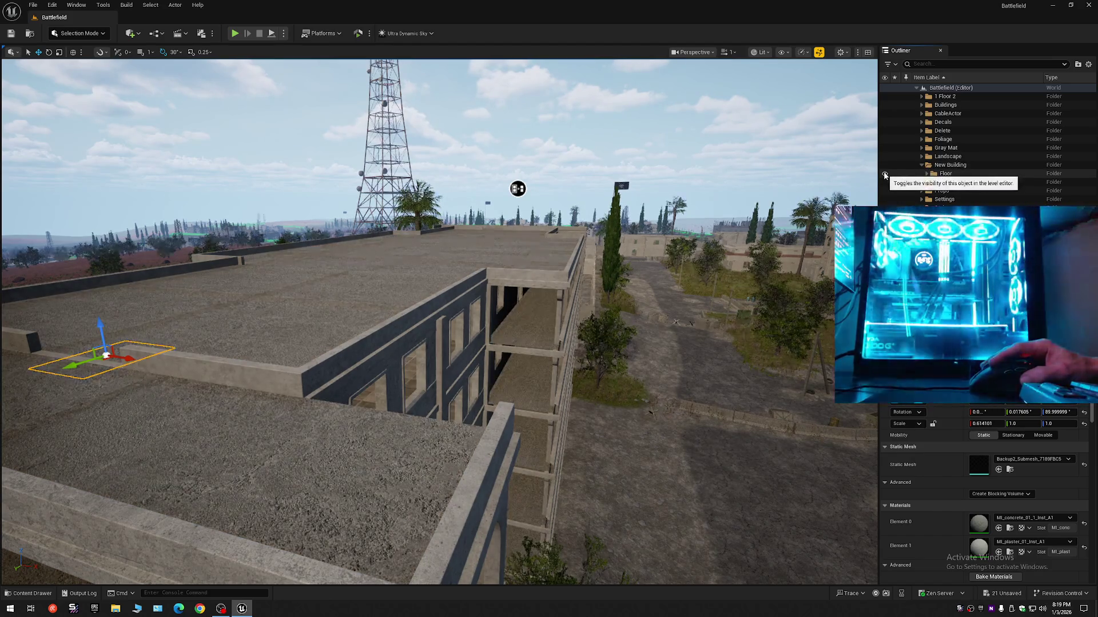
mouse_move(518, 189)
left_mouse_down()
mouse_move(711, 160)
mouse_move(375, 152)
mouse_move(397, 157)
mouse_move(340, 182)
left_mouse_up()
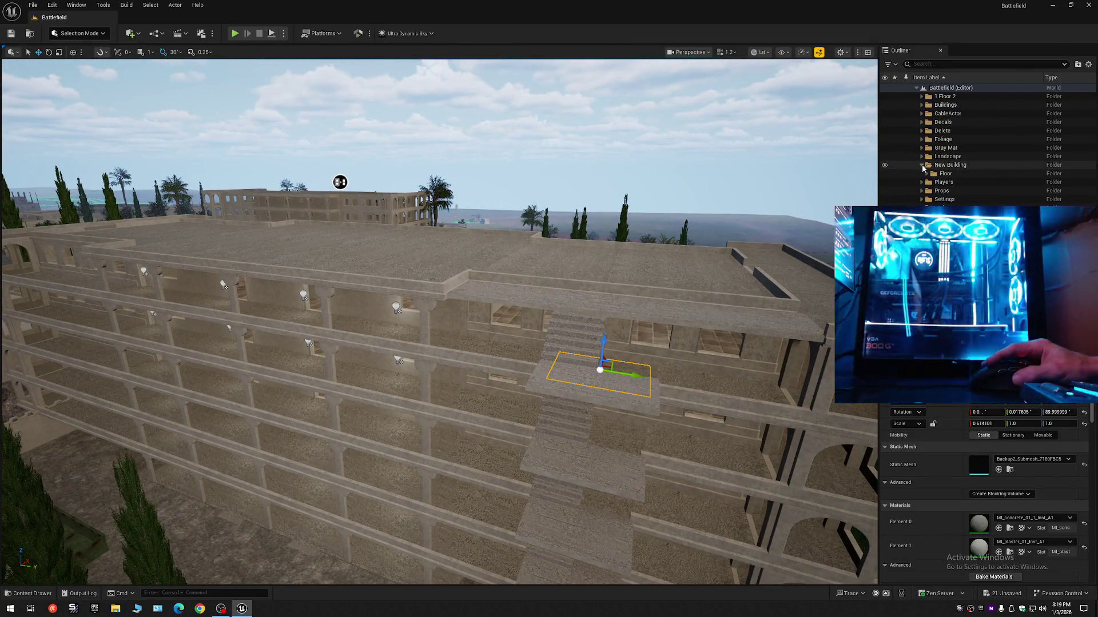
left_click(885, 176)
Lower the floor slab and snap it onto the stair landing with End, then frame it
mouse_move(340, 182)
left_mouse_down()
mouse_move(287, 174)
mouse_move(227, 100)
mouse_move(230, 124)
left_mouse_up()
left_click_drag(698, 252, 698, 253)
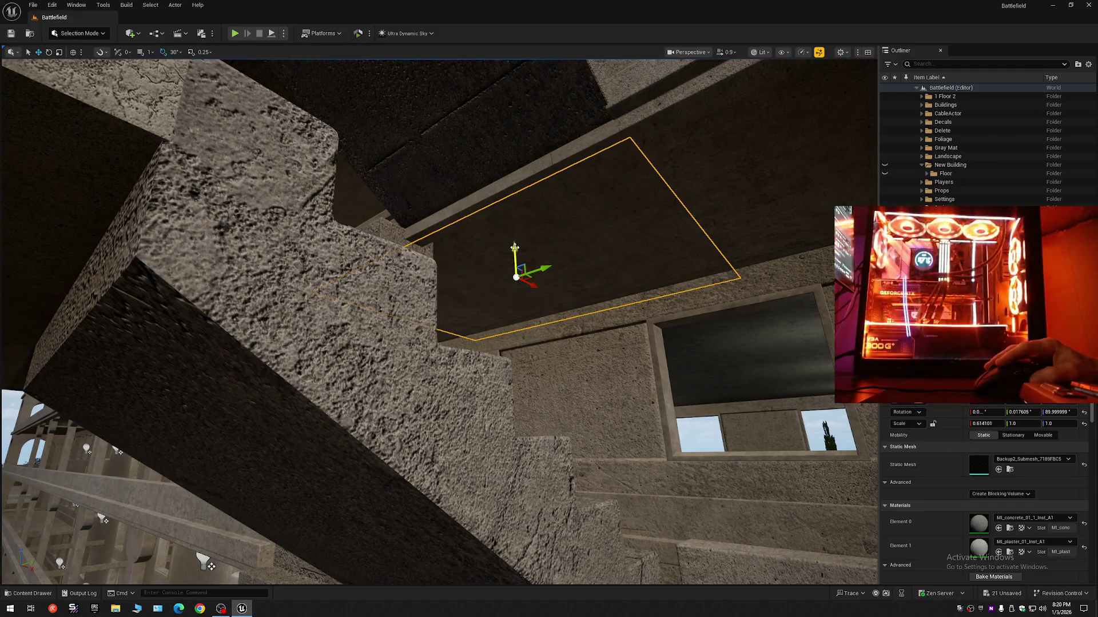
left_click_drag(515, 248, 521, 299)
left_click_drag(582, 379, 582, 378)
left_click_drag(514, 211, 514, 211)
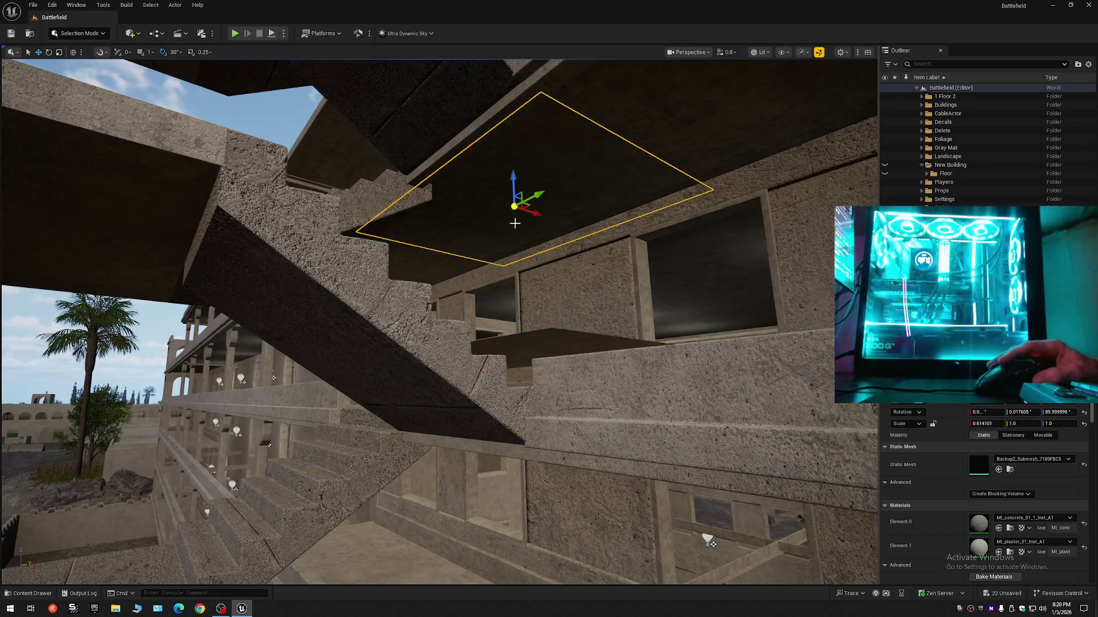
key("End")
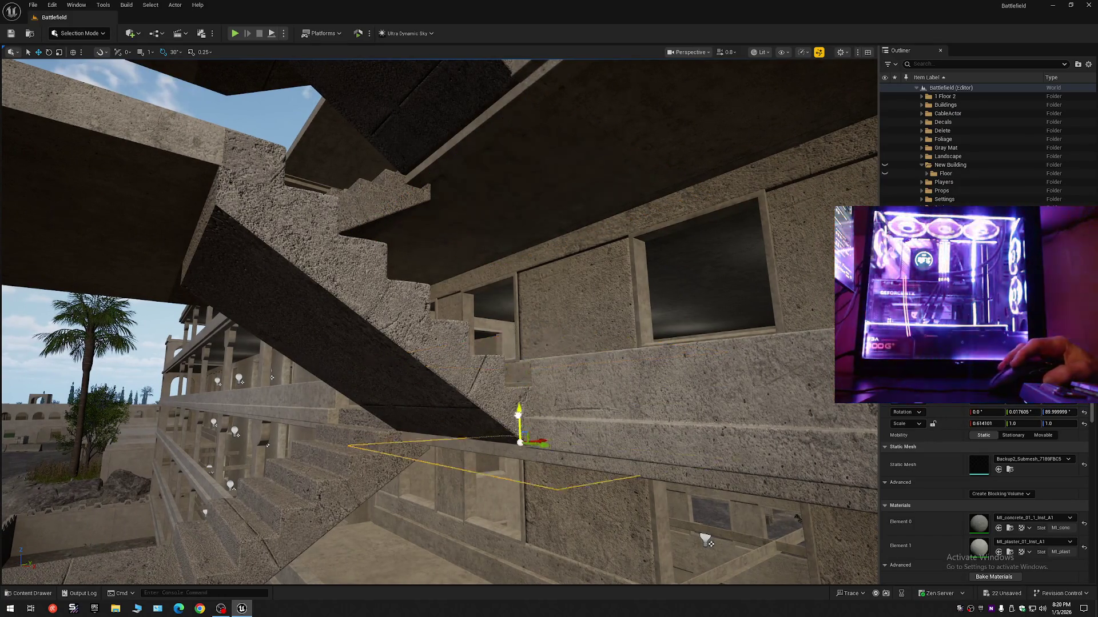
key("f")
left_click_drag(706, 540, 706, 540)
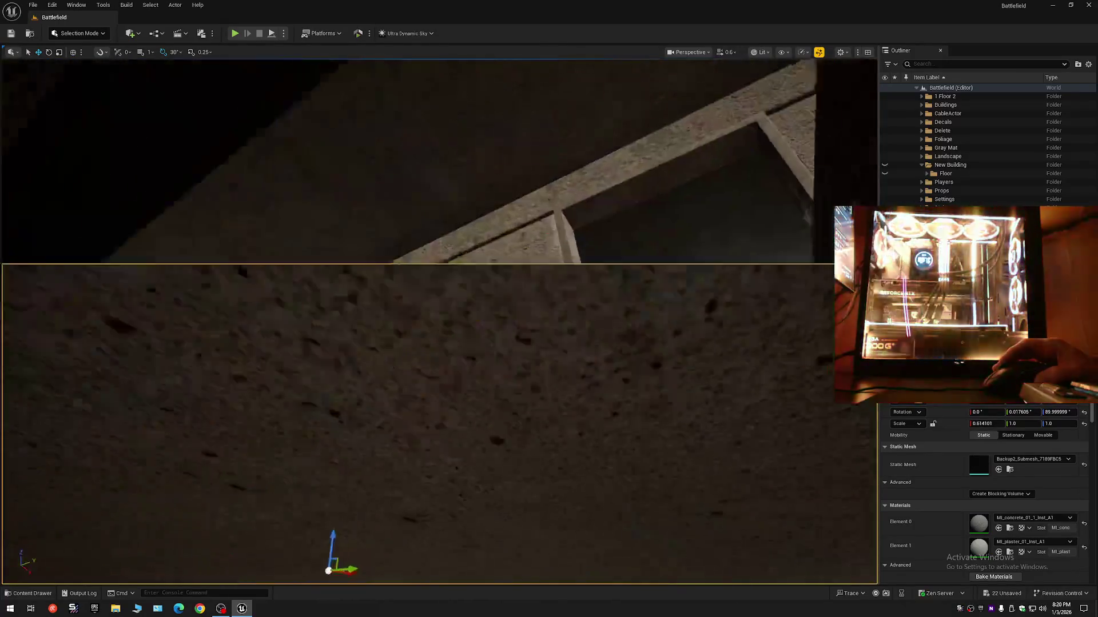
left_click_drag(377, 426, 377, 426)
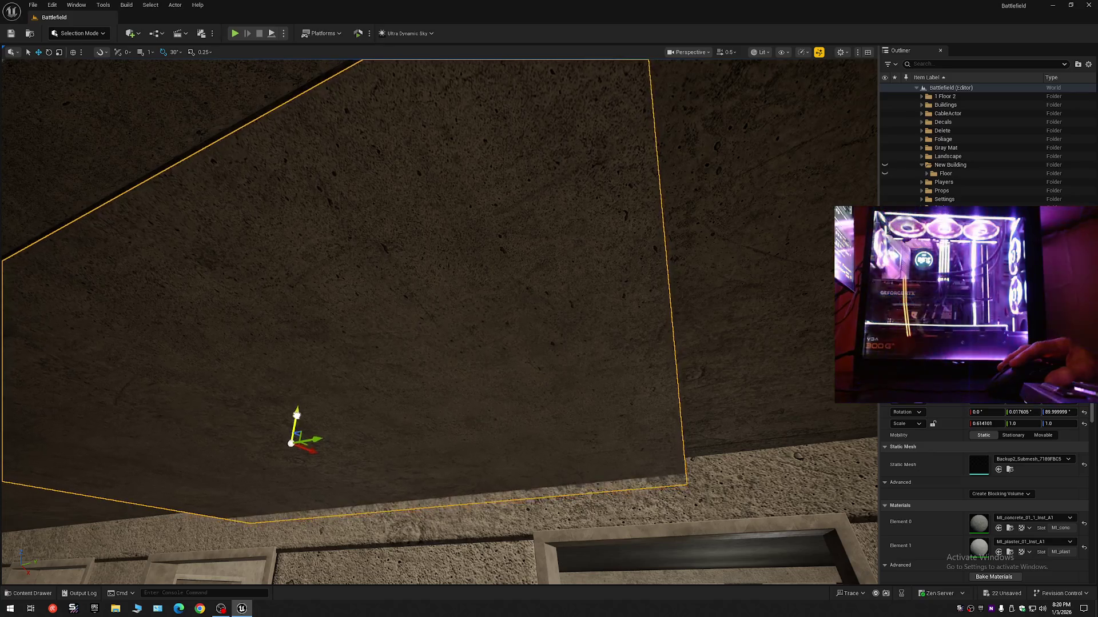
Raise the slab slightly to fine-tune it, then select the overhead slab and inspect its underside
mouse_move(297, 415)
left_mouse_down()
mouse_move(304, 398)
mouse_move(294, 426)
left_mouse_up()
key("Escape")
scroll(387, 400, "down", 1)
left_click_drag(387, 399, 391, 393)
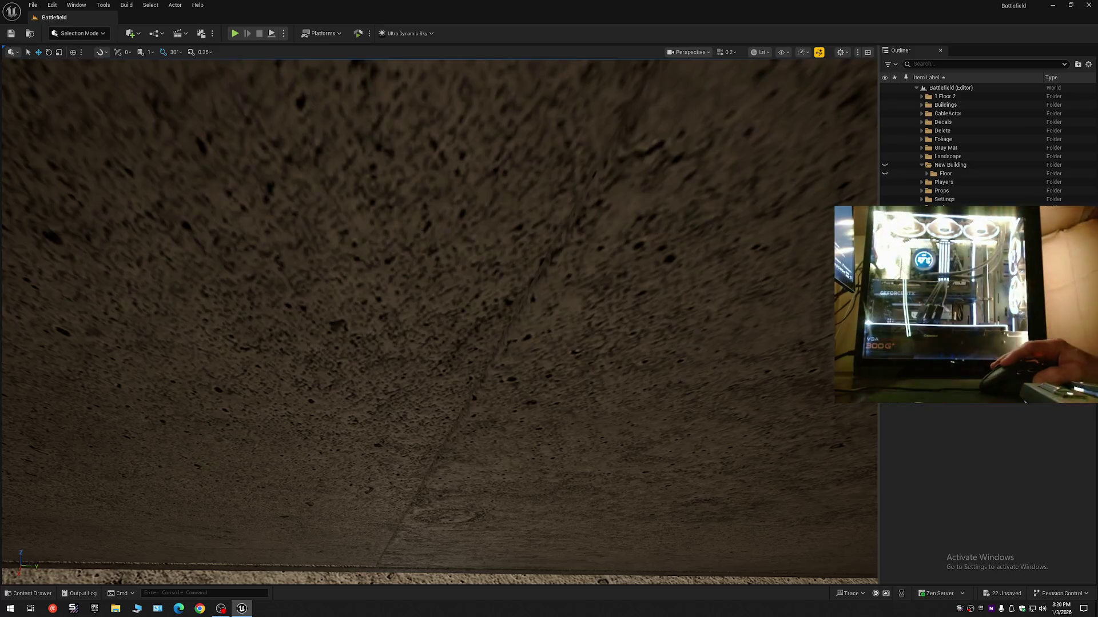
left_click(421, 343)
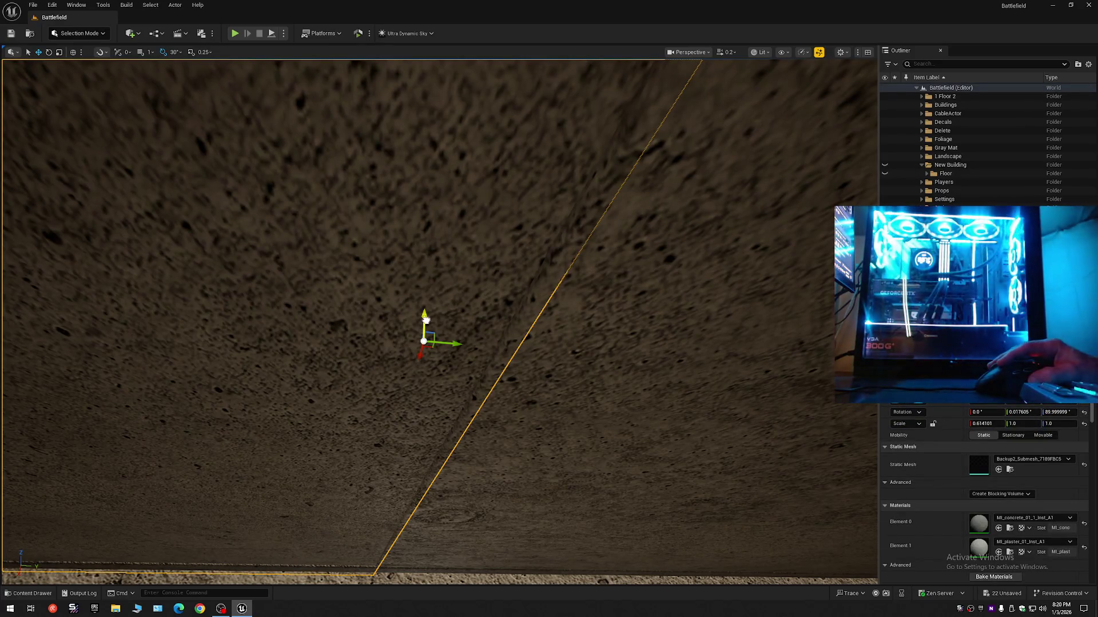
left_click_drag(426, 320, 426, 321)
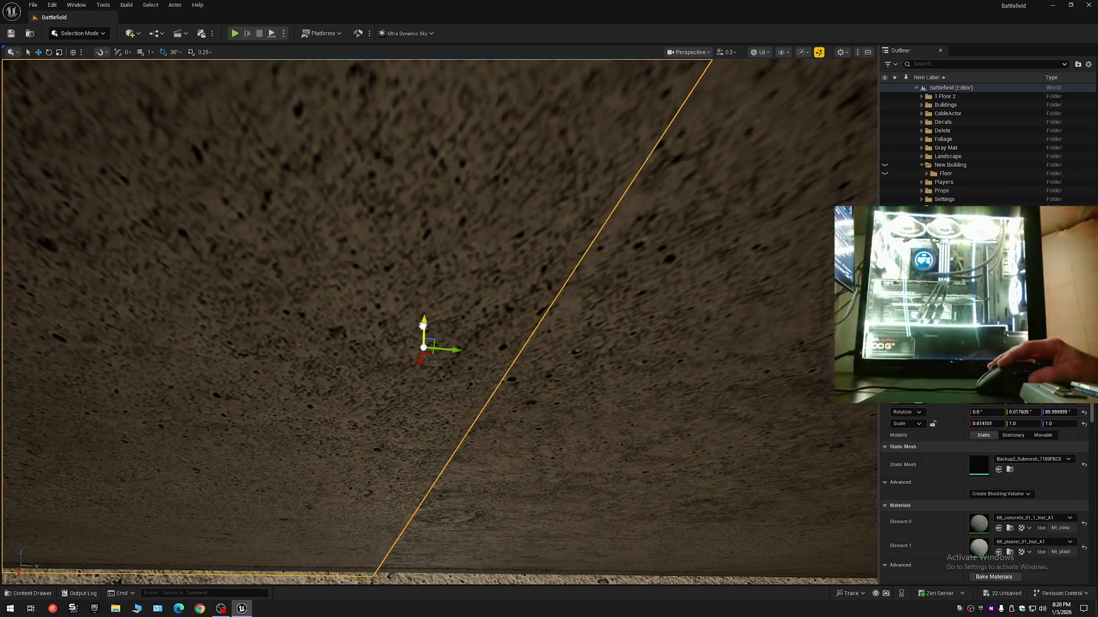
left_click_drag(445, 350, 445, 350)
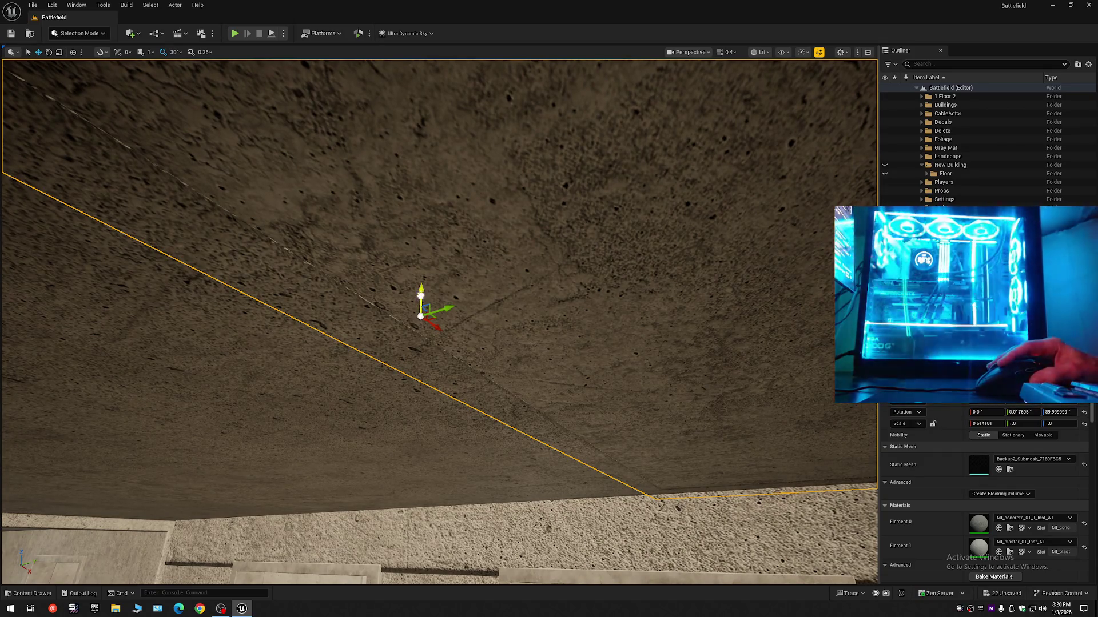
mouse_move(422, 299)
left_mouse_down()
mouse_move(483, 553)
mouse_move(422, 299)
mouse_move(484, 296)
left_mouse_up()
Select the upper slab above the stairs, raise it along Z, and frame it with F
left_click(484, 296, "ctrl")
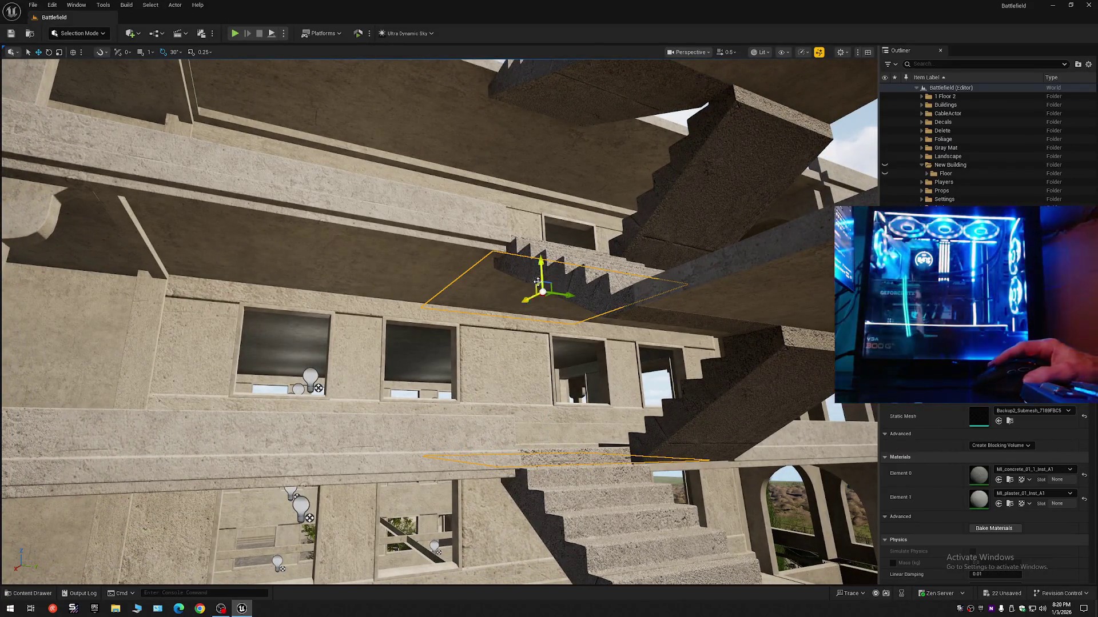
key("e")
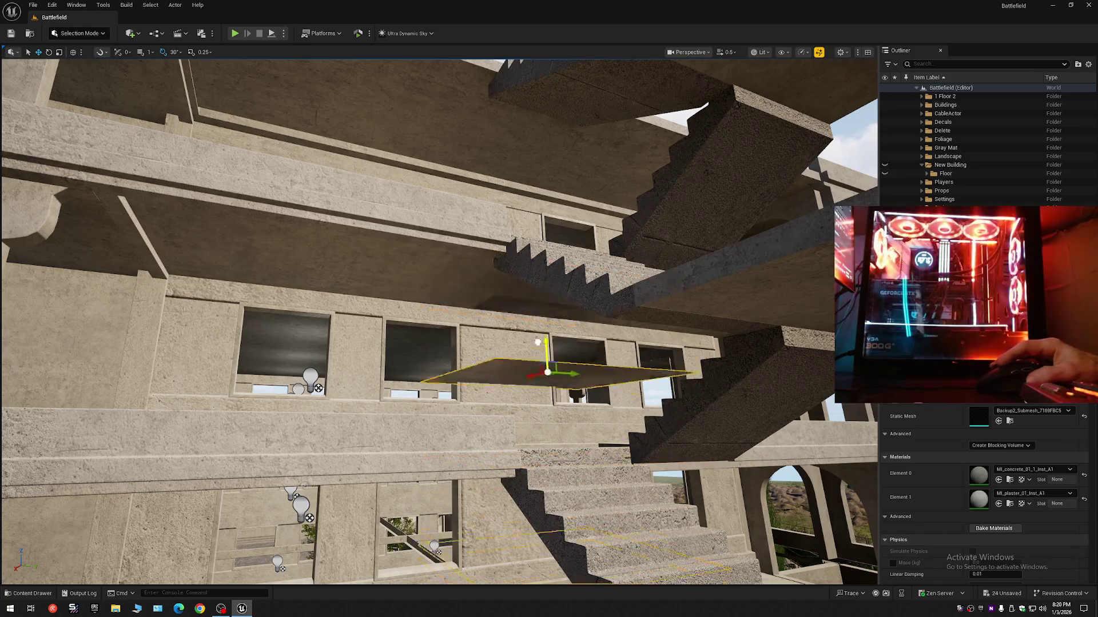
left_click_drag(484, 296, 484, 296)
left_click_drag(567, 381, 567, 381)
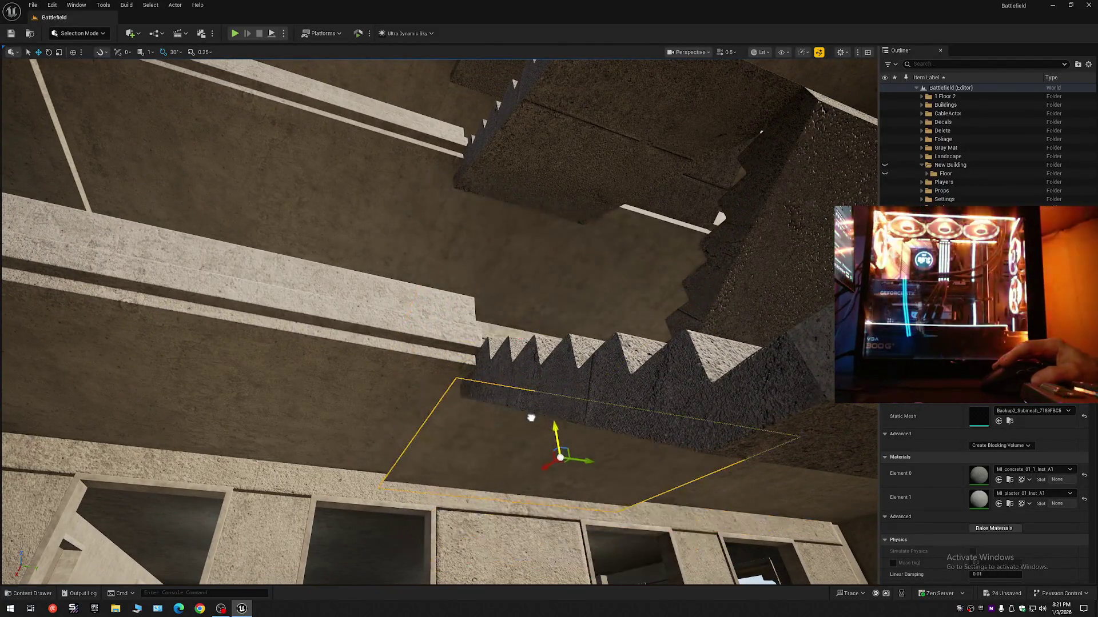
left_click_drag(531, 420, 530, 420)
left_click_drag(465, 426, 465, 427)
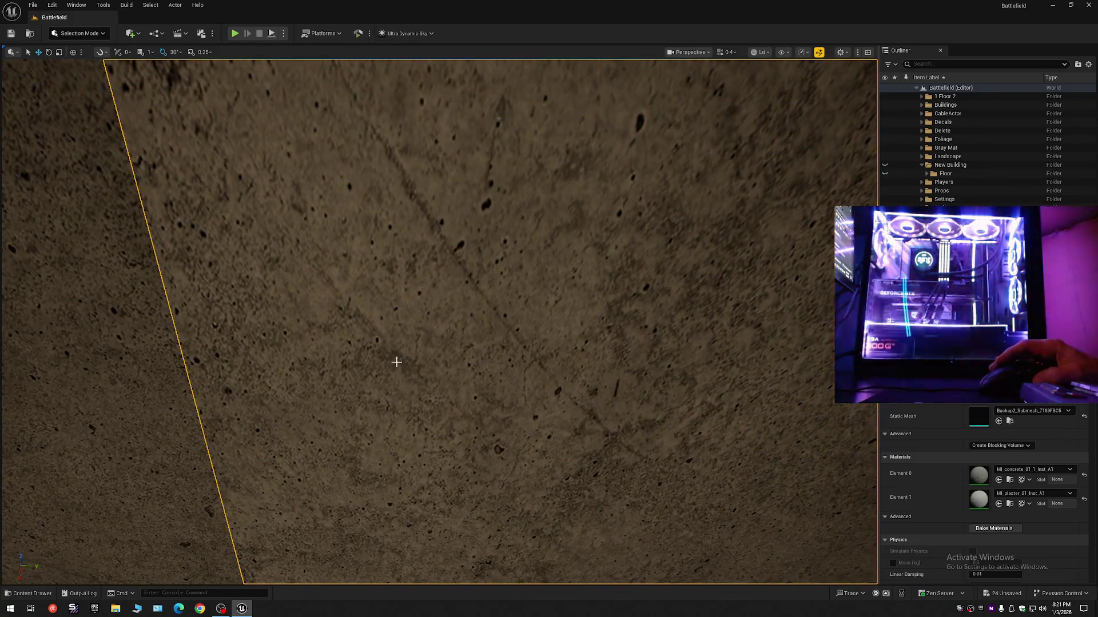
left_click_drag(397, 350, 407, 311)
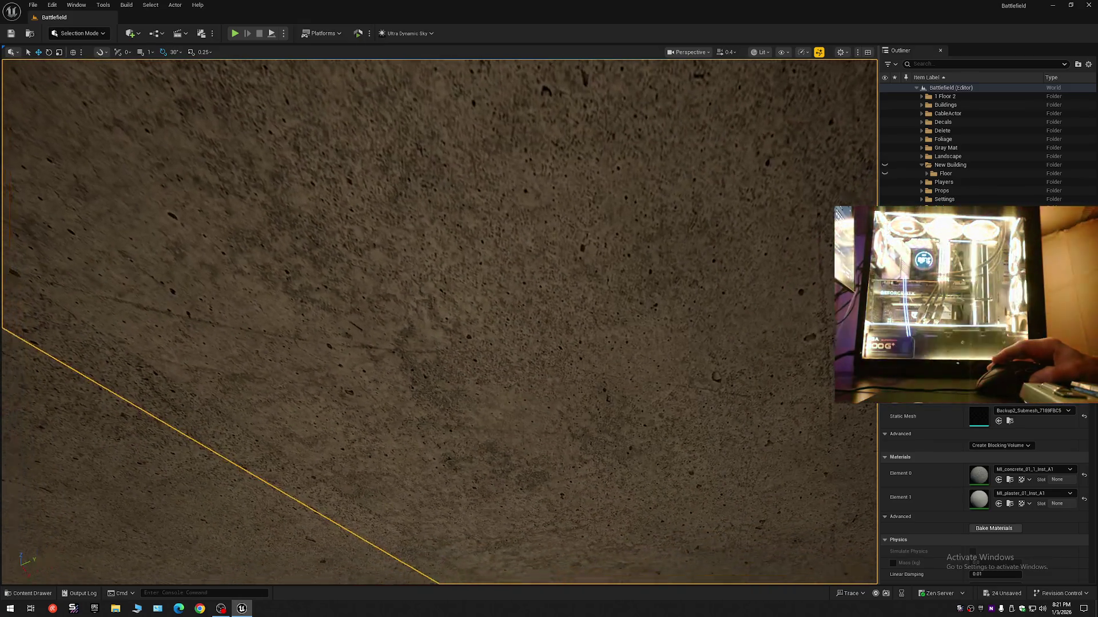
key("f")
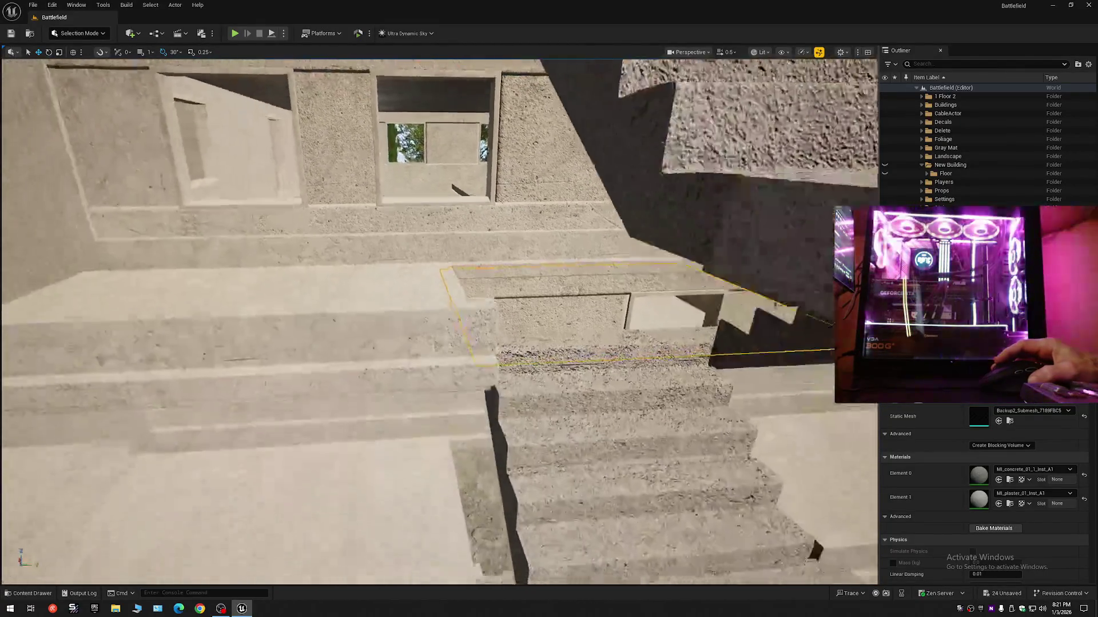
key("f")
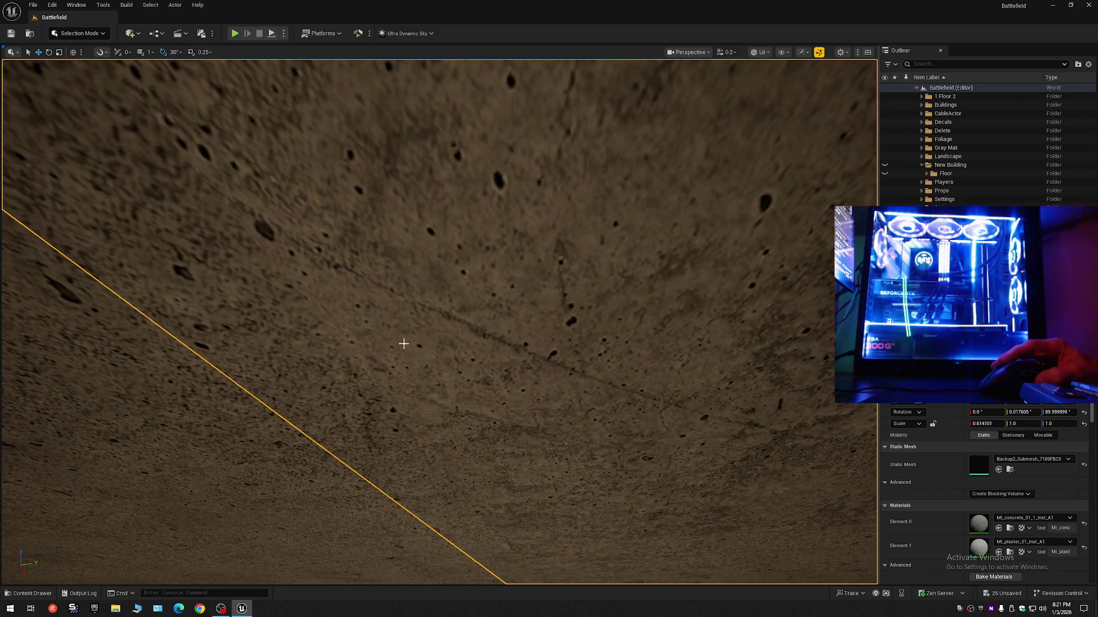
scroll(403, 343, "down", 10)
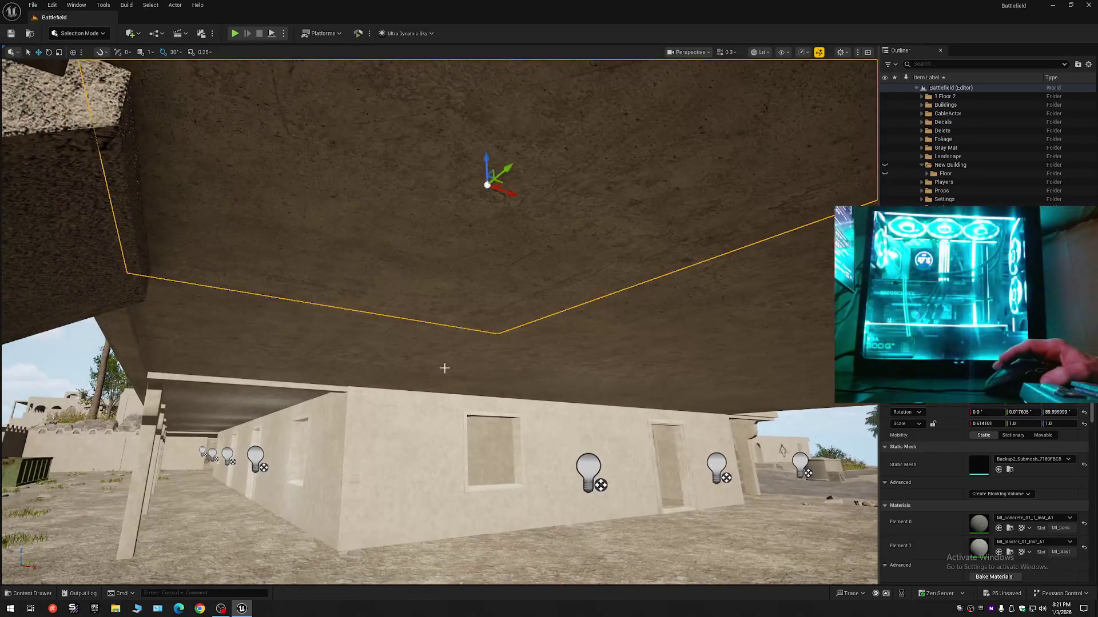
Deselect, pick the ceiling slab, and open the Level Editor help documentation with F1
key("Escape")
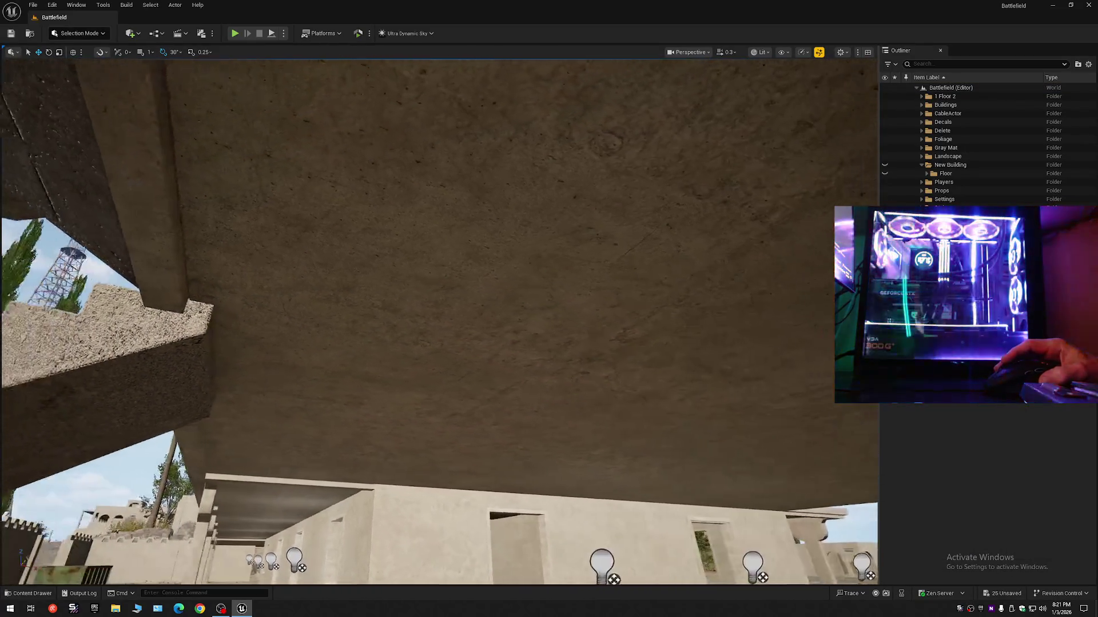
left_click(457, 330)
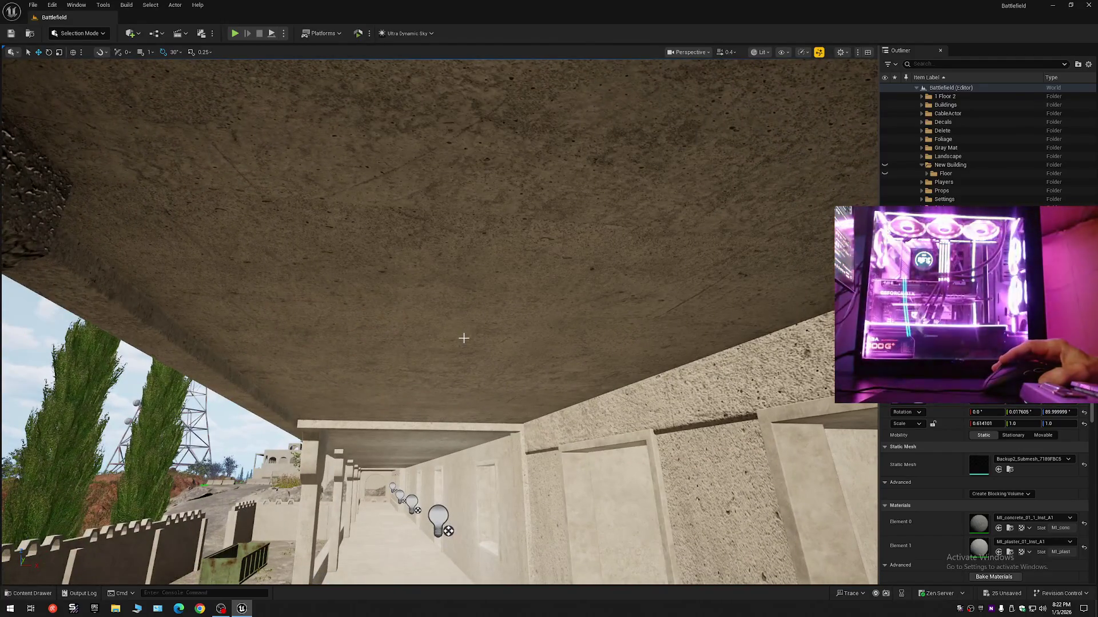
key("F1")
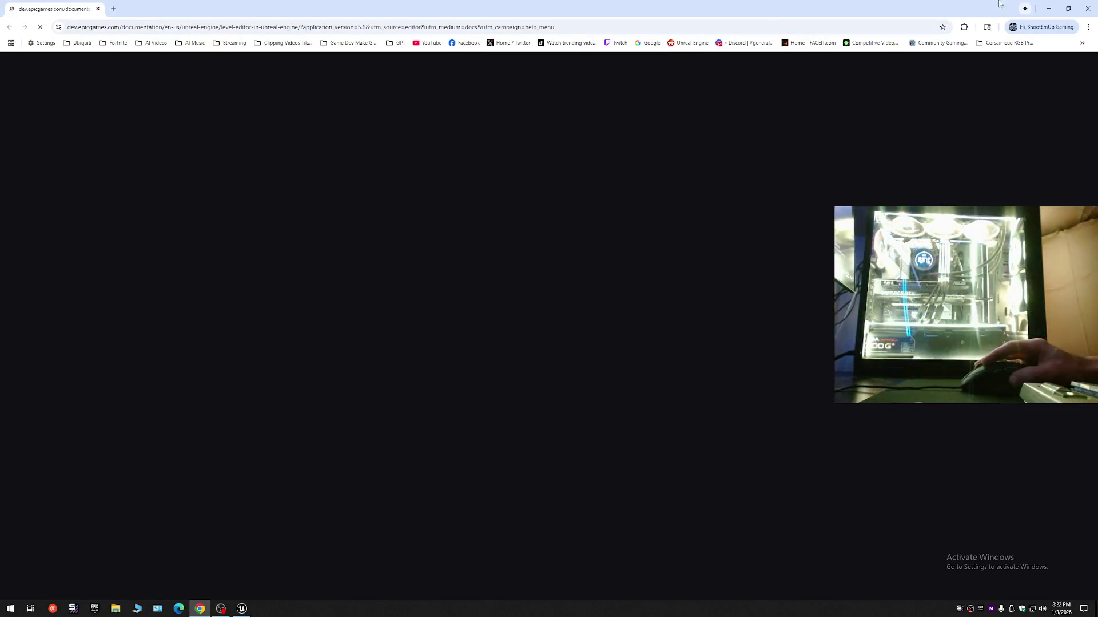
Switch from the Chrome documentation back to the Unreal Editor
key("alt+Tab")
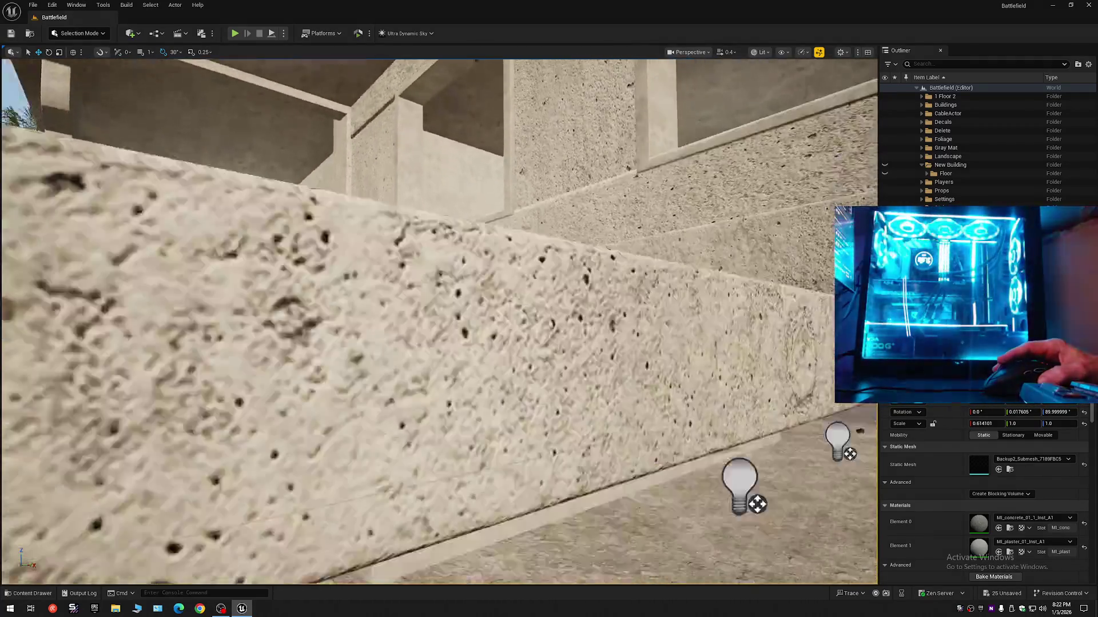
Select the ceiling slab from underneath, then pull back to view the whole multi-storey building
key("Escape")
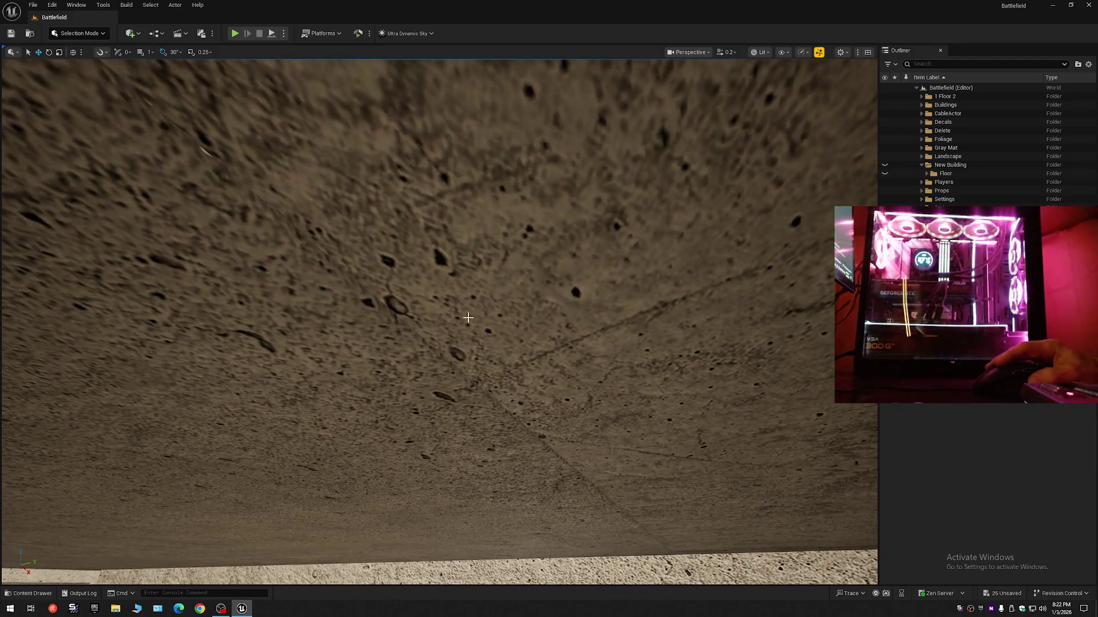
left_click(464, 313)
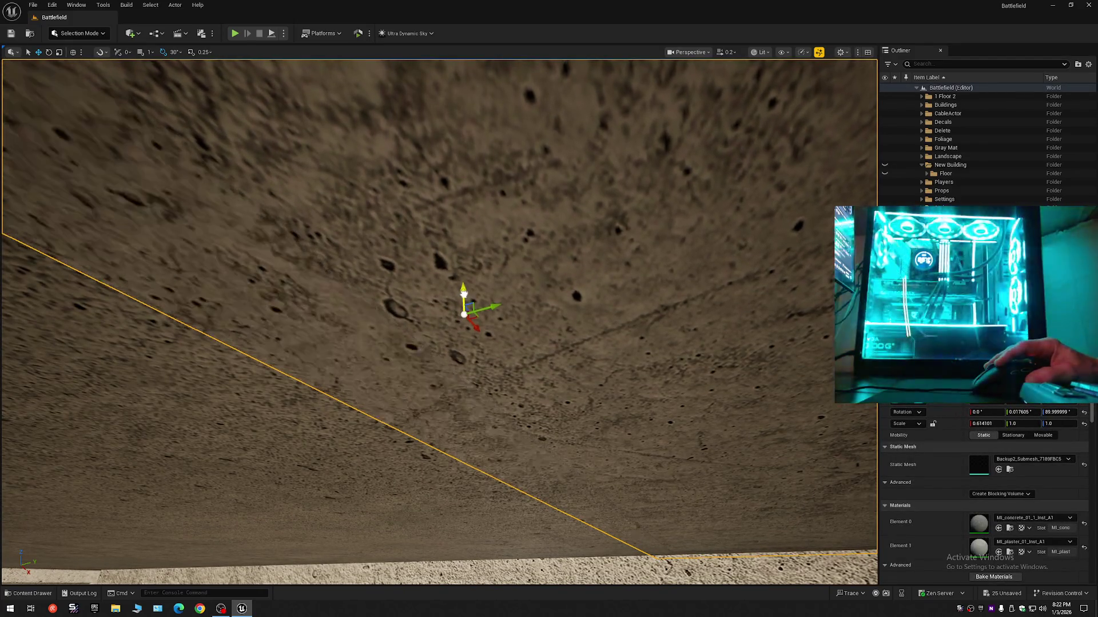
mouse_move(475, 322)
left_mouse_down()
mouse_move(476, 360)
mouse_move(481, 343)
left_mouse_up()
key("Escape")
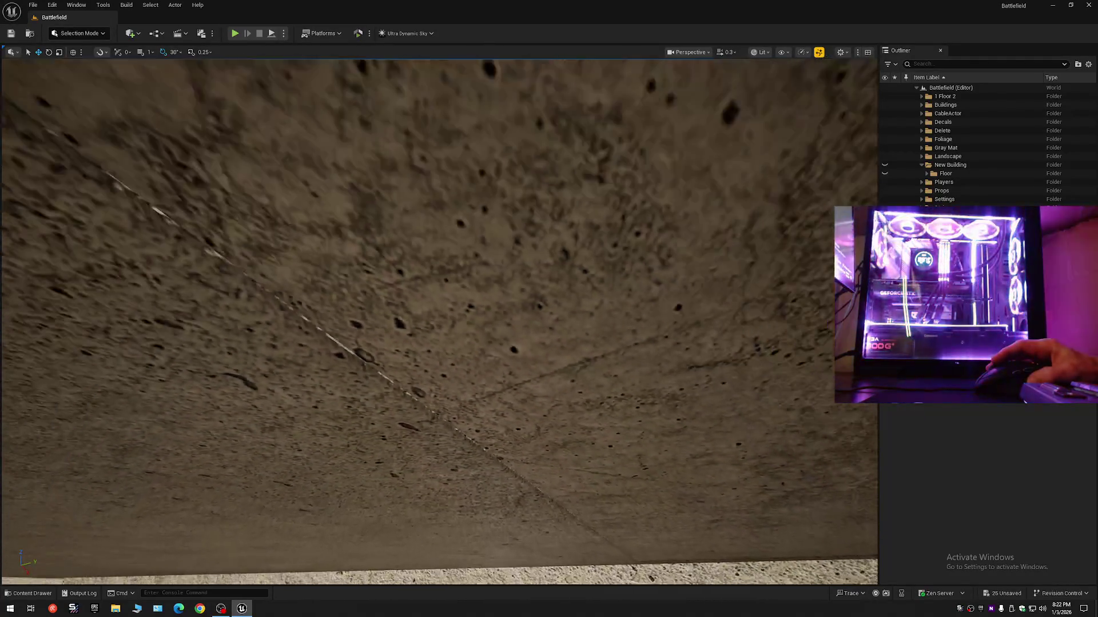
left_click(421, 332)
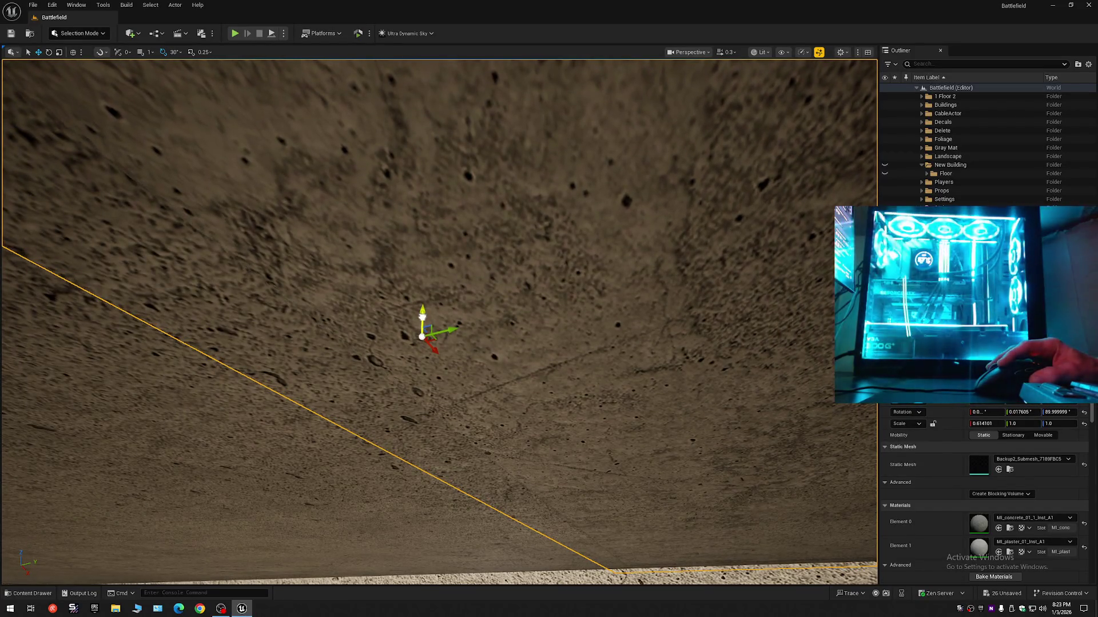
key("Escape")
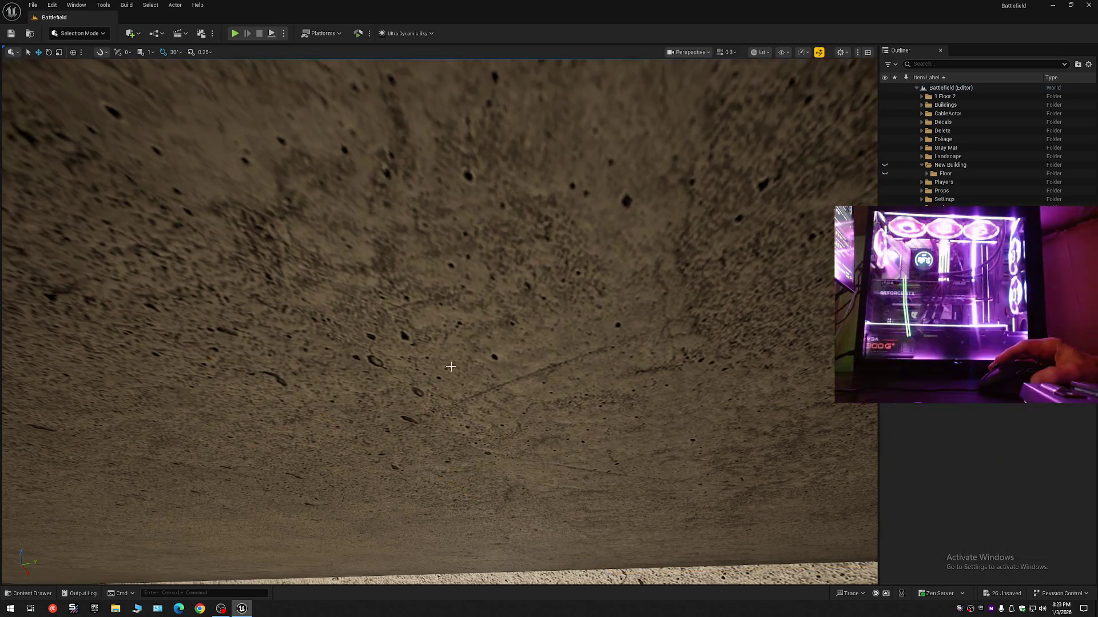
left_click_drag(449, 368, 454, 372)
left_click(454, 372)
scroll(453, 373, "up", 2)
scroll(453, 372, "down", 1)
mouse_move(356, 91)
left_mouse_down()
mouse_move(272, 126)
mouse_move(406, 154)
mouse_move(59, 103)
mouse_move(72, 86)
left_mouse_up()
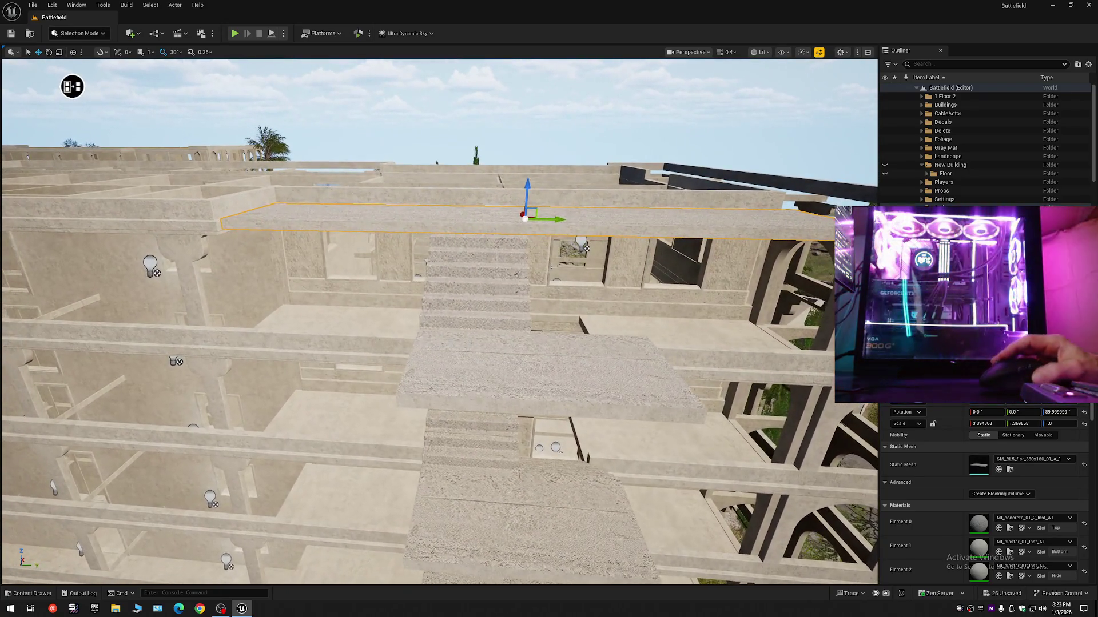
Collapse the Outliner tree to its top-level folders and save all changes
left_click(361, 324)
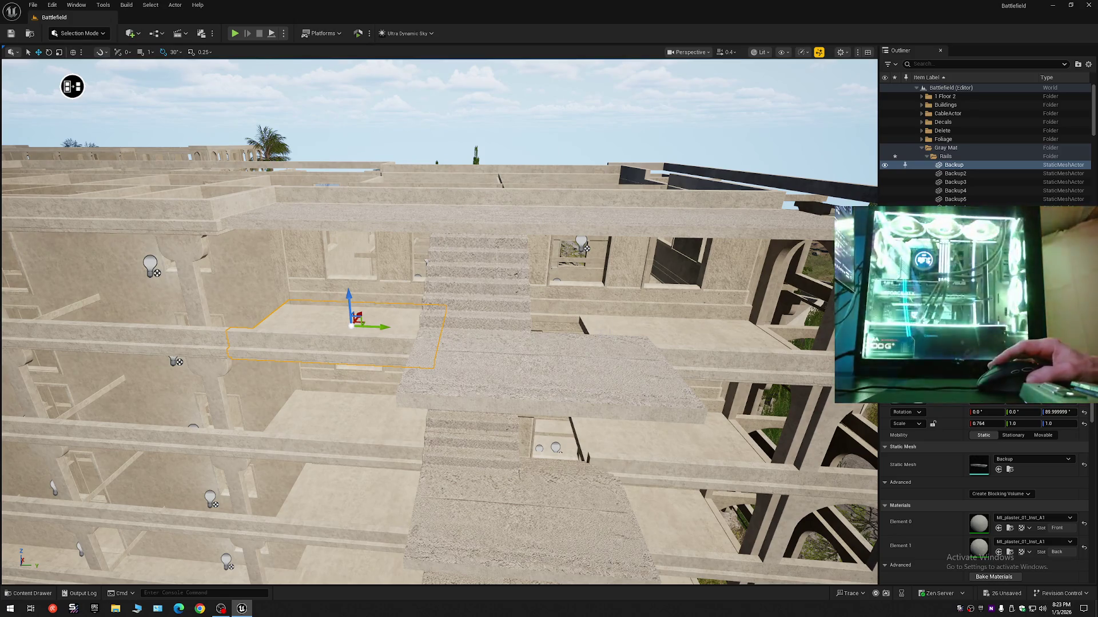
left_click(1088, 64)
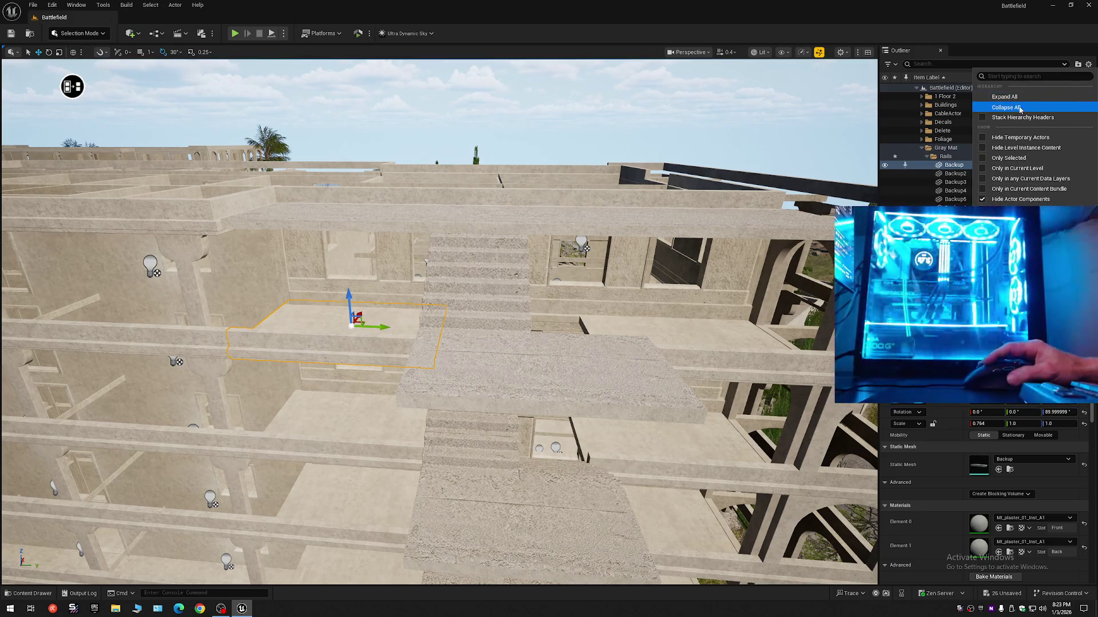
left_click(1020, 109)
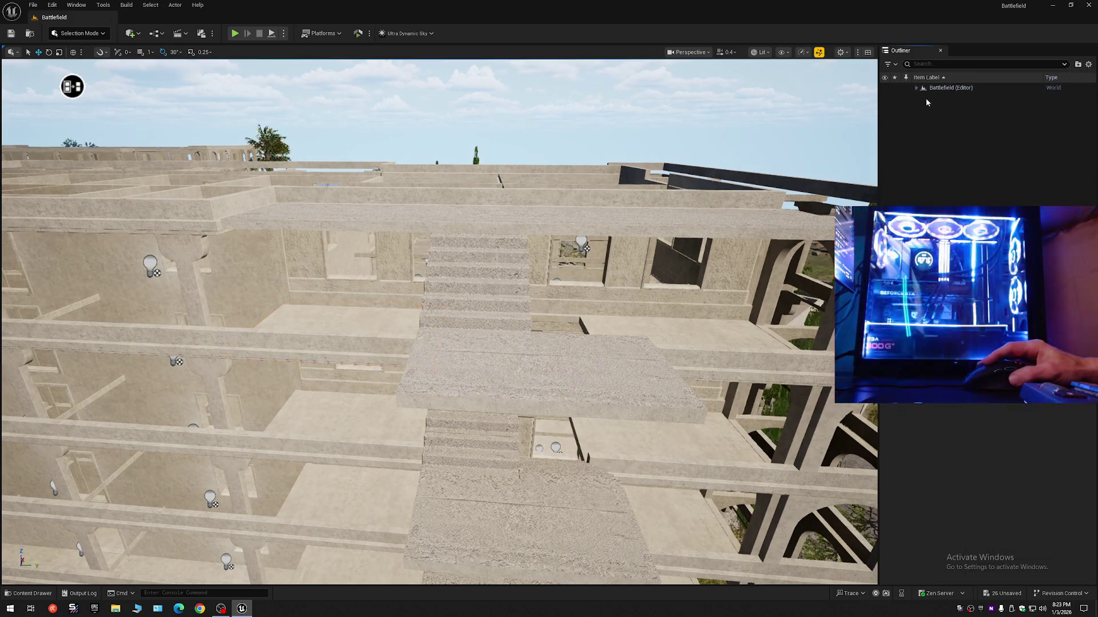
left_click(11, 33)
left_click(34, 5)
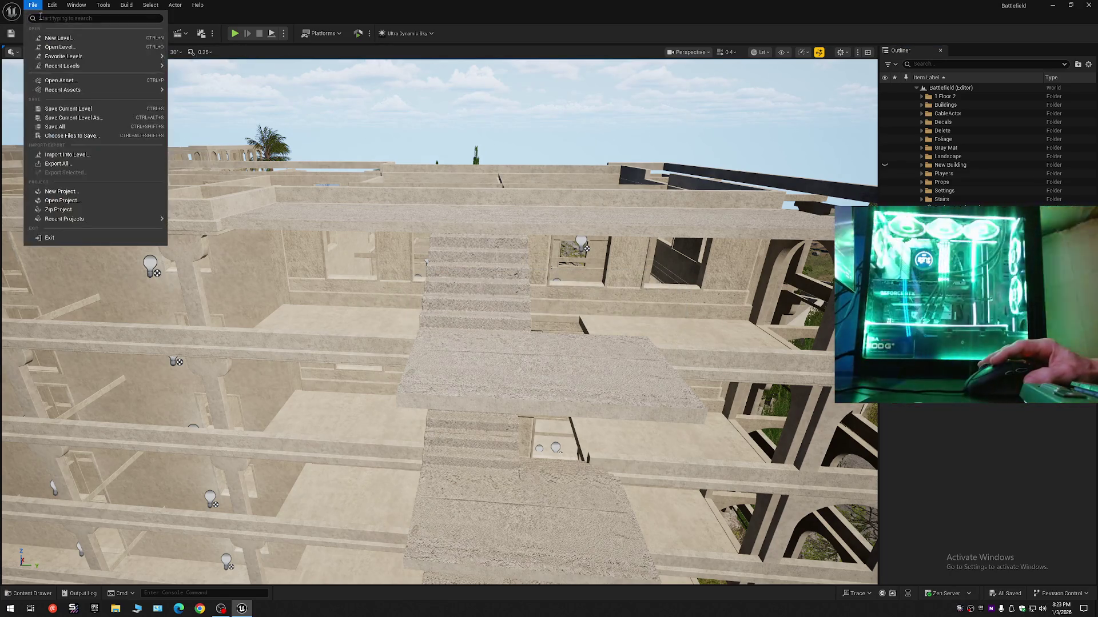
Save the current level, then save it over the existing Battlefield map, confirming the replace
left_click(69, 109)
left_click(33, 5)
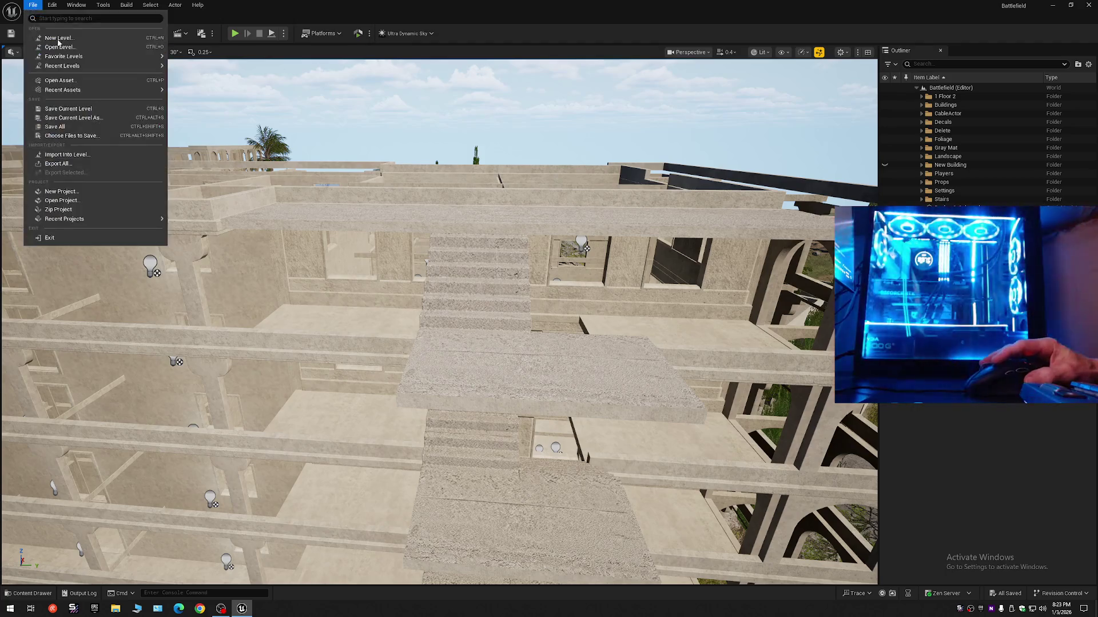
left_click(66, 109)
left_click(33, 5)
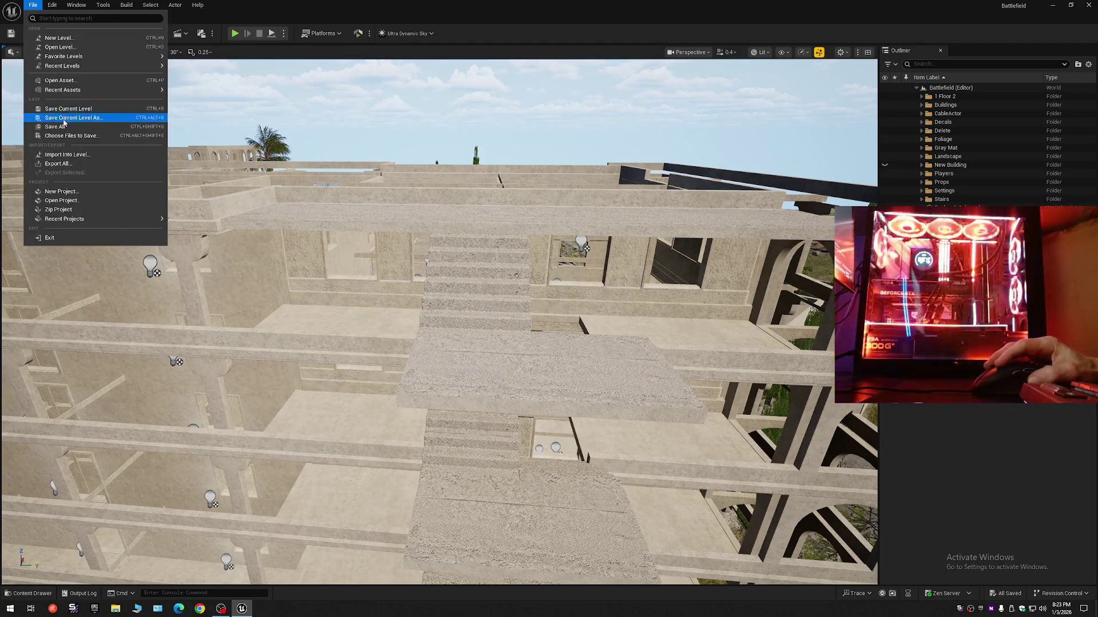
left_click(64, 118)
double_click(522, 225)
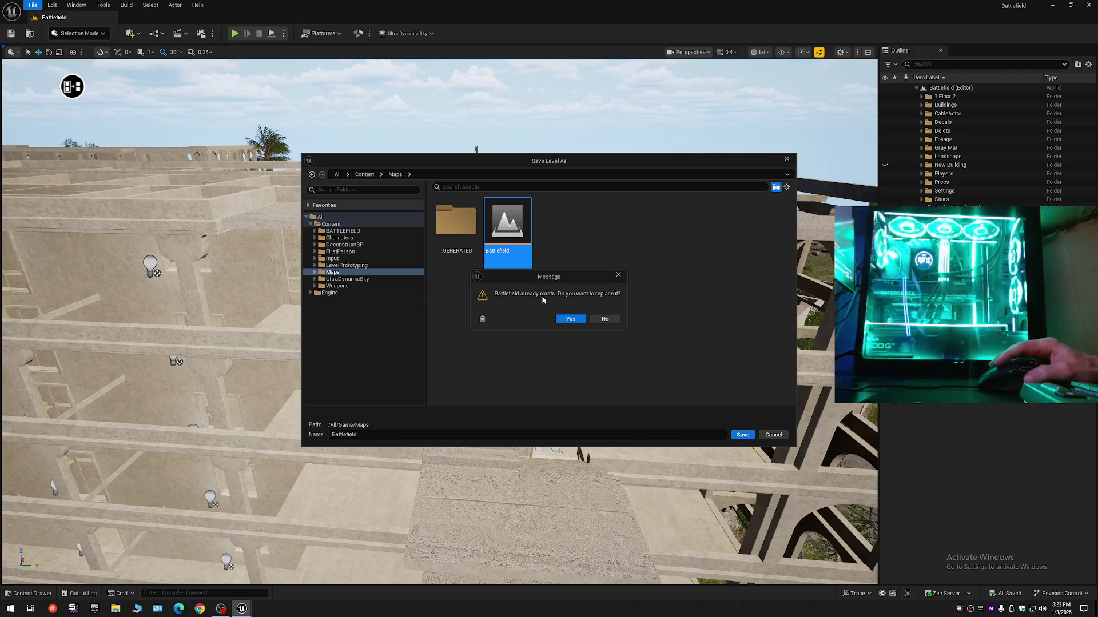
left_click(571, 319)
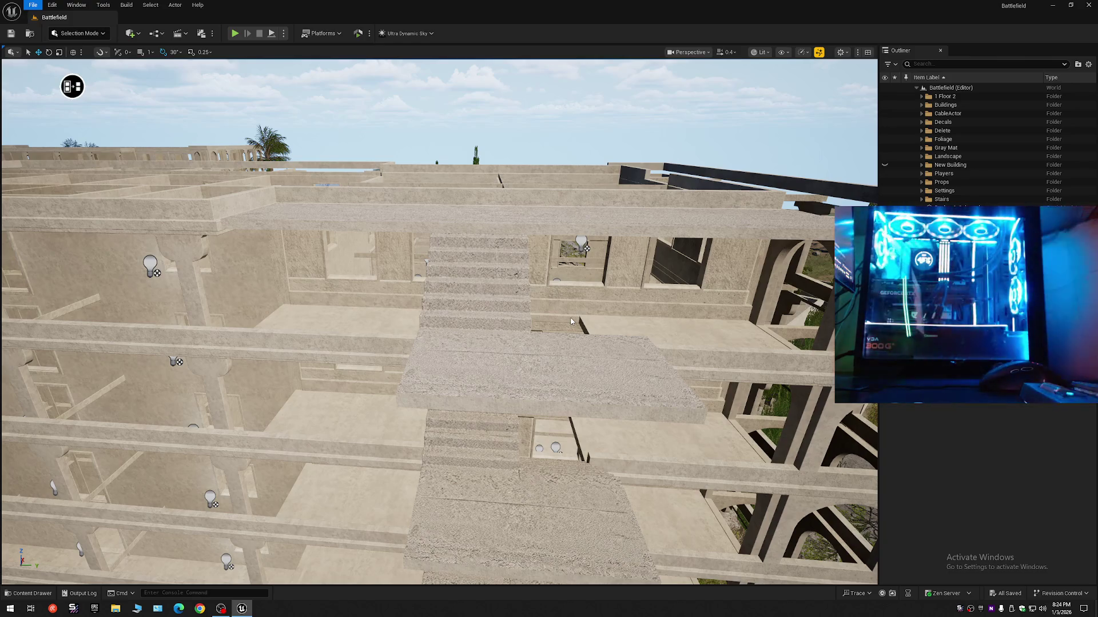
Return to Selection Mode, fly to the top-floor stairs, and select the rooftop and stair-side slabs
key("Escape")
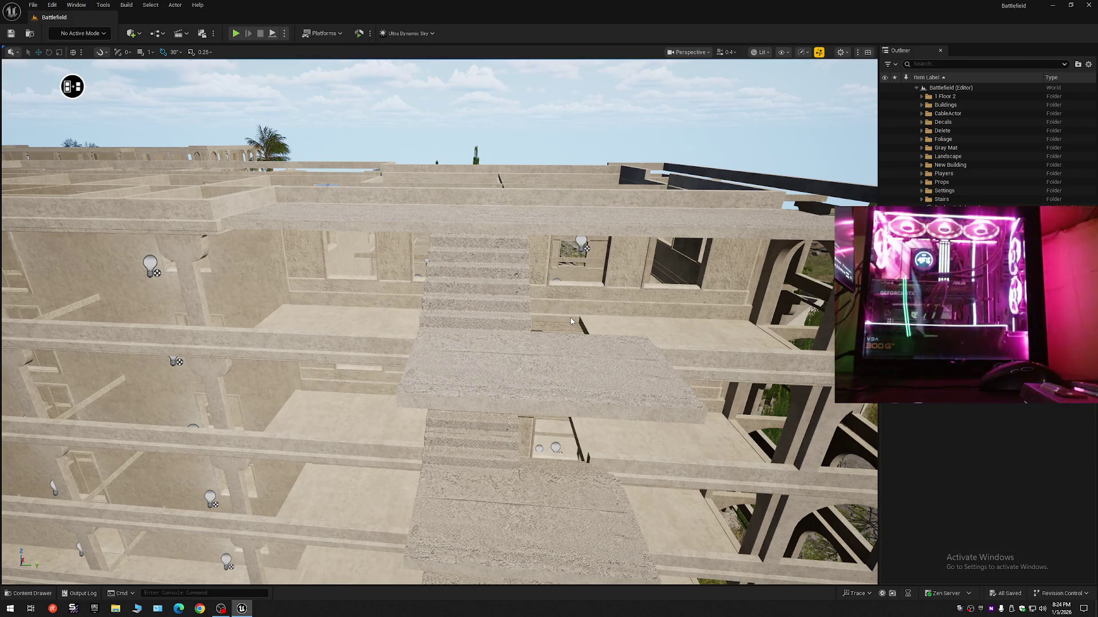
key("shift+1")
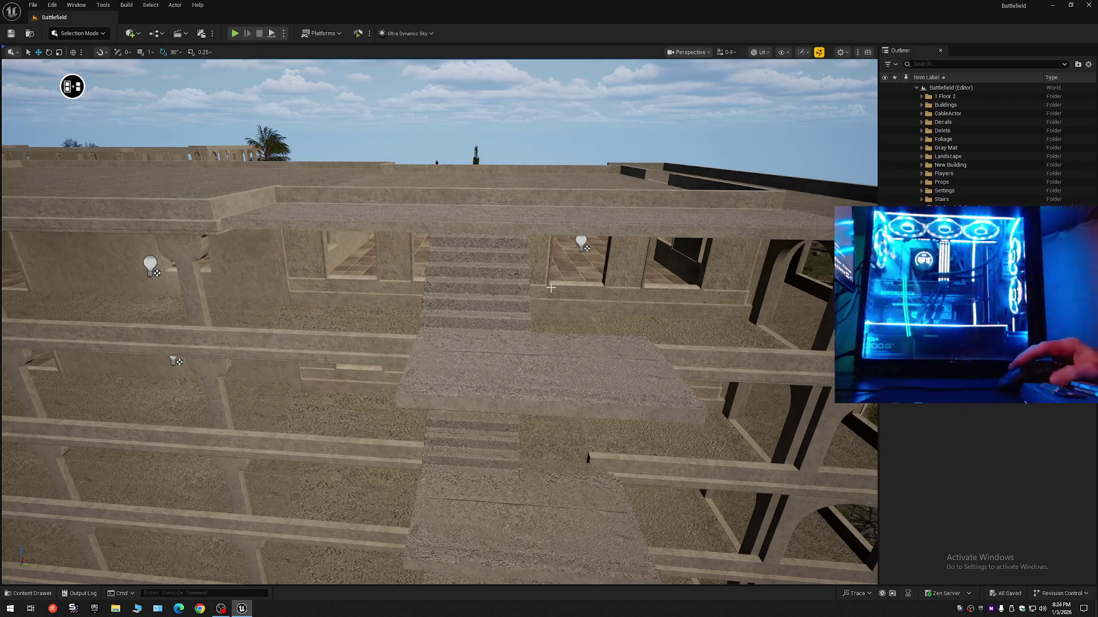
scroll(439, 322, "up", 1)
key("w")
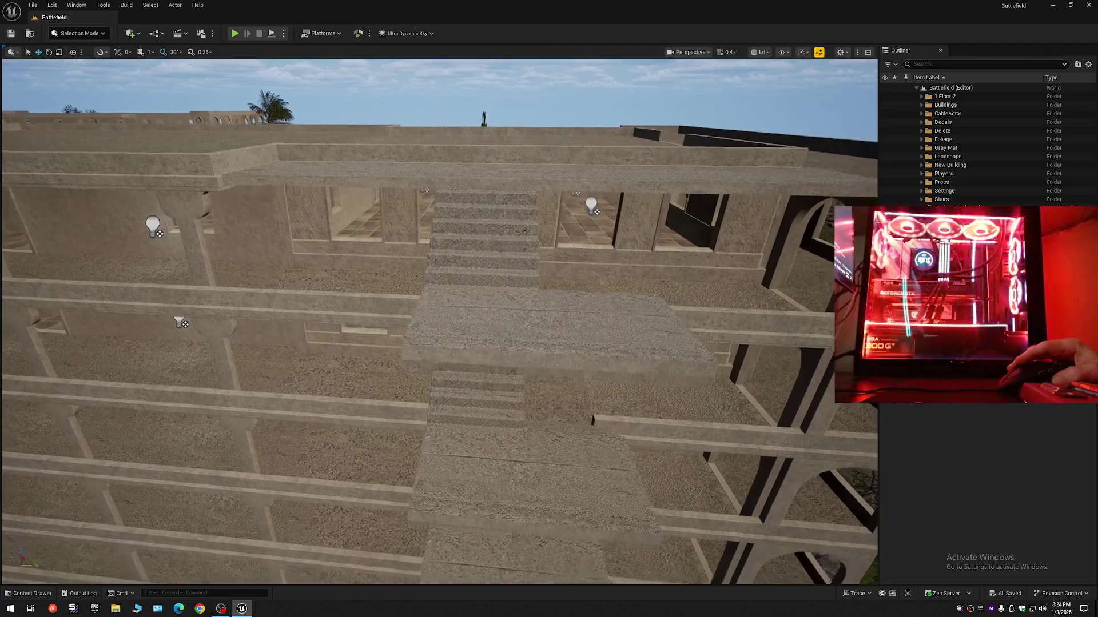
key("s")
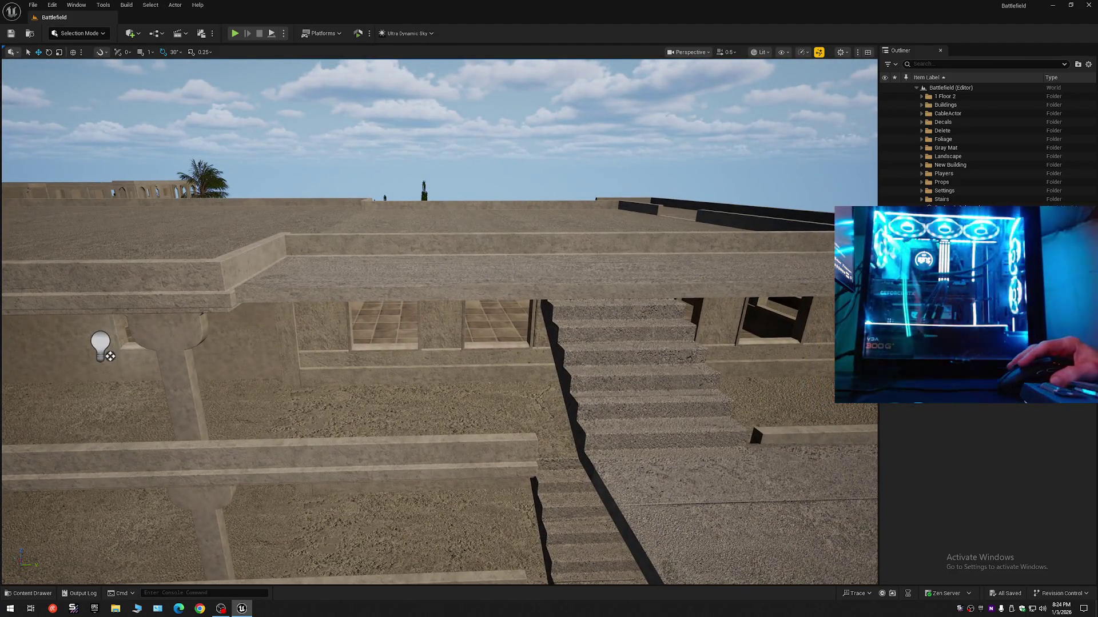
left_click(492, 274)
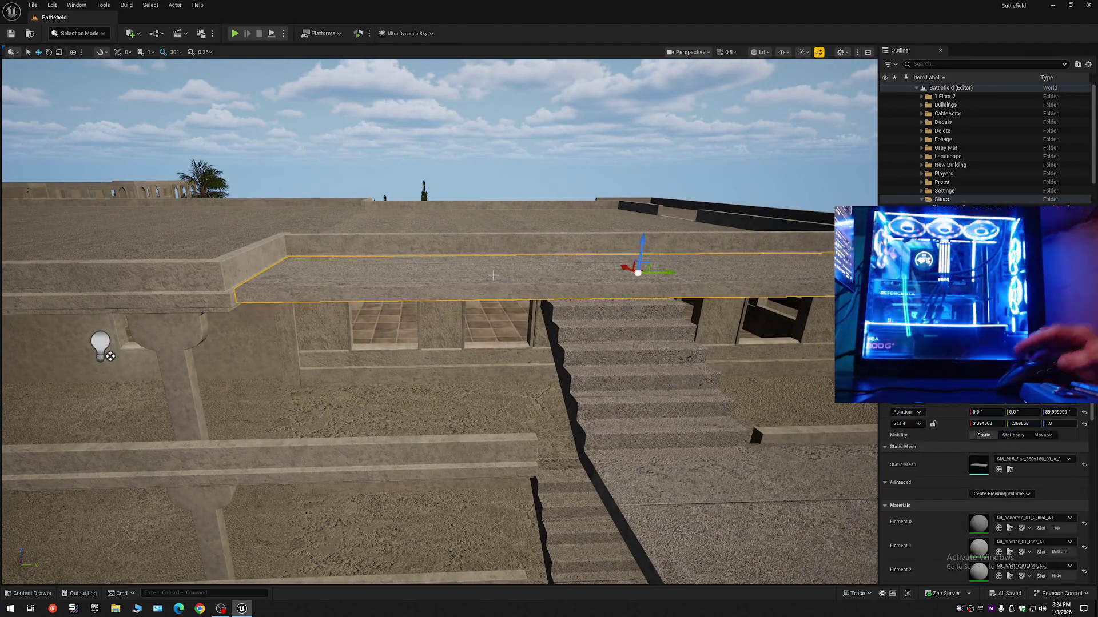
key("Escape")
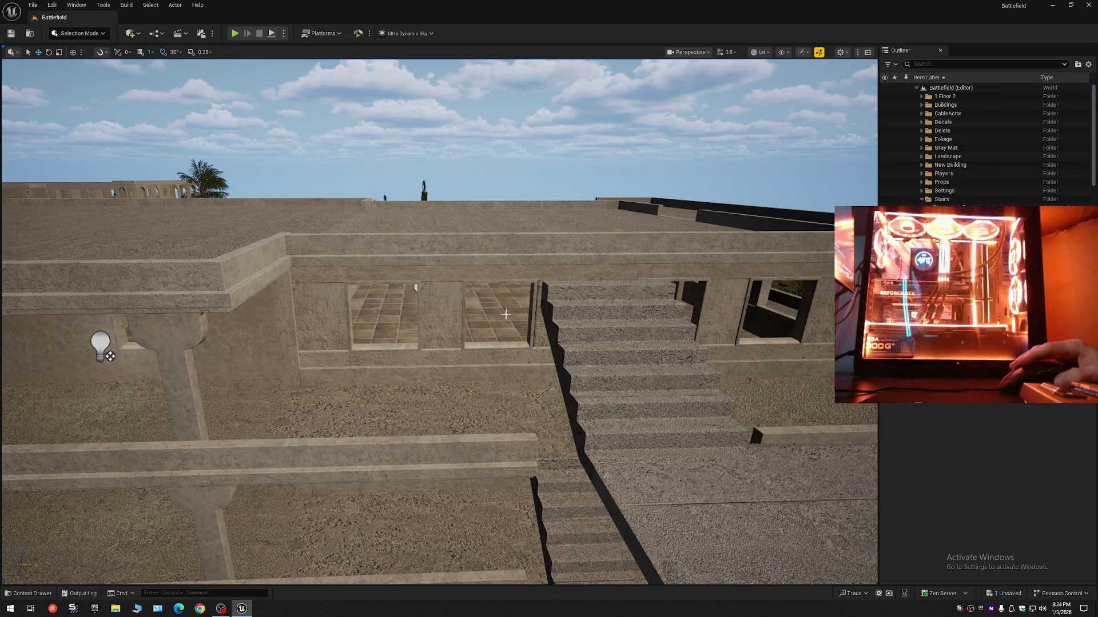
key("w")
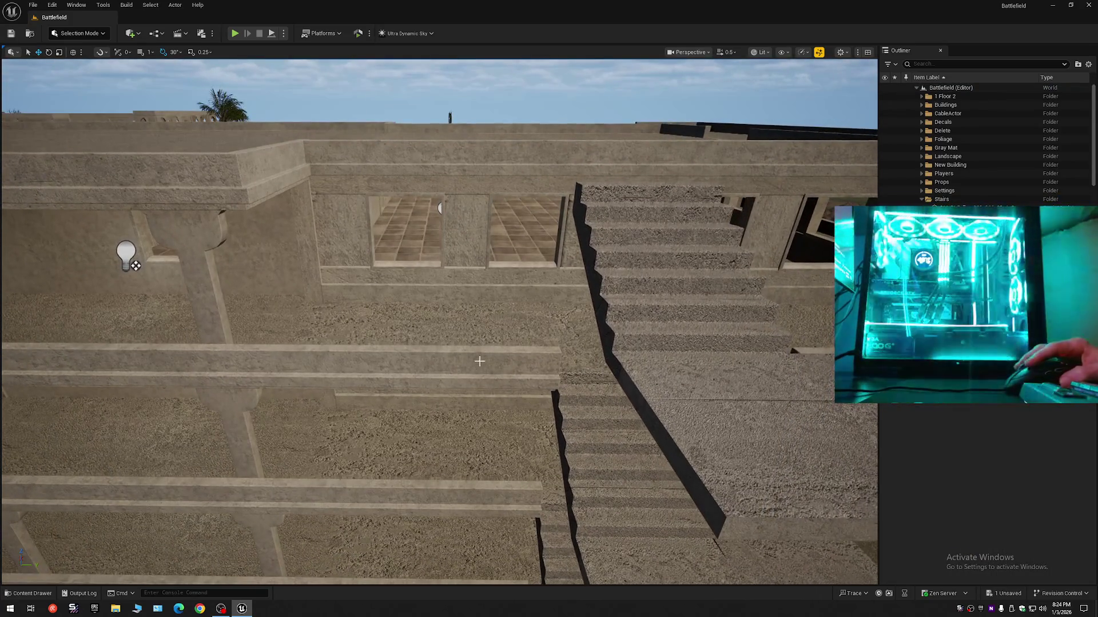
left_click(478, 363)
key("w")
scroll(544, 219, "up", 1)
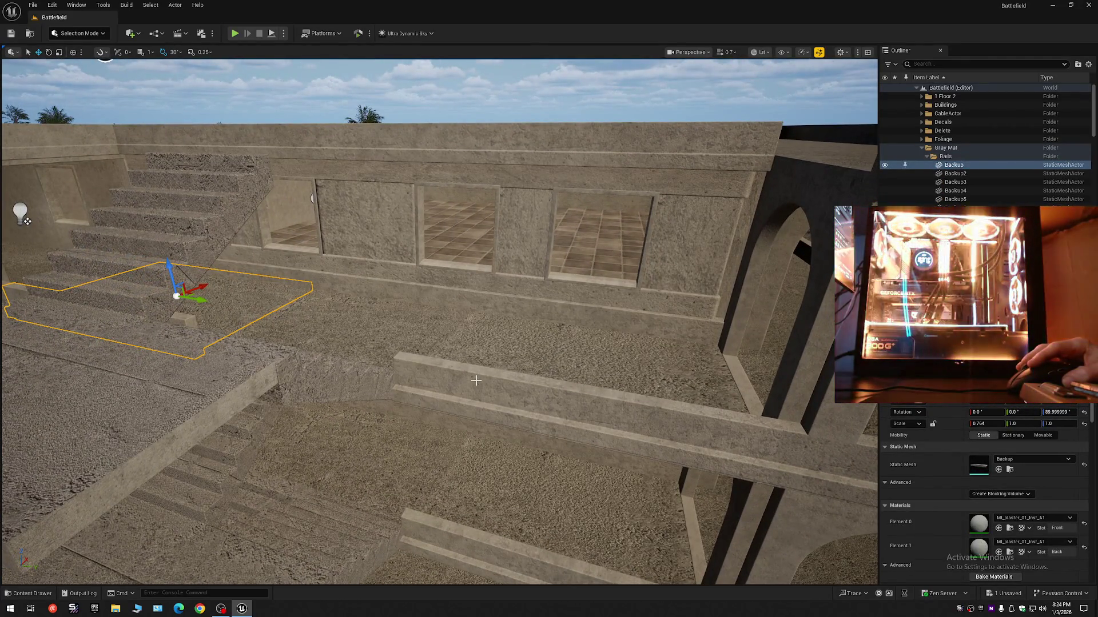
Add the floor slab with its rail to the selection and fly in to examine the wall top
left_click(469, 346, "ctrl")
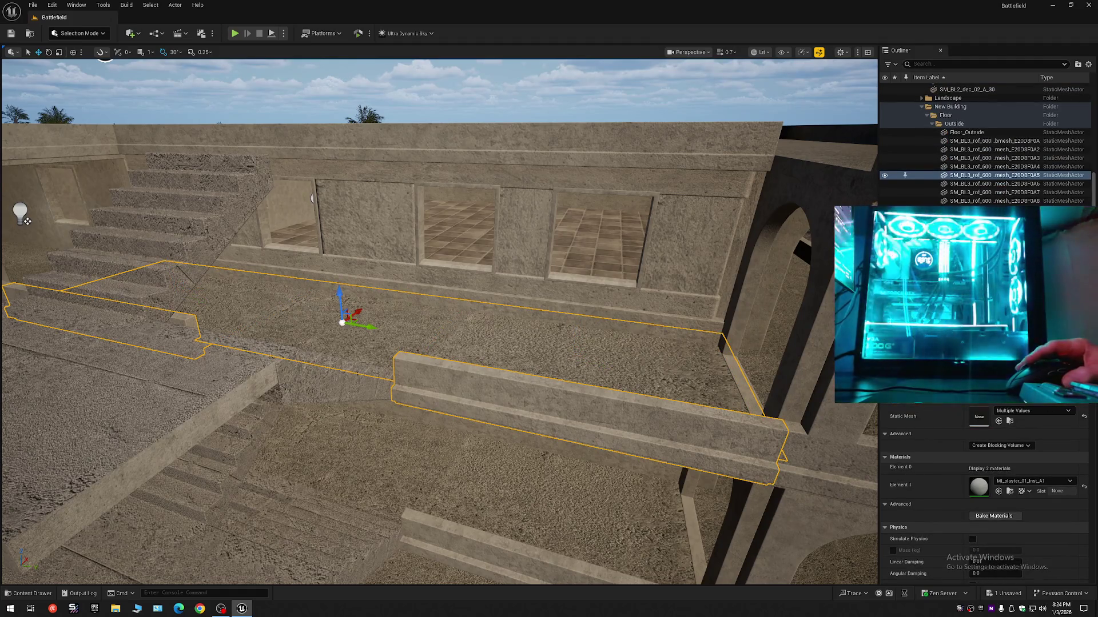
mouse_move(312, 198)
left_mouse_down()
mouse_move(443, 358)
mouse_move(463, 362)
mouse_move(491, 300)
mouse_move(486, 228)
left_mouse_up()
key("w")
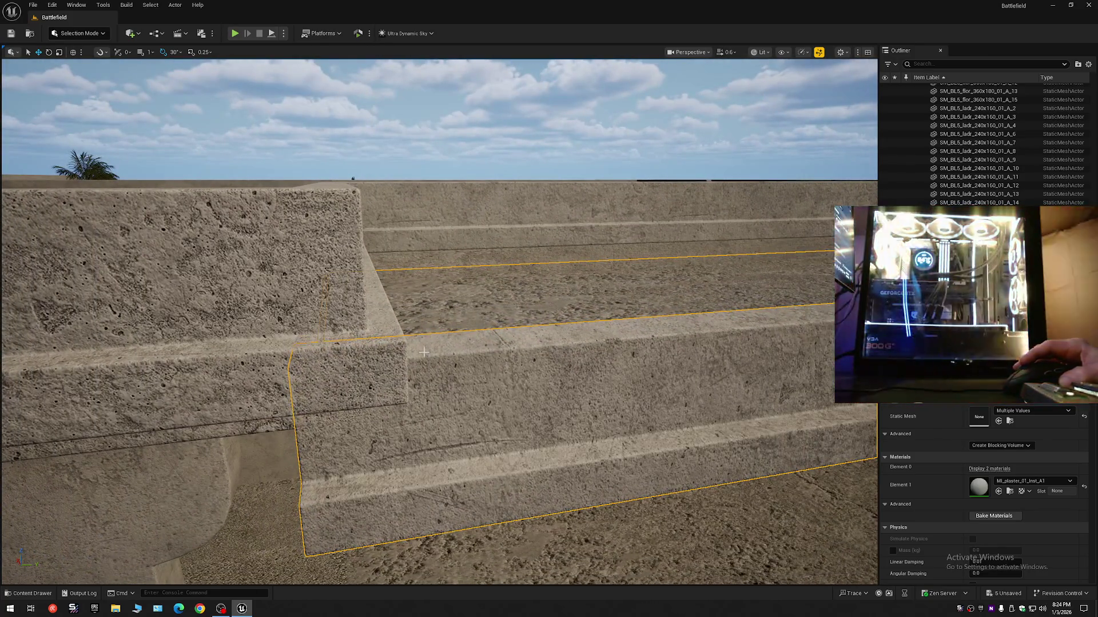
key("q")
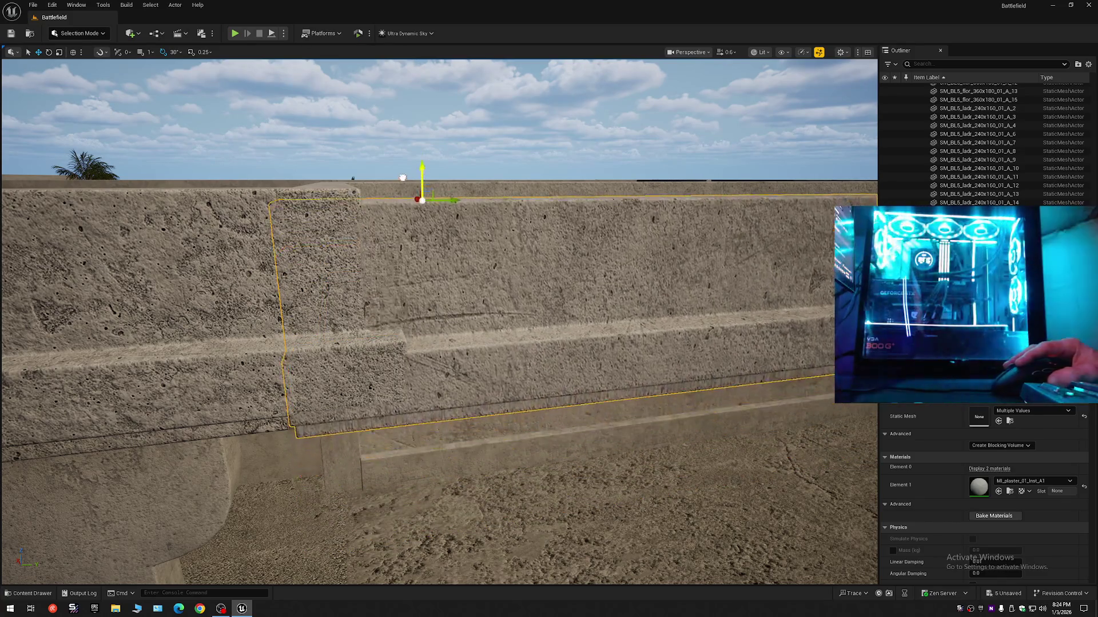
key("e")
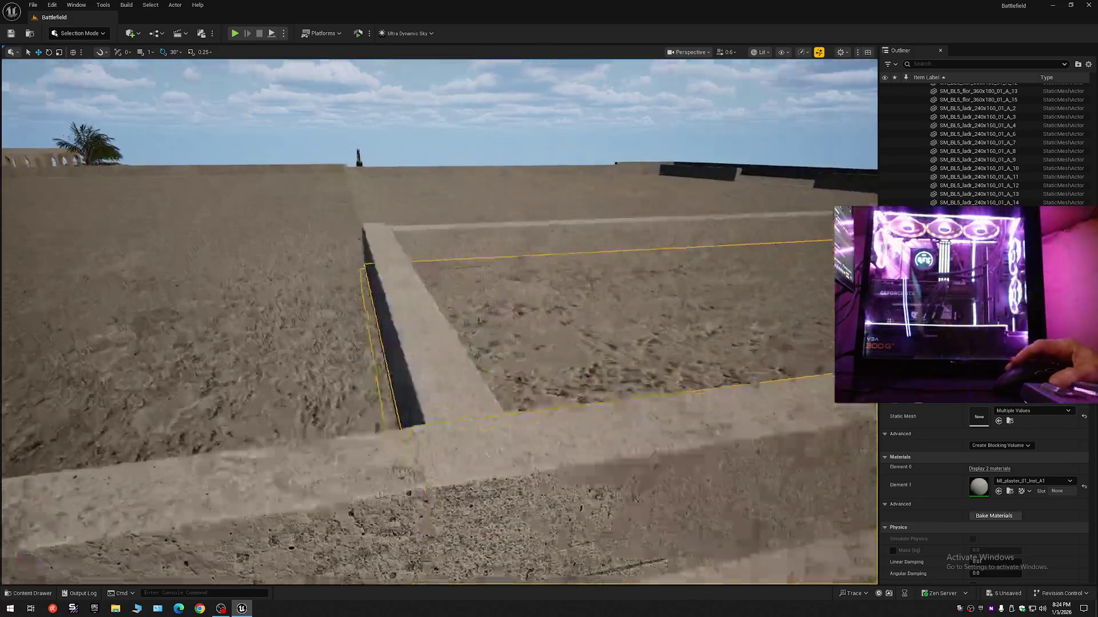
scroll(399, 164, "down", 3)
key("w")
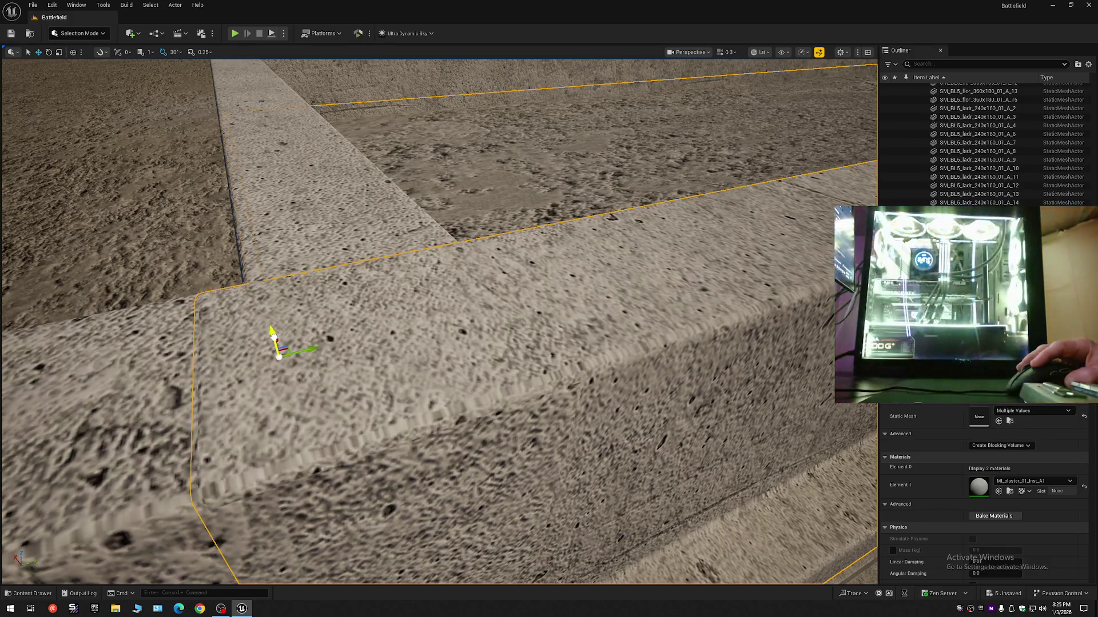
key("s")
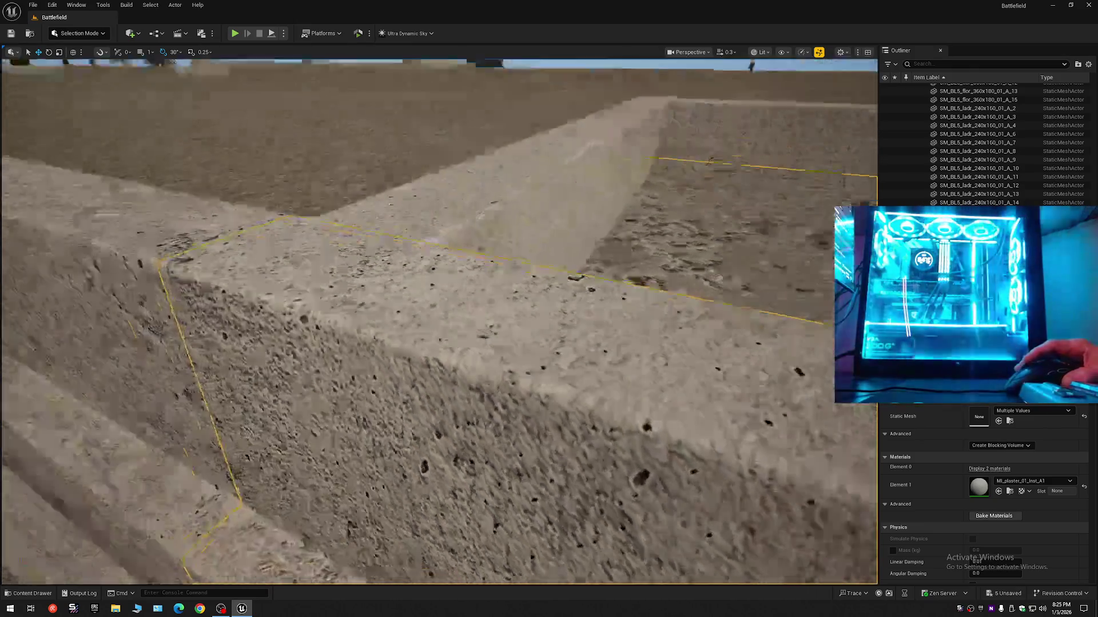
Fly in and out around the selected stone walls, then select the Backup17 beam
key("w")
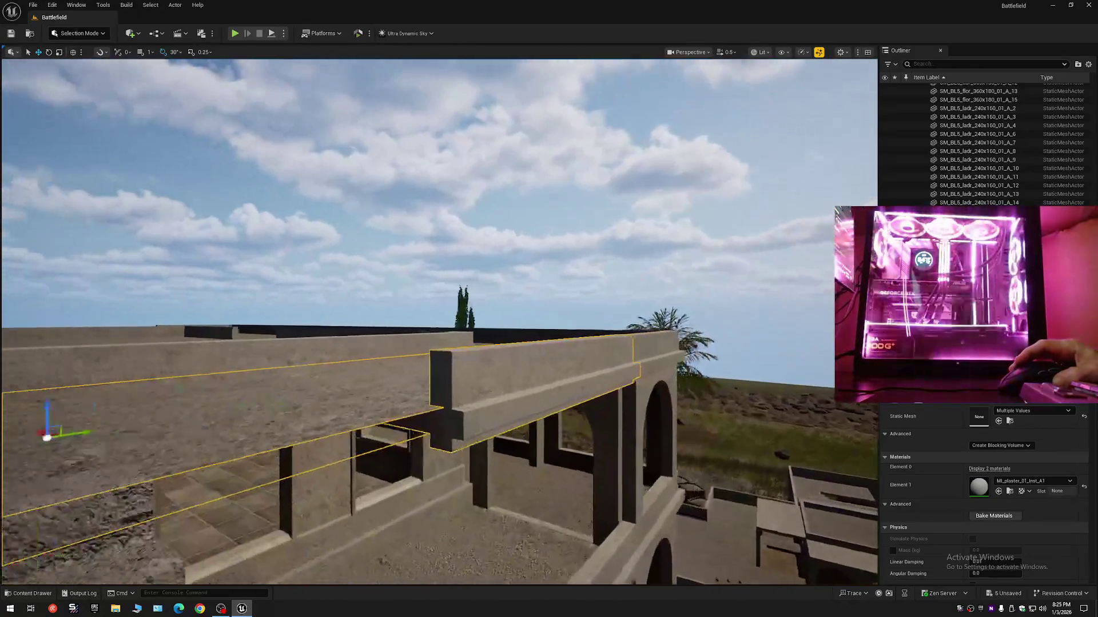
key("s")
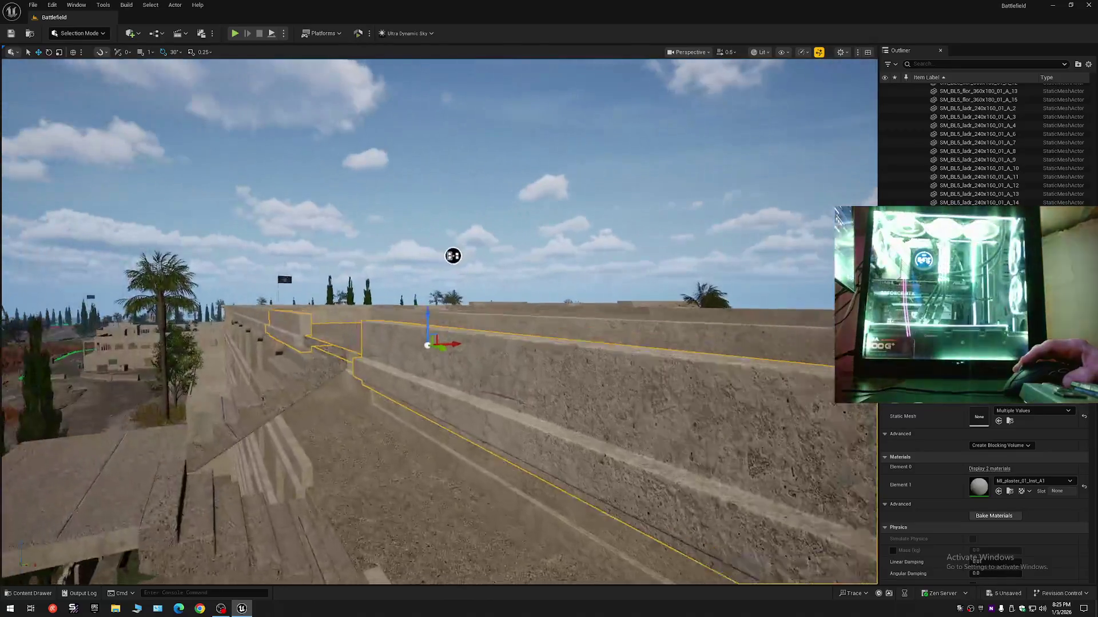
key("w")
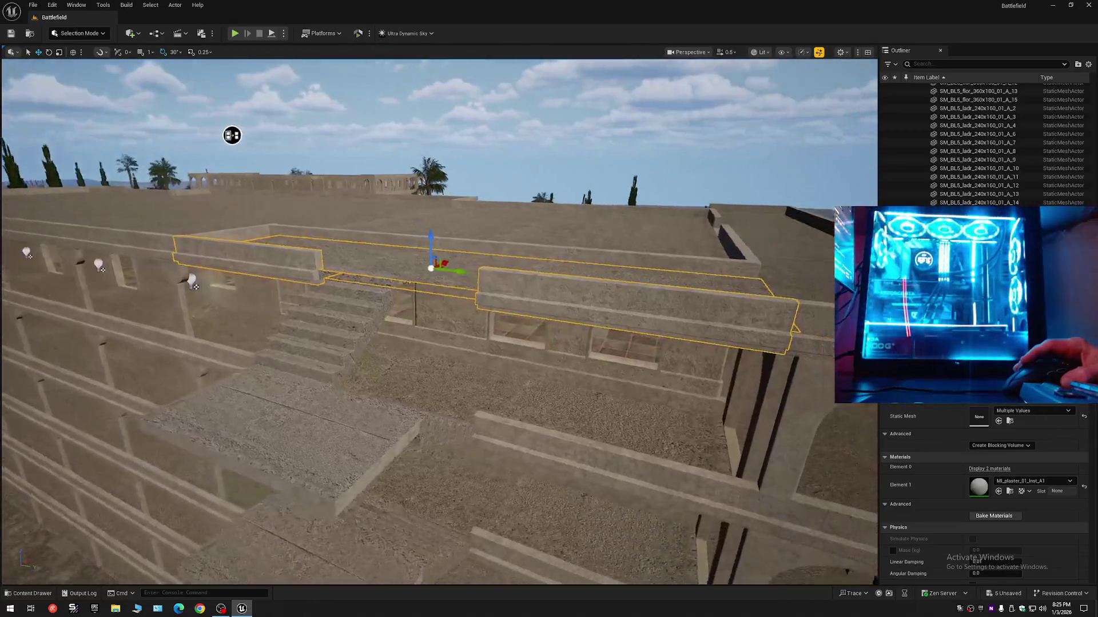
key("w")
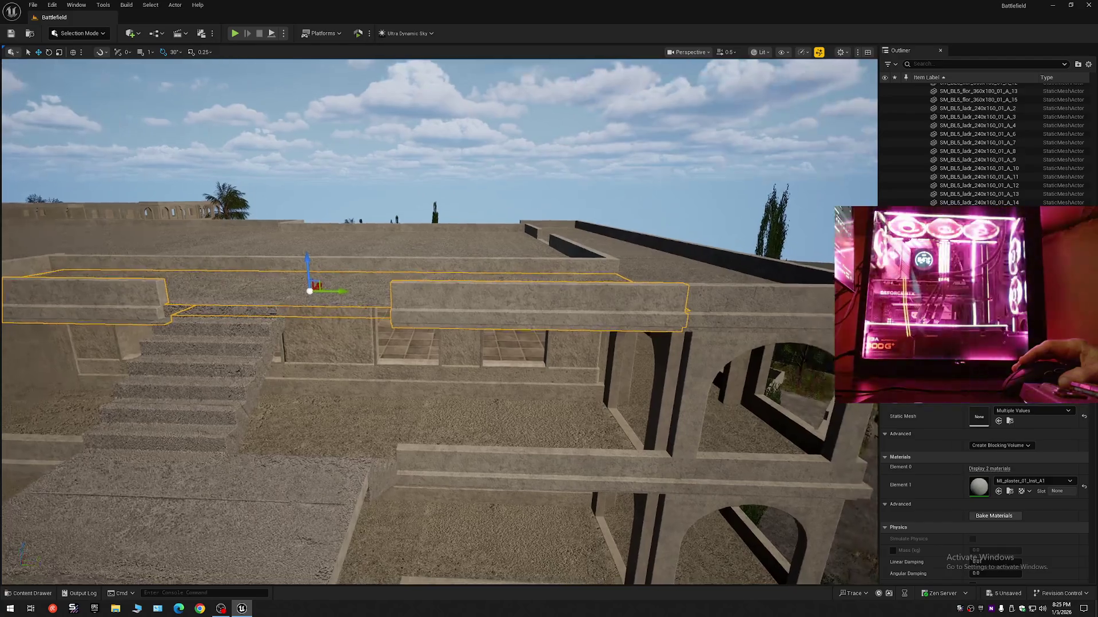
scroll(439, 320, "down", 1)
key("e")
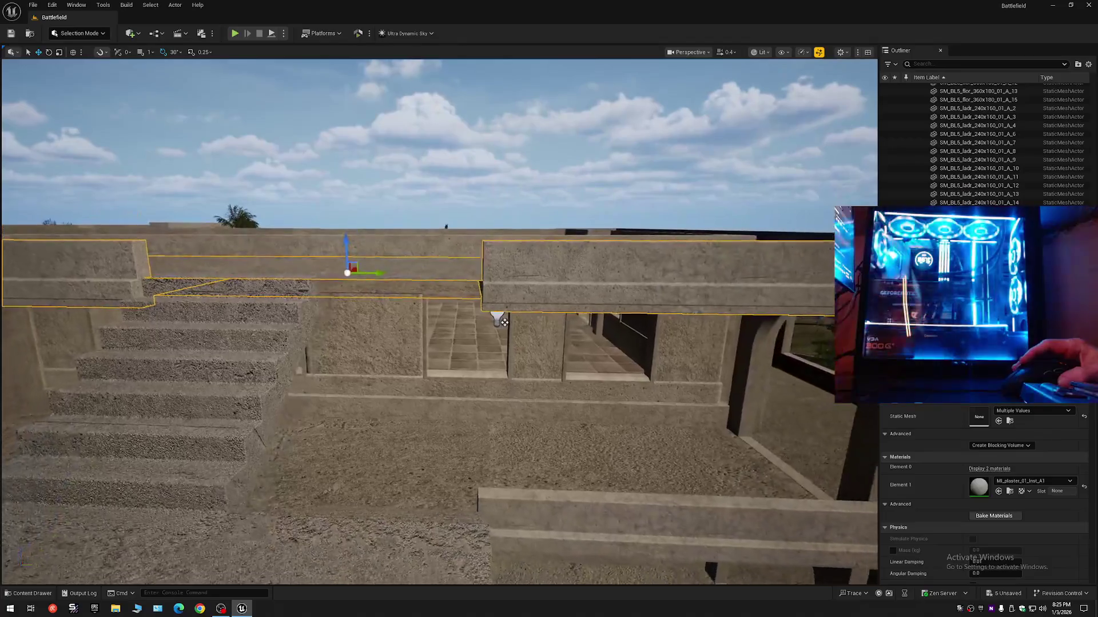
left_click(686, 269)
Rise above the roof and zoom in on the Backup17 beam with the scale tool active
key("e")
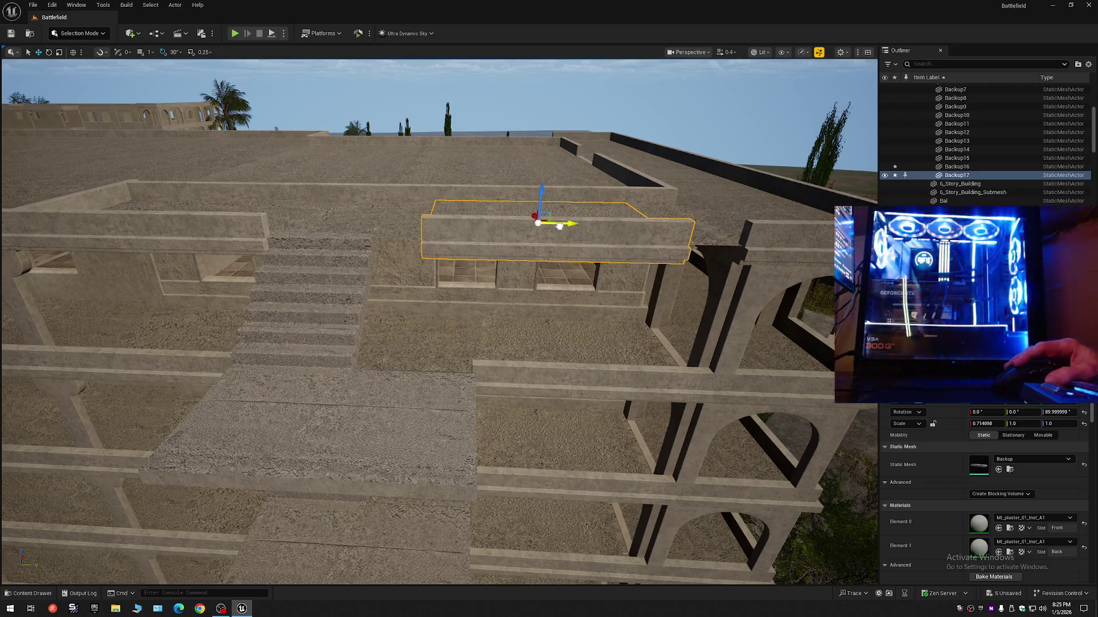
key("r")
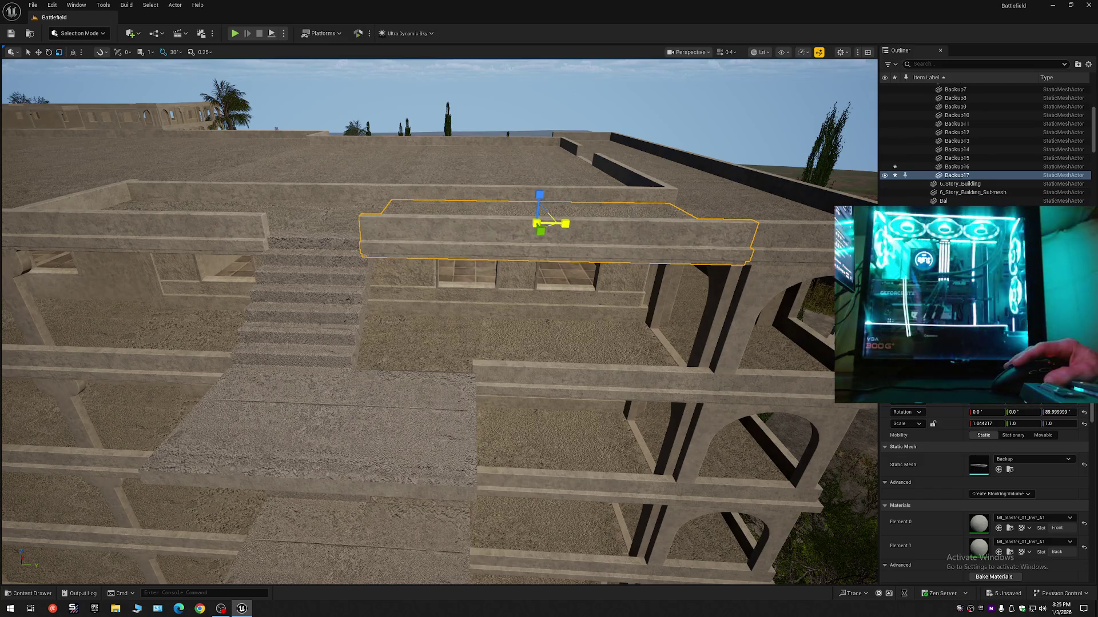
scroll(44, 112, "up", 5)
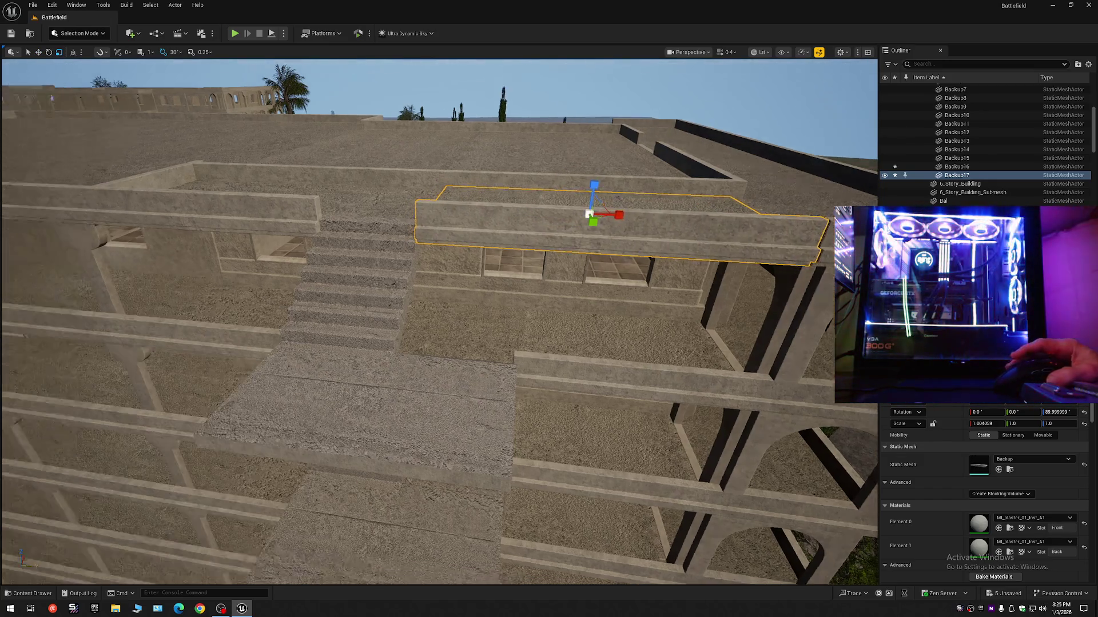
scroll(439, 321, "up", 2)
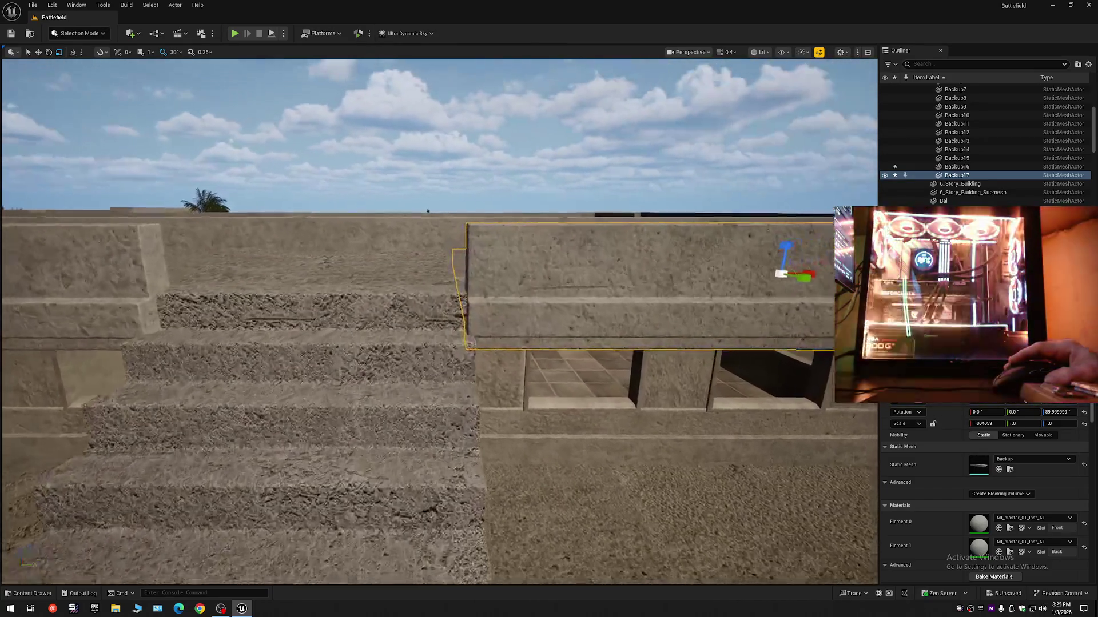
scroll(454, 285, "up", 3)
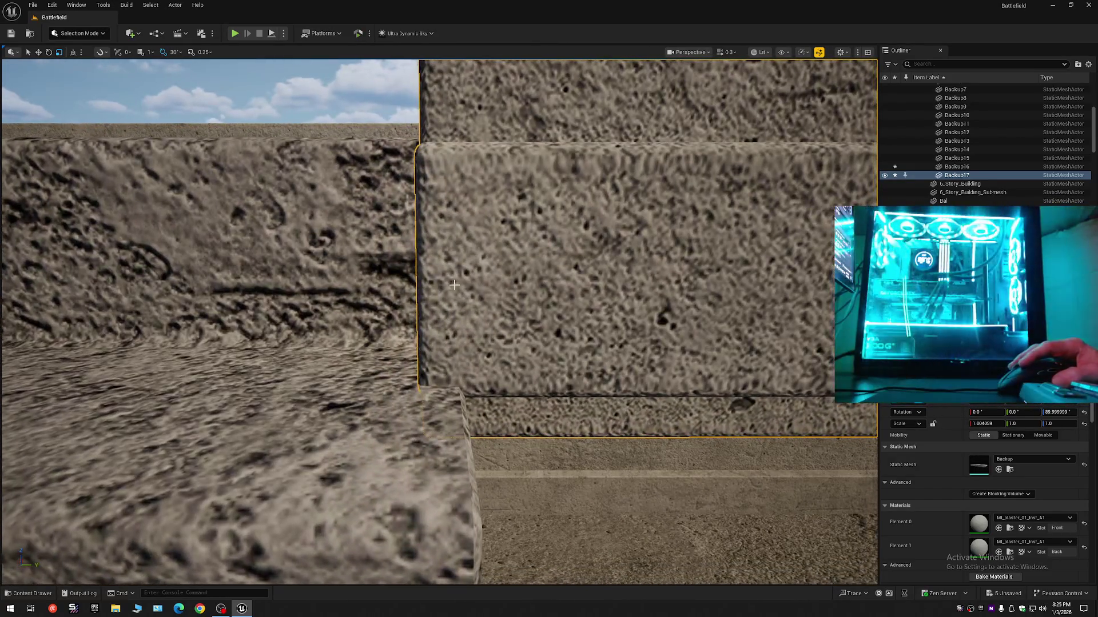
Switch transforms to world space, then zoom back out to survey the arcaded floors and stairs
key("ctrl+grave")
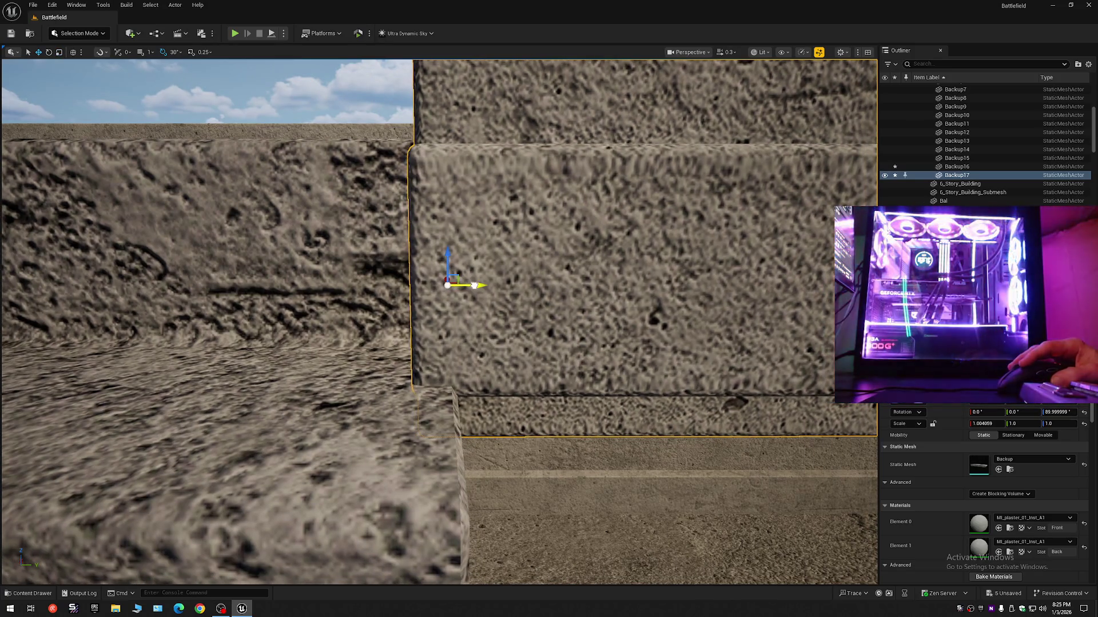
scroll(480, 287, "down", 5)
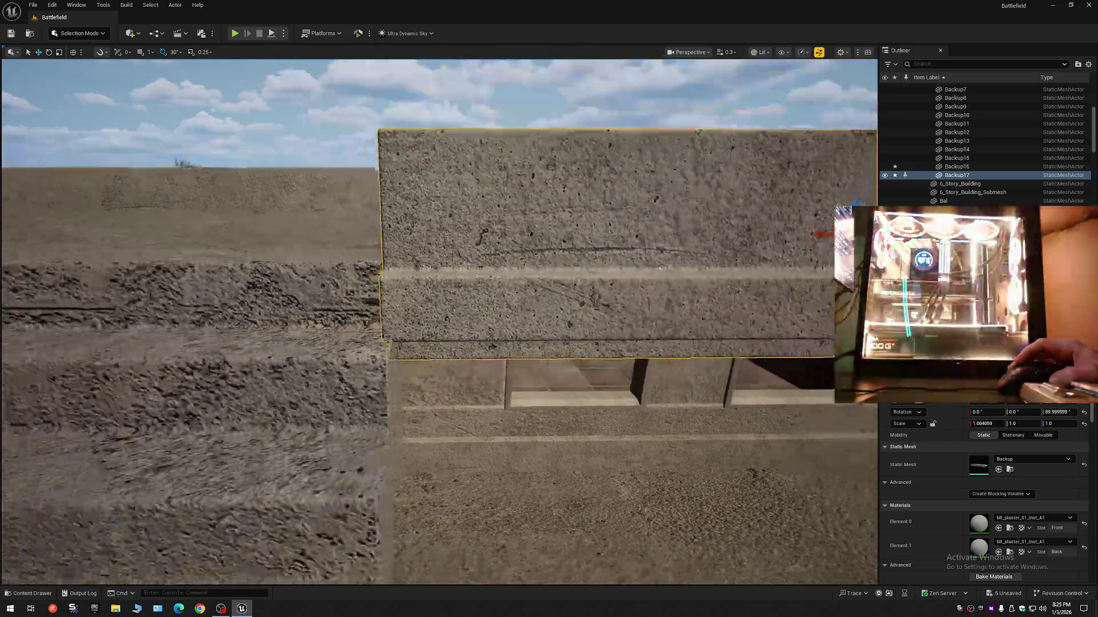
scroll(480, 287, "down", 3)
scroll(197, 360, "up", 6)
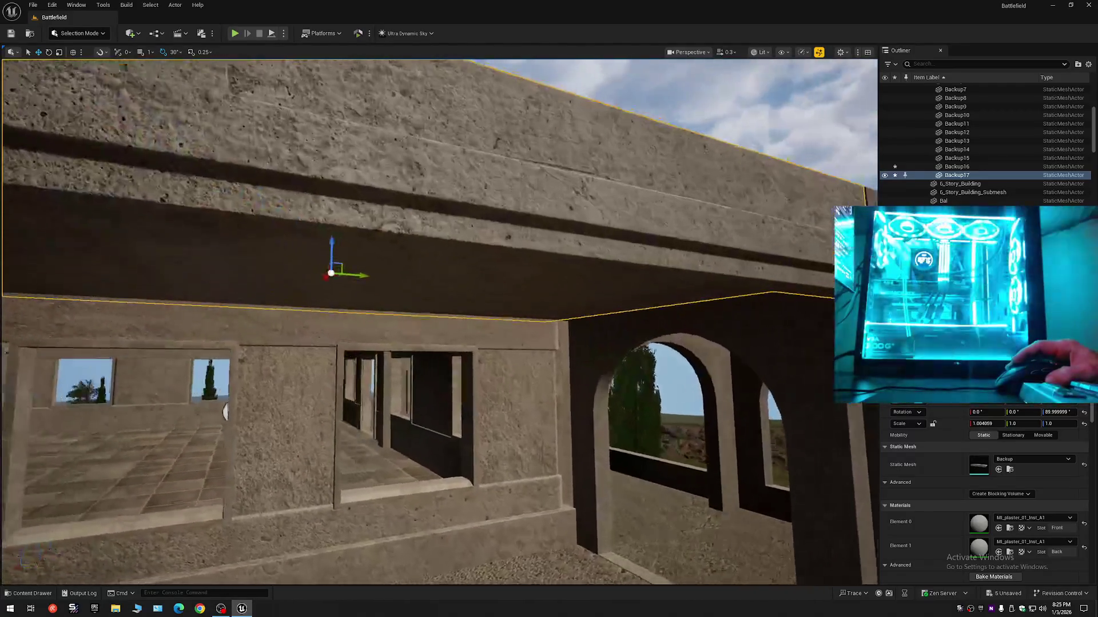
scroll(439, 322, "up", 2)
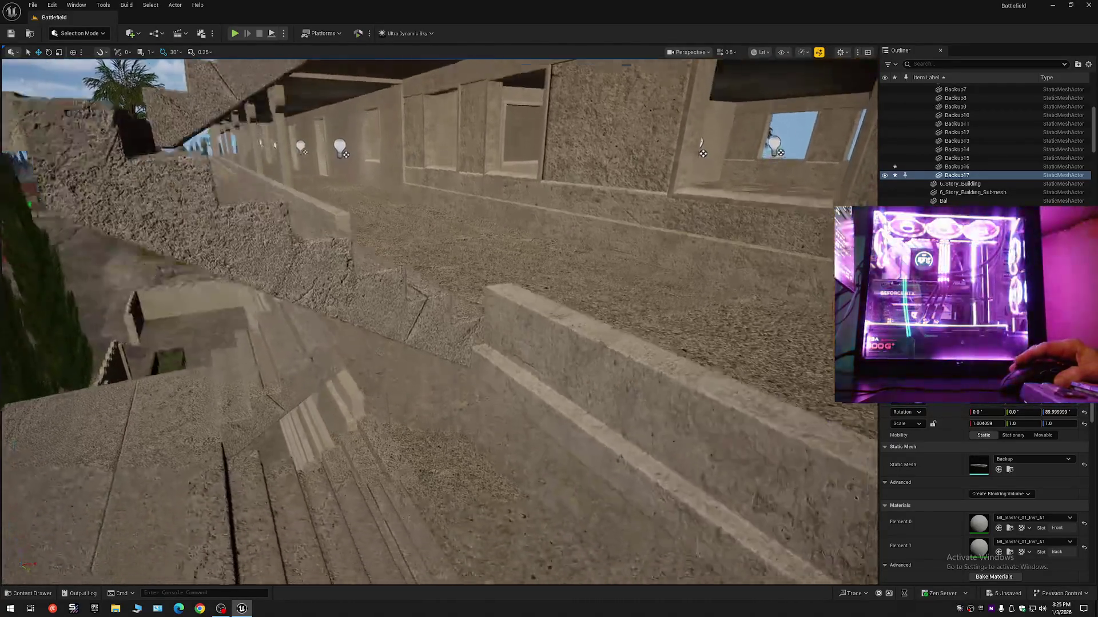
scroll(439, 322, "down", 4)
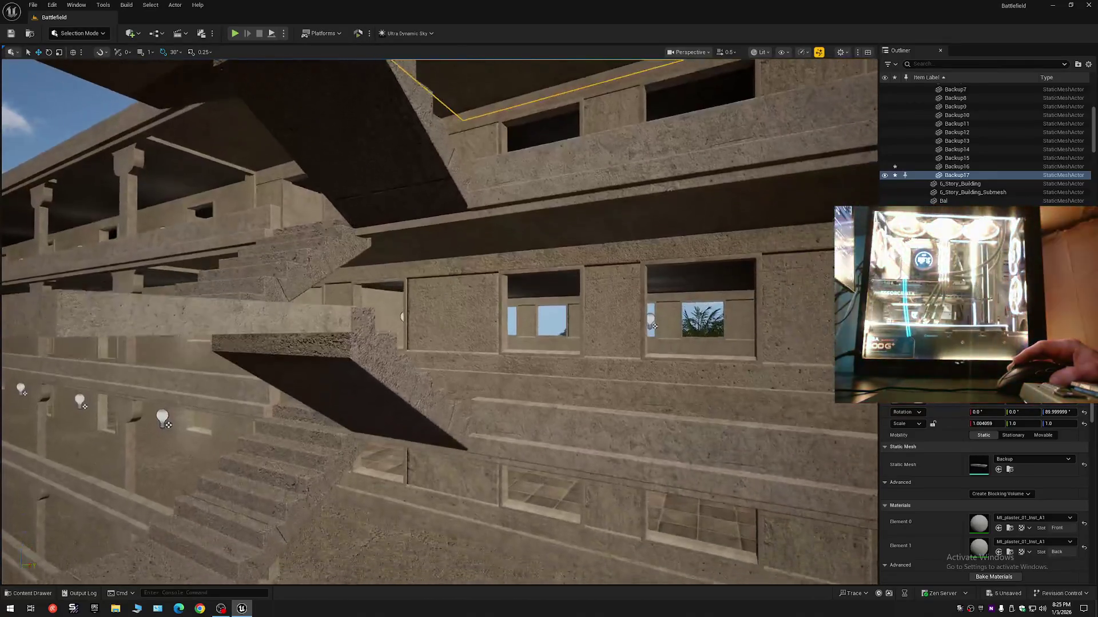
scroll(439, 322, "down", 2)
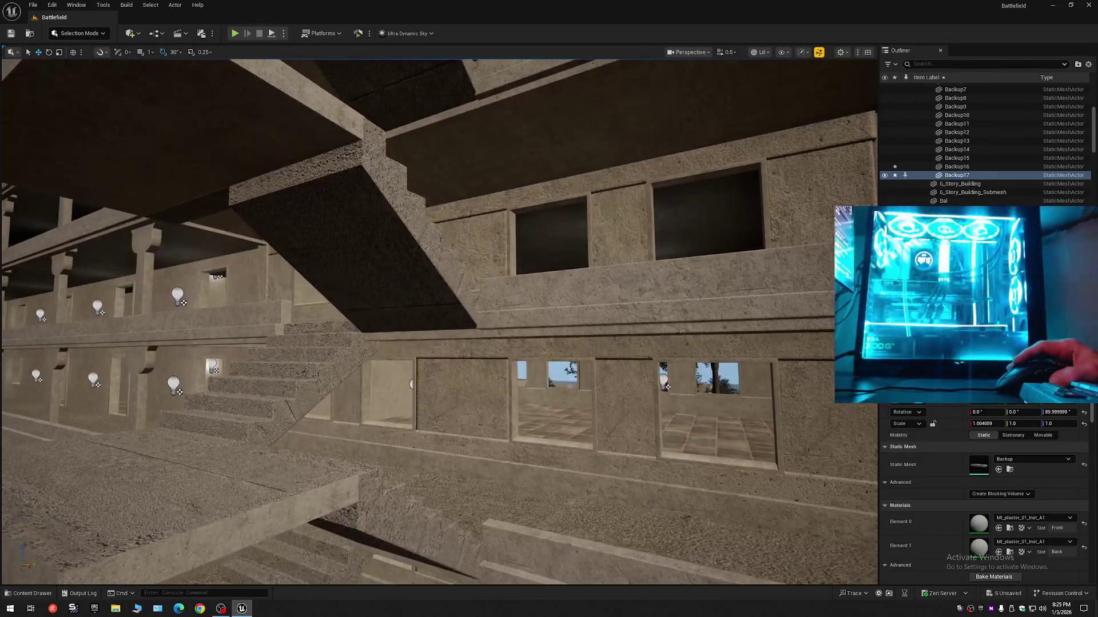
scroll(516, 308, "down", 3)
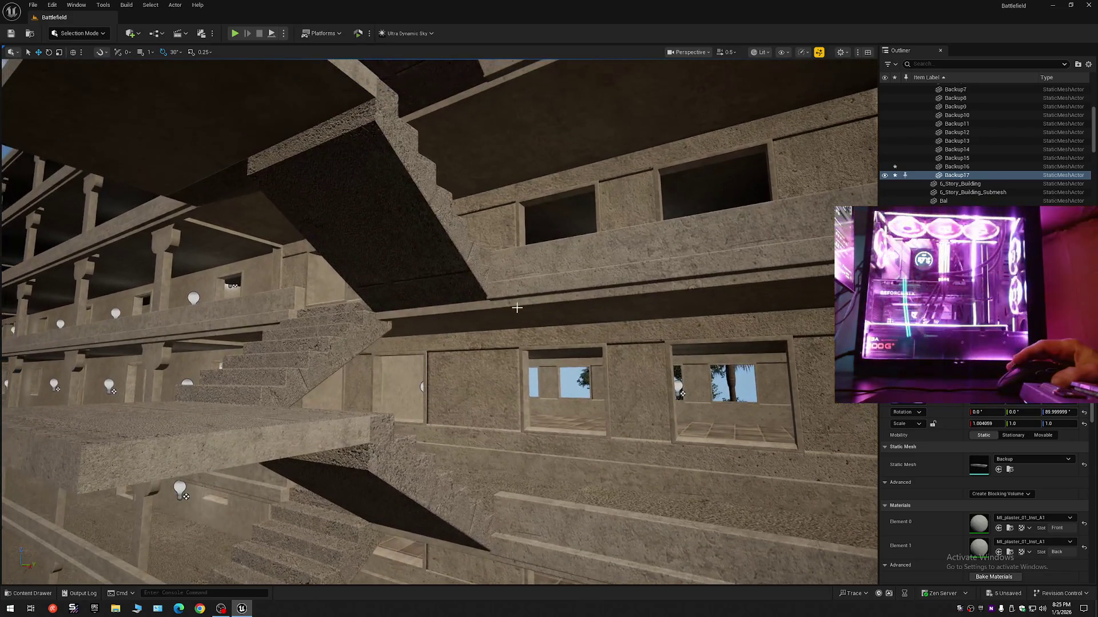
mouse_move(486, 332)
left_mouse_down()
mouse_move(487, 349)
mouse_move(486, 297)
mouse_move(439, 304)
mouse_move(439, 253)
left_mouse_up()
Clear the selection, select the SM_BL2_dec_02_A_7 ceiling beam, and view it from new angles
mouse_move(439, 322)
left_mouse_down()
mouse_move(439, 390)
mouse_move(422, 310)
mouse_move(405, 299)
mouse_move(439, 339)
mouse_move(439, 322)
mouse_move(462, 322)
mouse_move(450, 322)
left_mouse_up()
key("Escape")
scroll(444, 322, "down", 1)
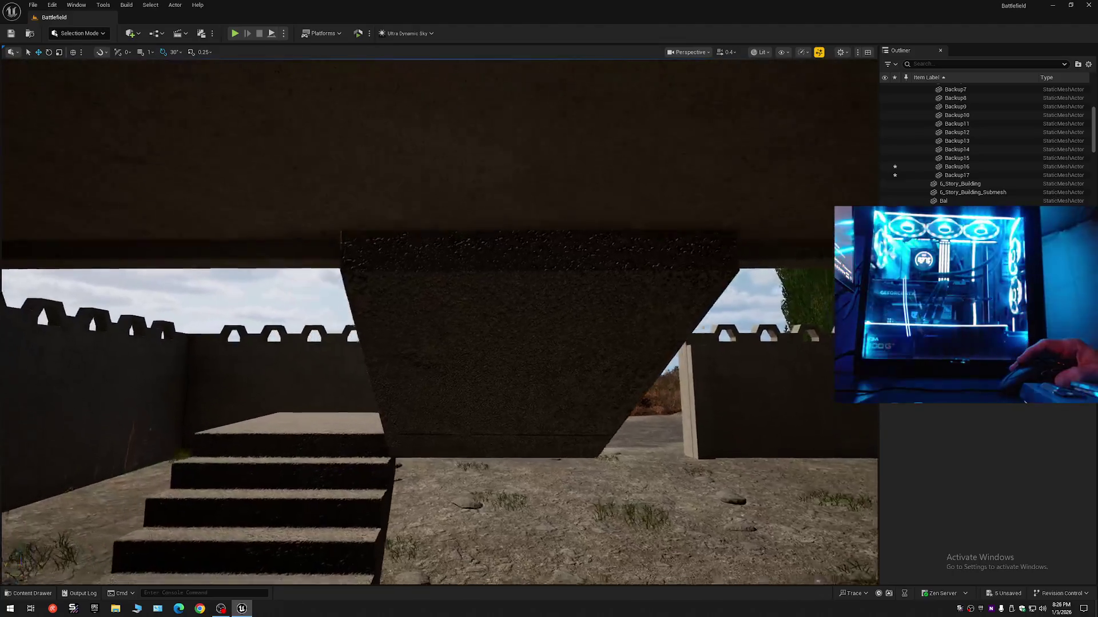
left_click(229, 274)
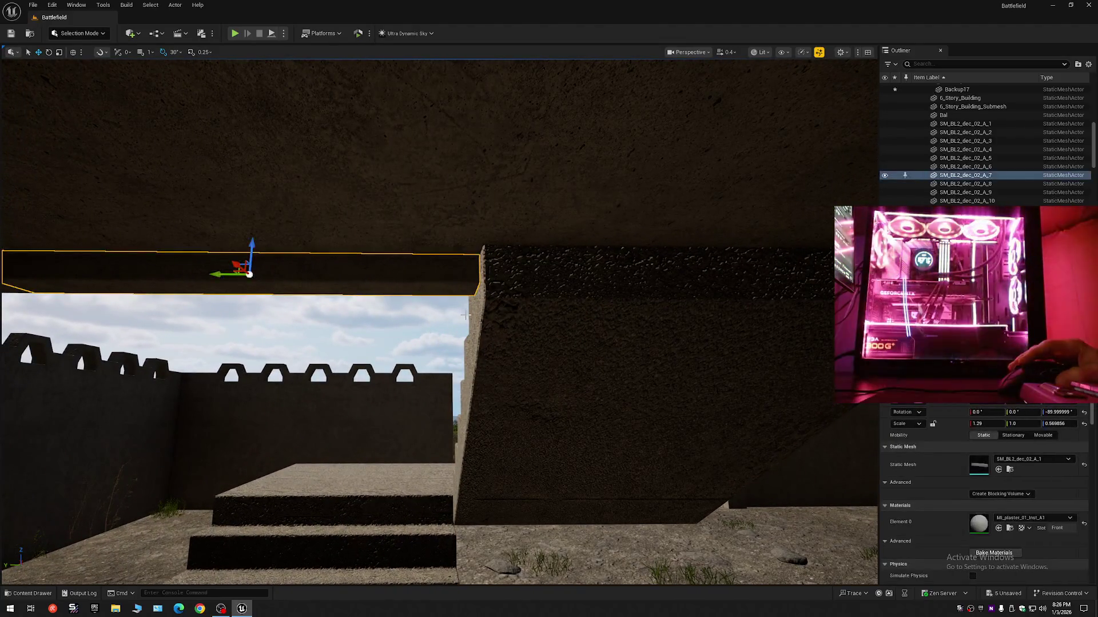
scroll(439, 322, "down", 3)
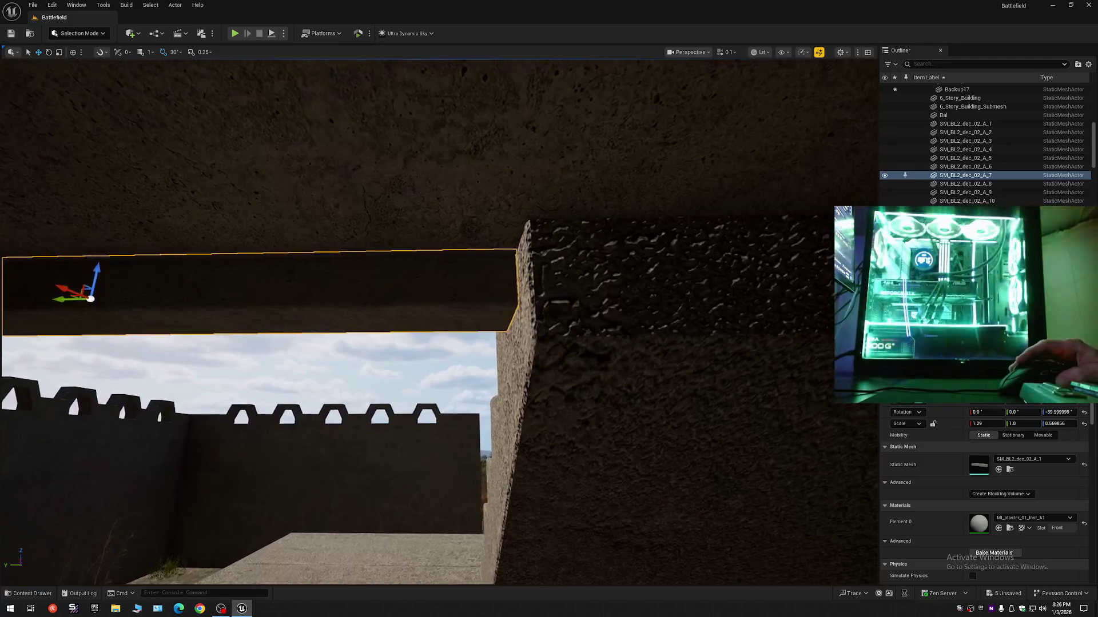
scroll(439, 322, "up", 1)
scroll(439, 322, "up", 1)
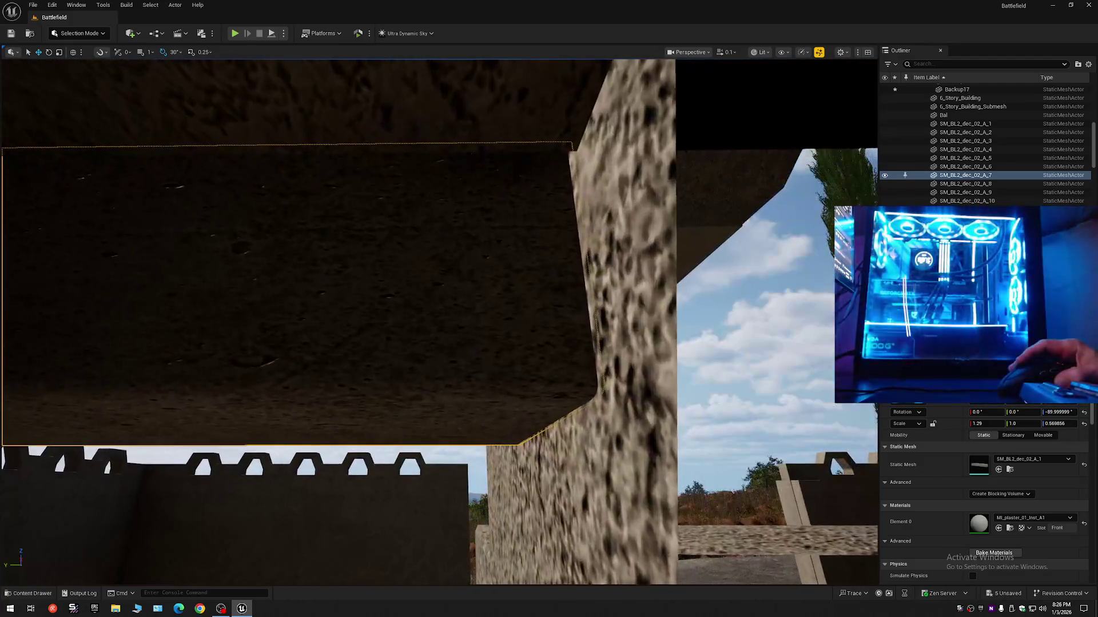
key("a")
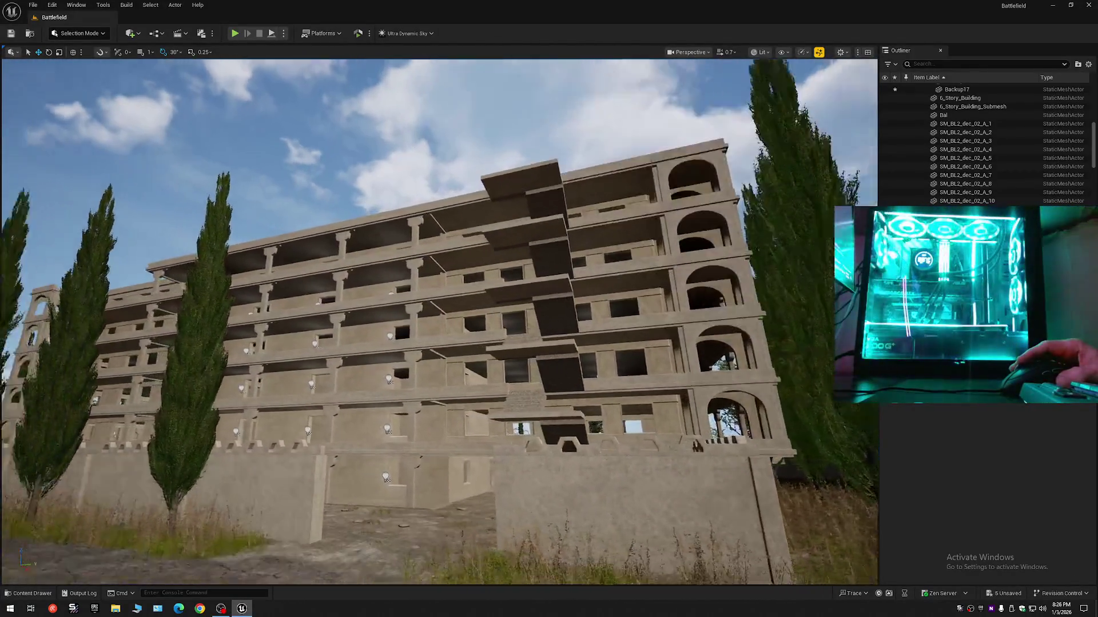
Fly over the upper floors to the rooftop wall, stairs and radio tower
key("w")
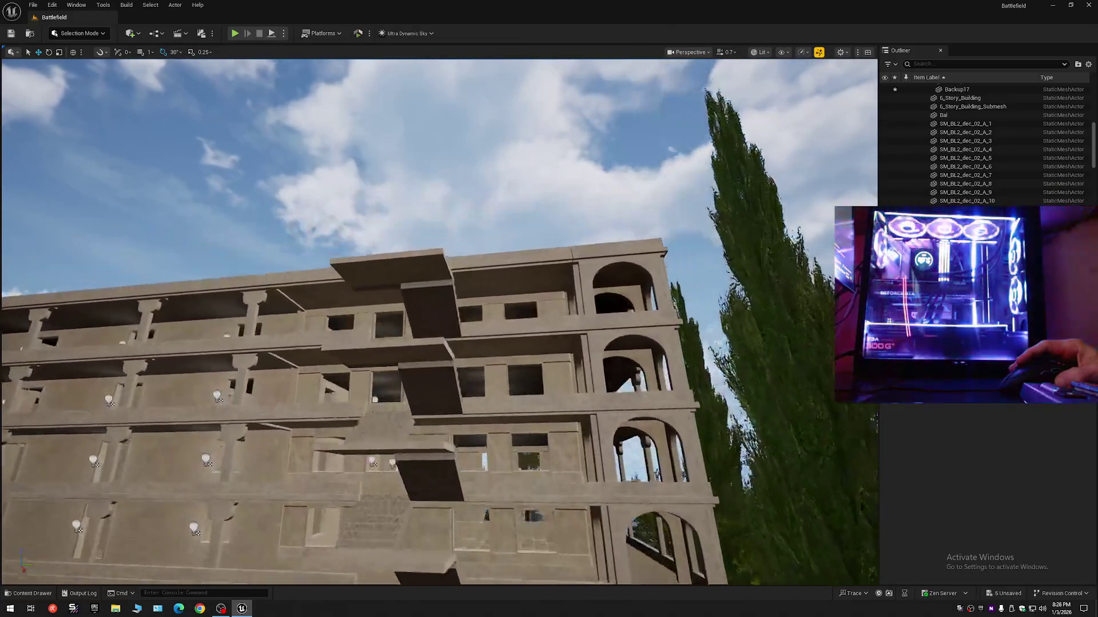
key("w")
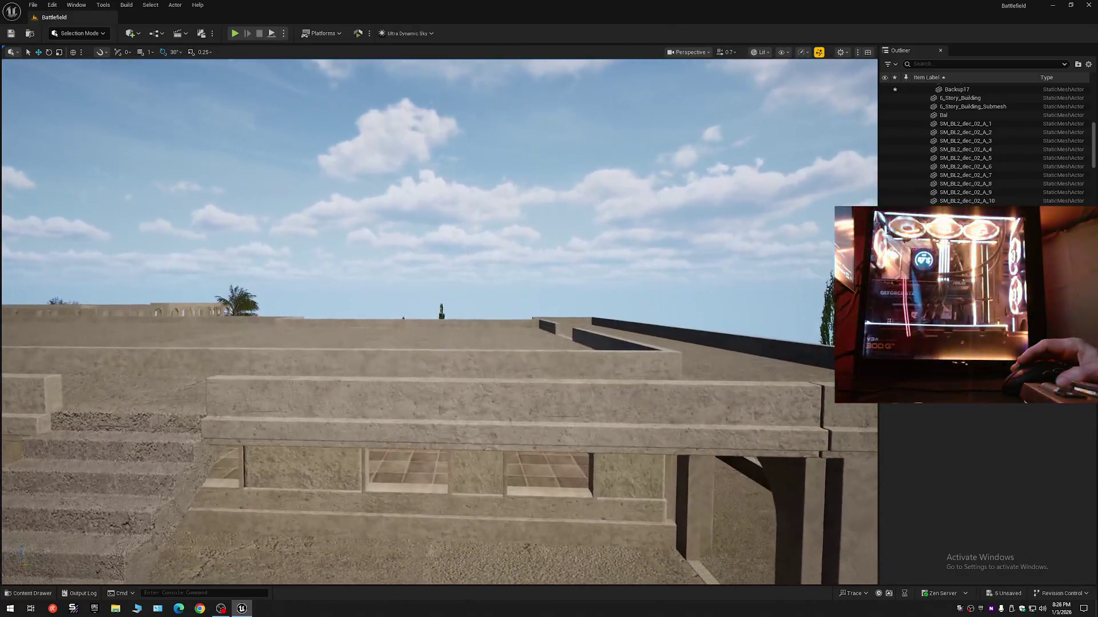
key("w")
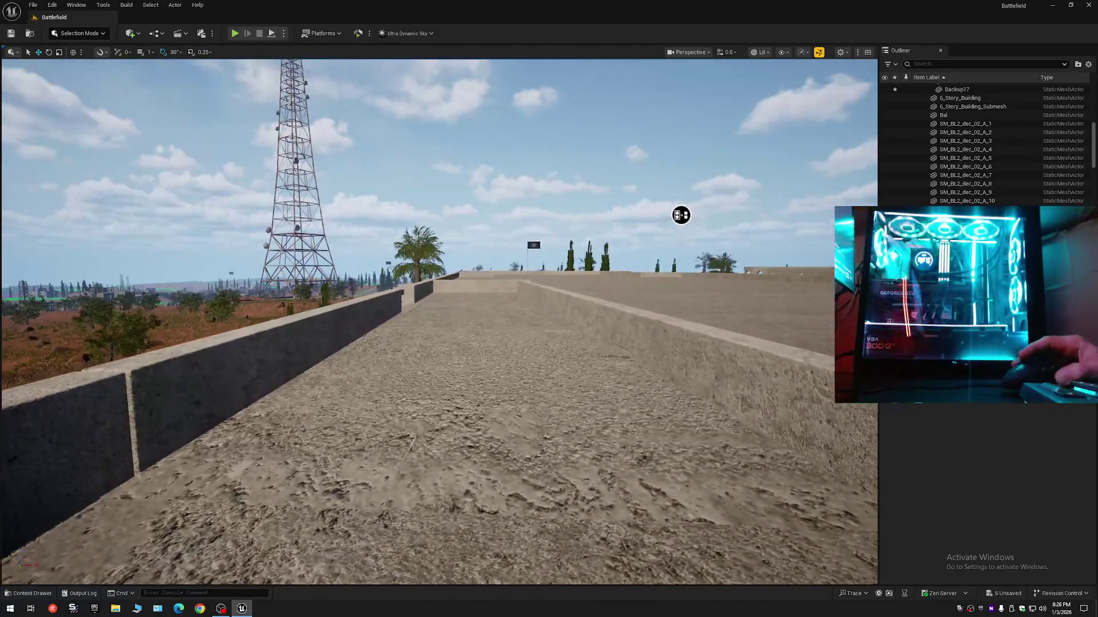
key("a")
scroll(658, 203, "down", 2)
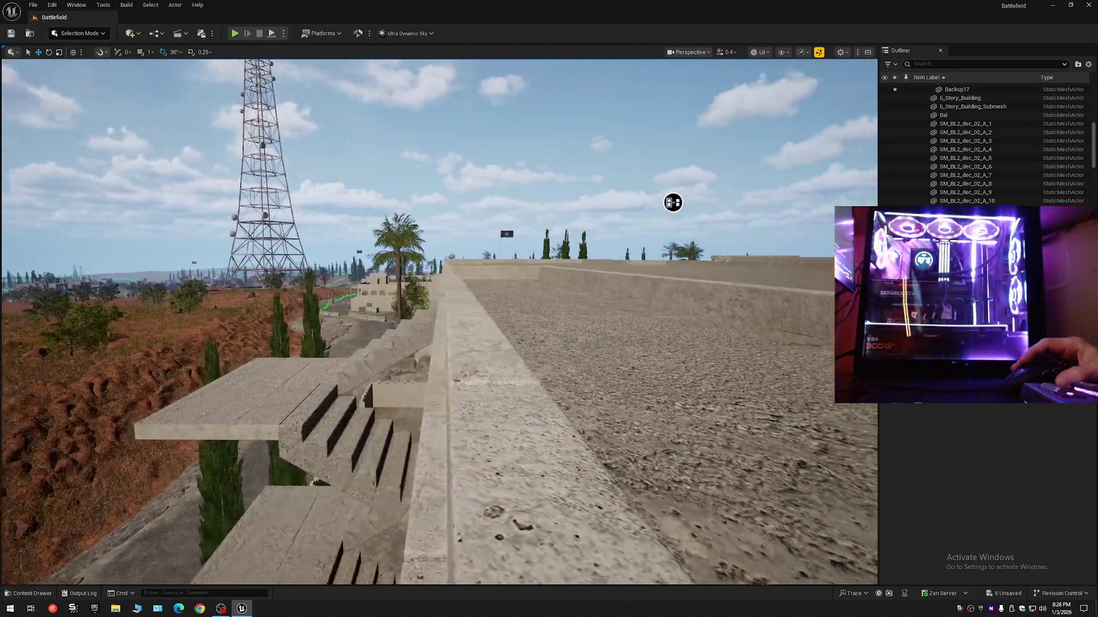
key("w")
scroll(658, 203, "down", 1)
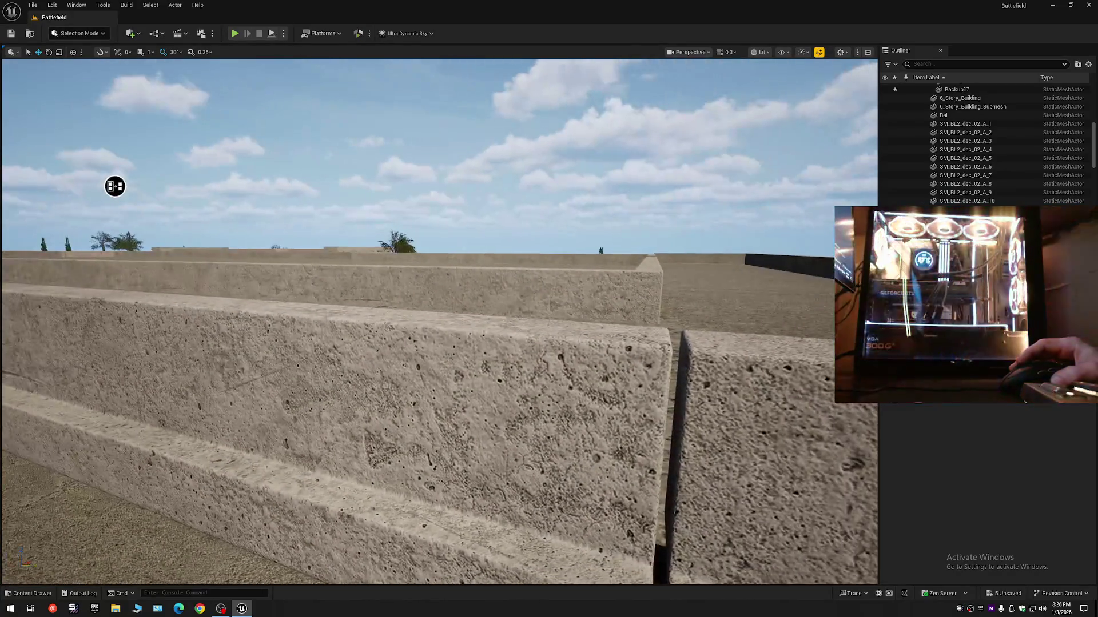
scroll(368, 304, "up", 2)
key("s")
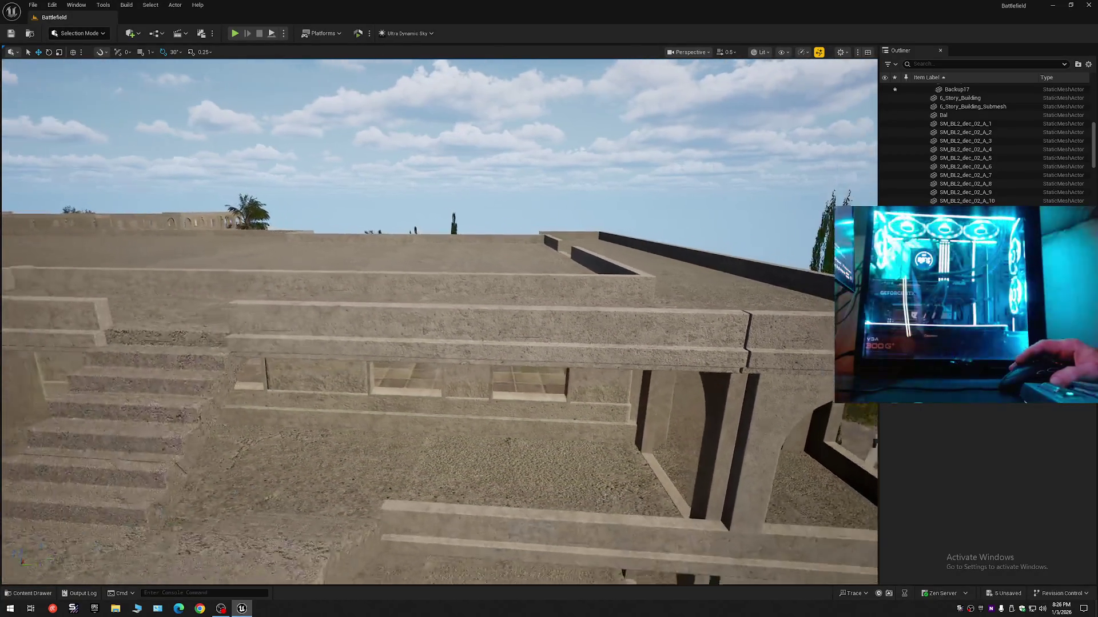
Select and deselect the Backup17 wall, fly along its top, and open the Outliner settings
left_click(319, 317)
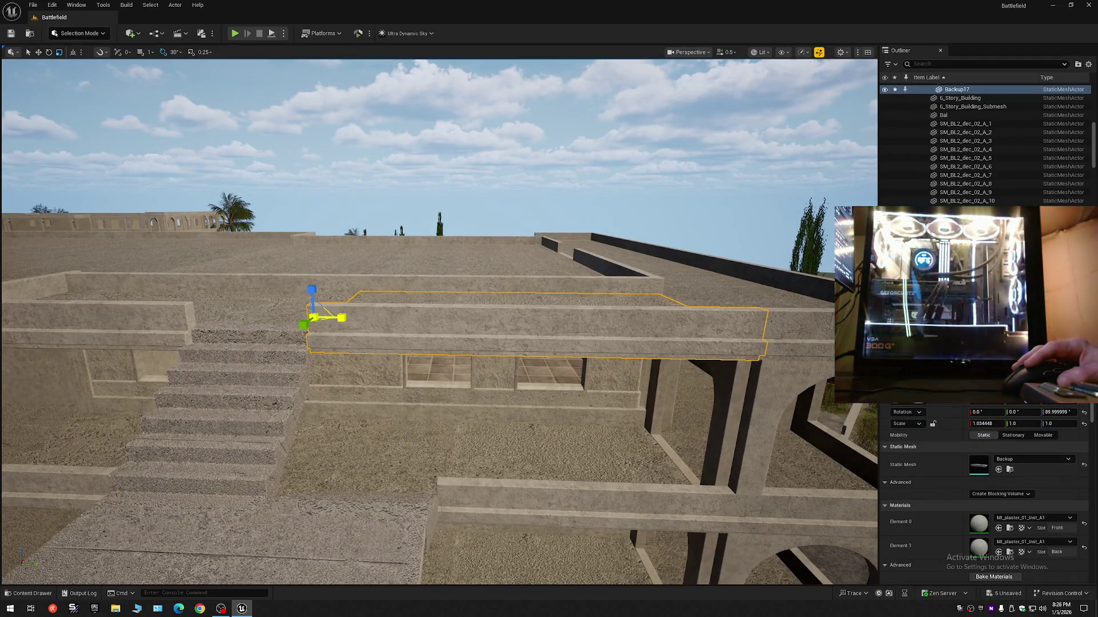
key("Escape")
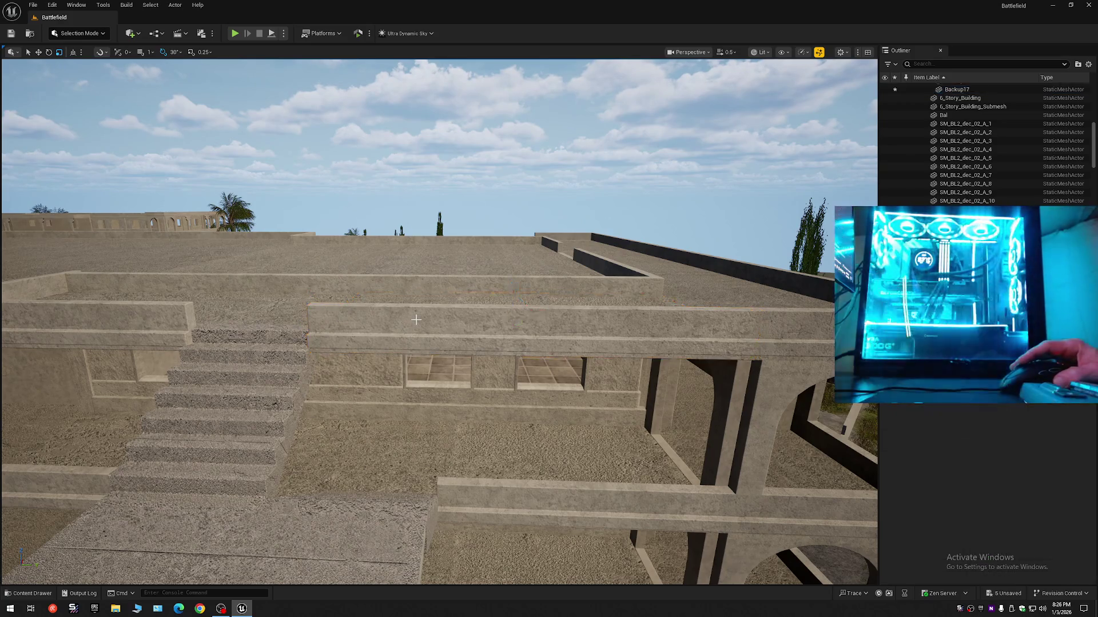
key("w")
key("e")
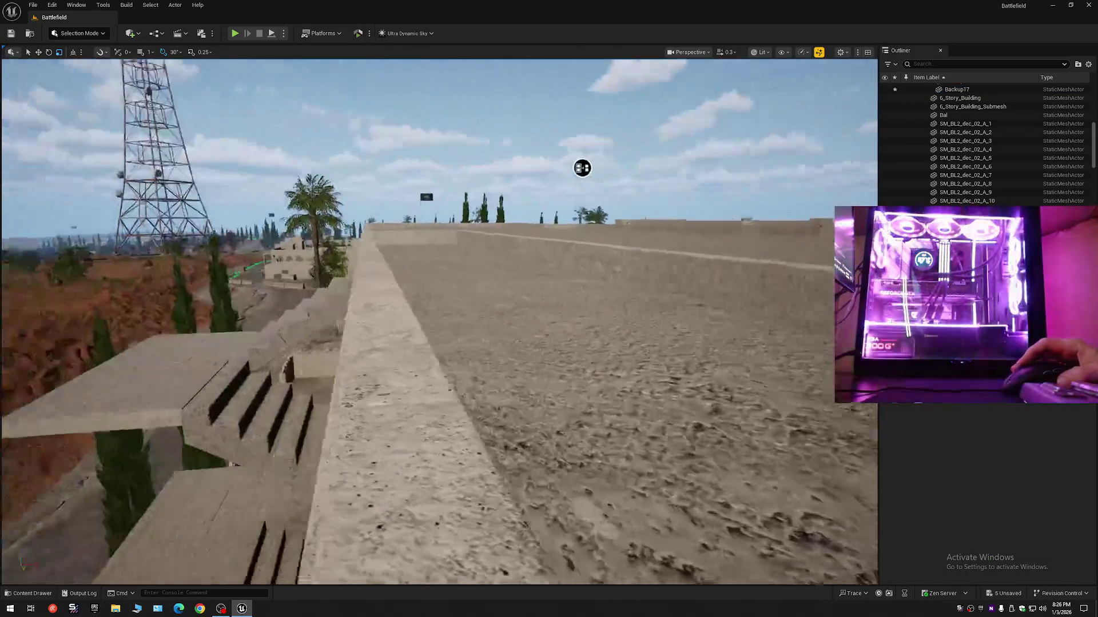
scroll(423, 236, "down", 2)
key("w")
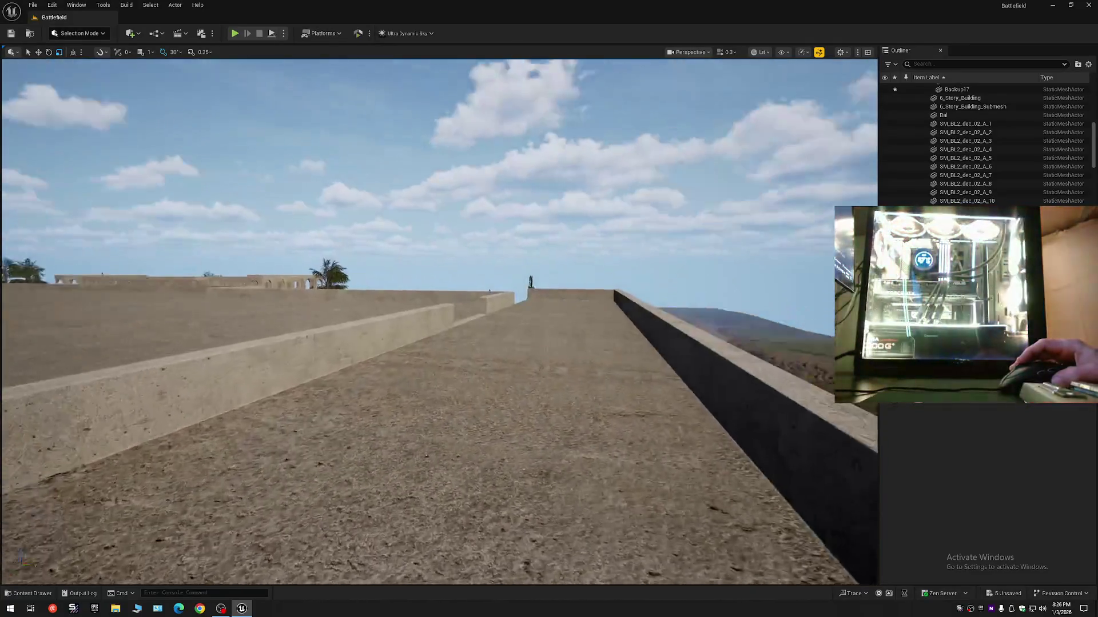
left_click(1088, 64)
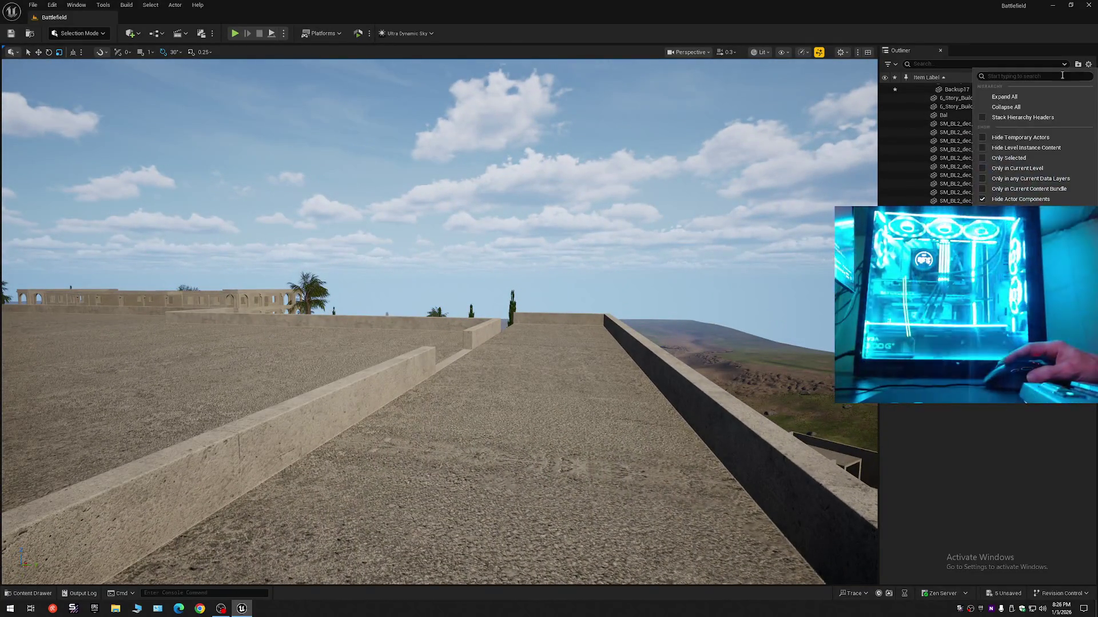
Collapse all Outliner folders to top level, then fly along the rooftop toward the railing
left_click(1000, 106)
left_click(916, 87)
key("w")
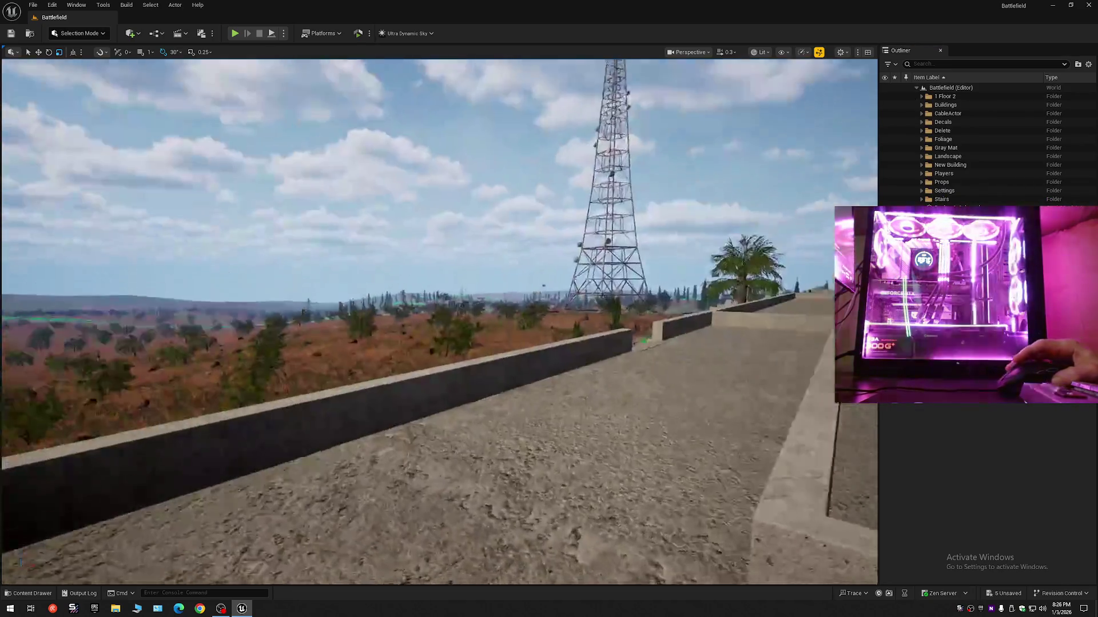
scroll(708, 233, "up", 1)
key("w")
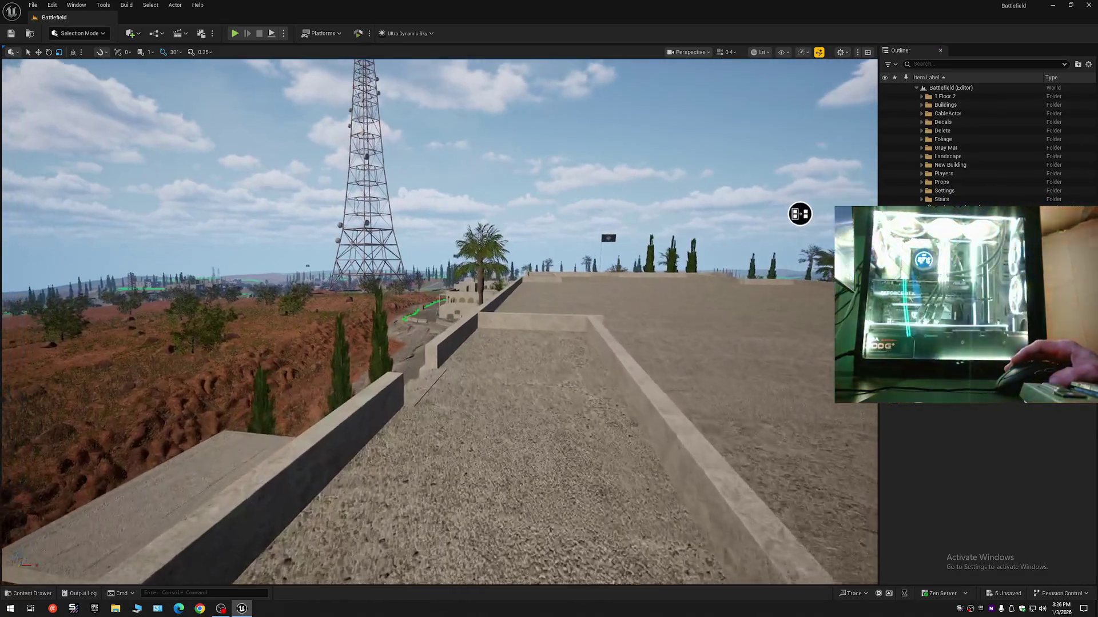
key("w")
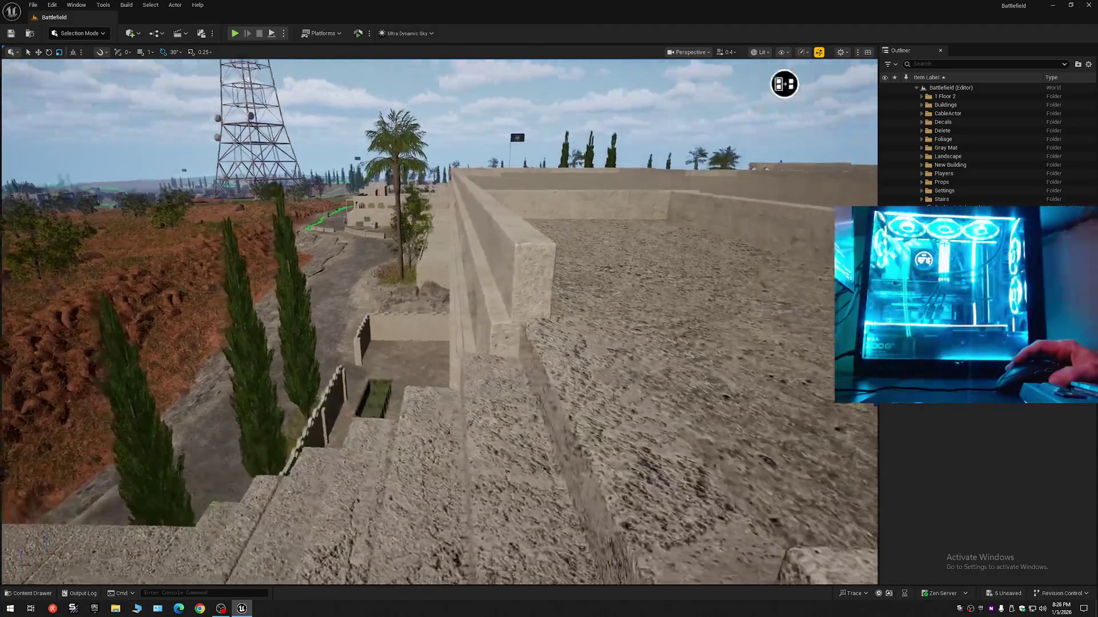
key("w")
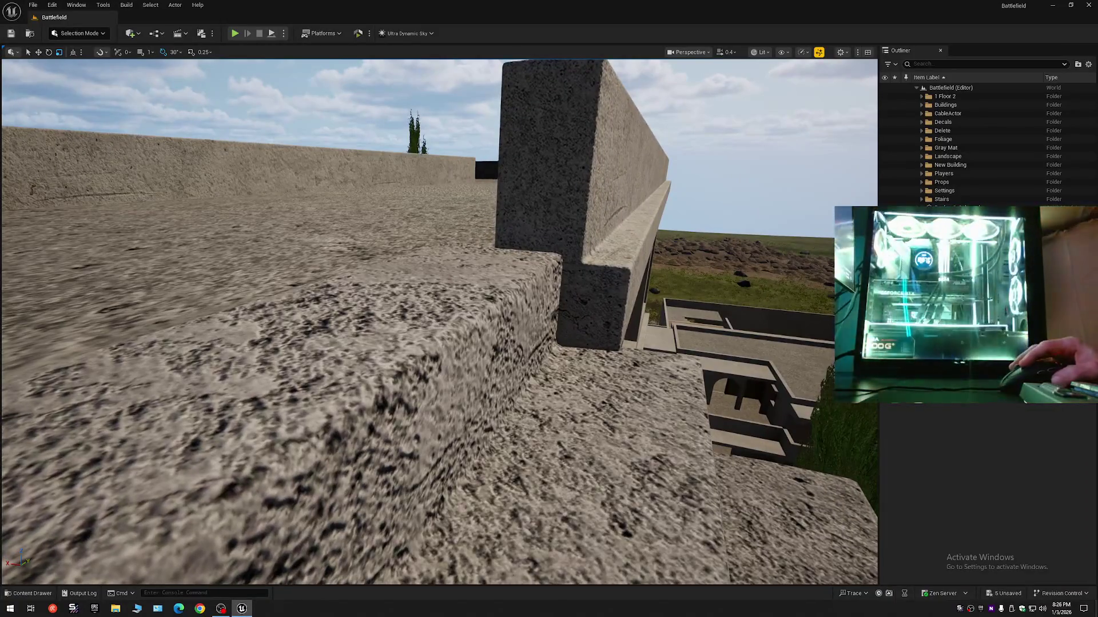
Select rooftop stair piece A_14, frame it, and orbit to inspect it from above
left_click(452, 277)
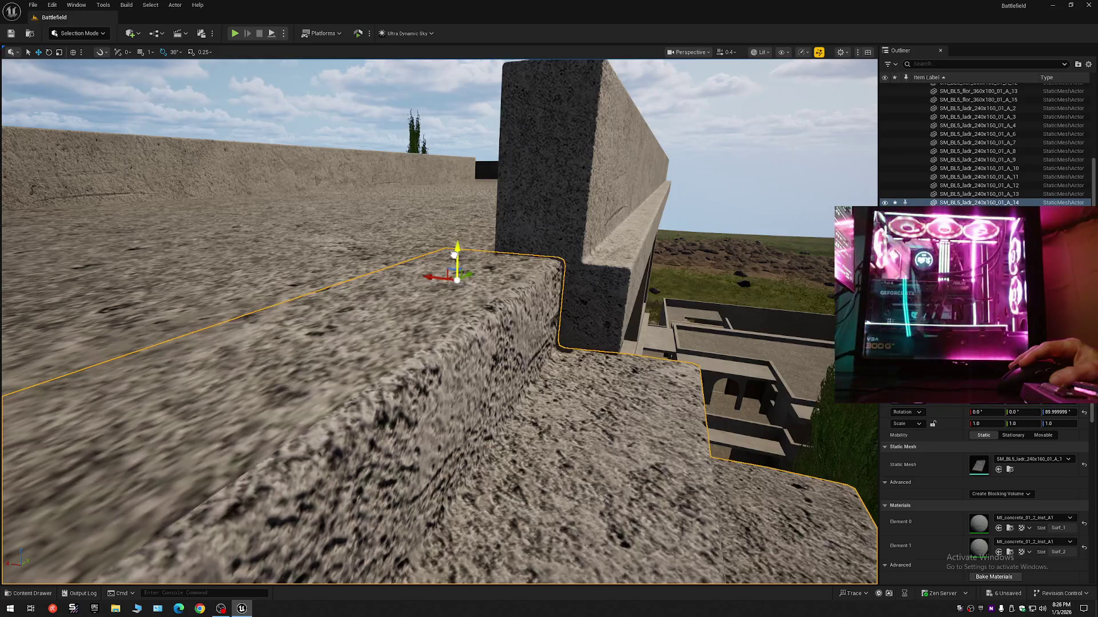
key("f")
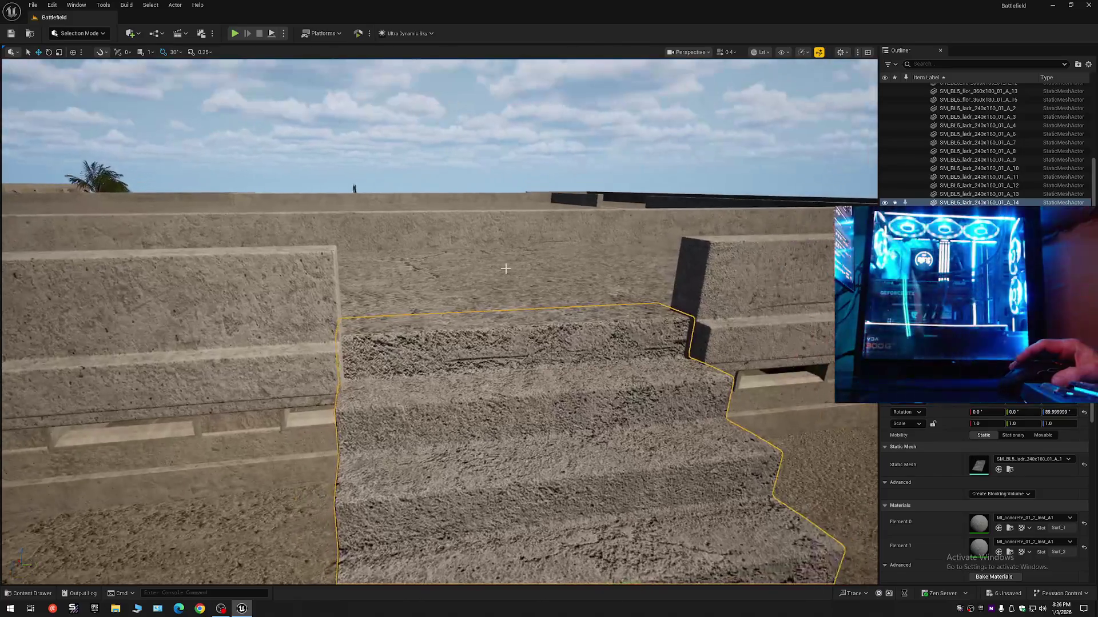
mouse_move(439, 320)
left_mouse_down()
mouse_move(377, 343)
mouse_move(343, 328)
mouse_move(510, 275)
left_mouse_up()
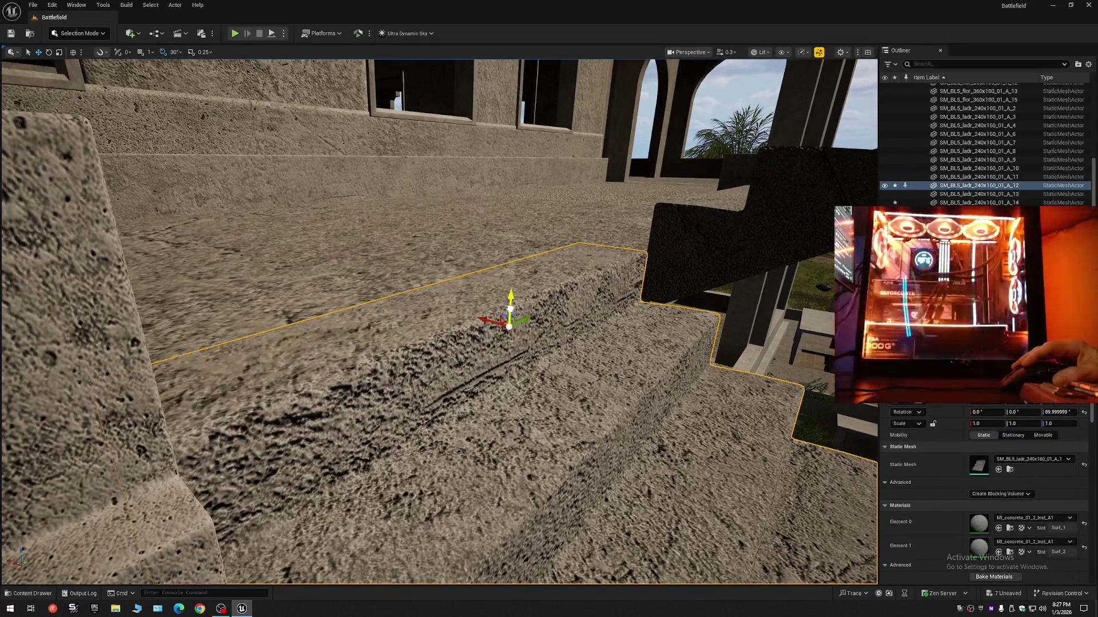
scroll(504, 312, "down", 2)
mouse_move(510, 310)
left_mouse_down()
mouse_move(492, 309)
mouse_move(522, 316)
mouse_move(510, 324)
left_mouse_up()
scroll(518, 315, "up", 1)
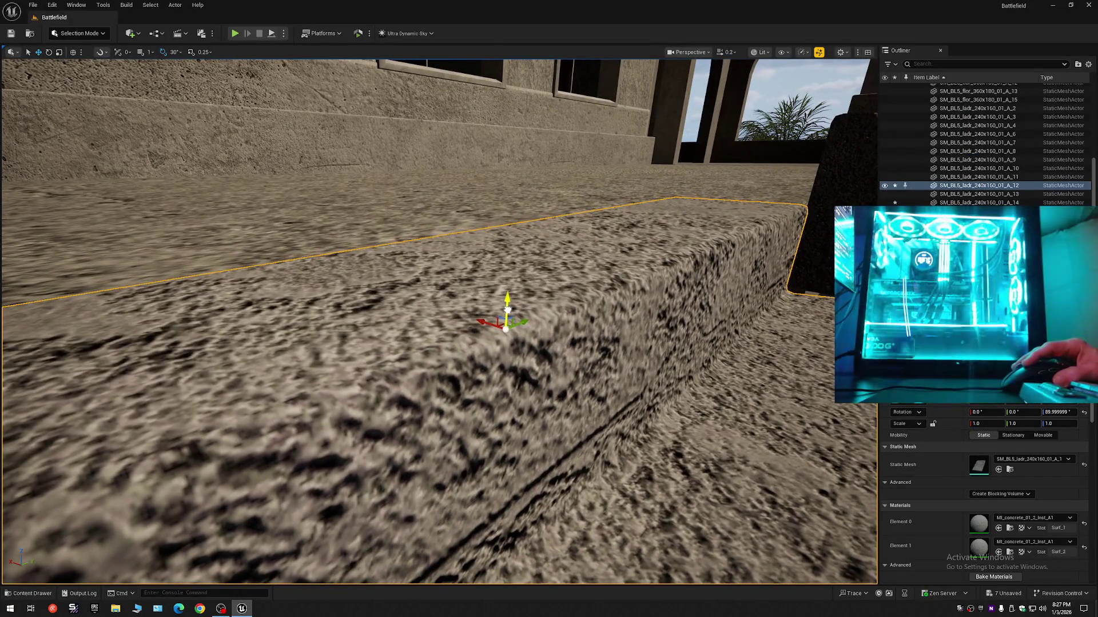
Select a roof piece, then stair steps A_10 and A_8, flying around each to inspect it
left_click(336, 191)
mouse_move(336, 191)
left_mouse_down()
mouse_move(308, 189)
mouse_move(317, 197)
left_mouse_up()
left_click(493, 339)
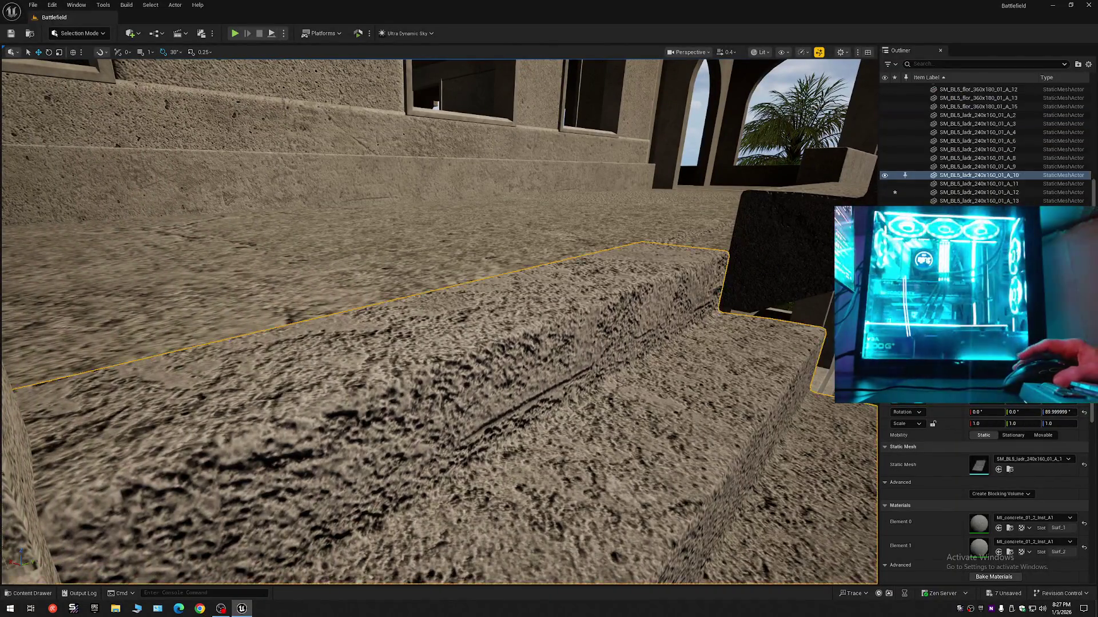
left_click_drag(492, 340, 534, 342)
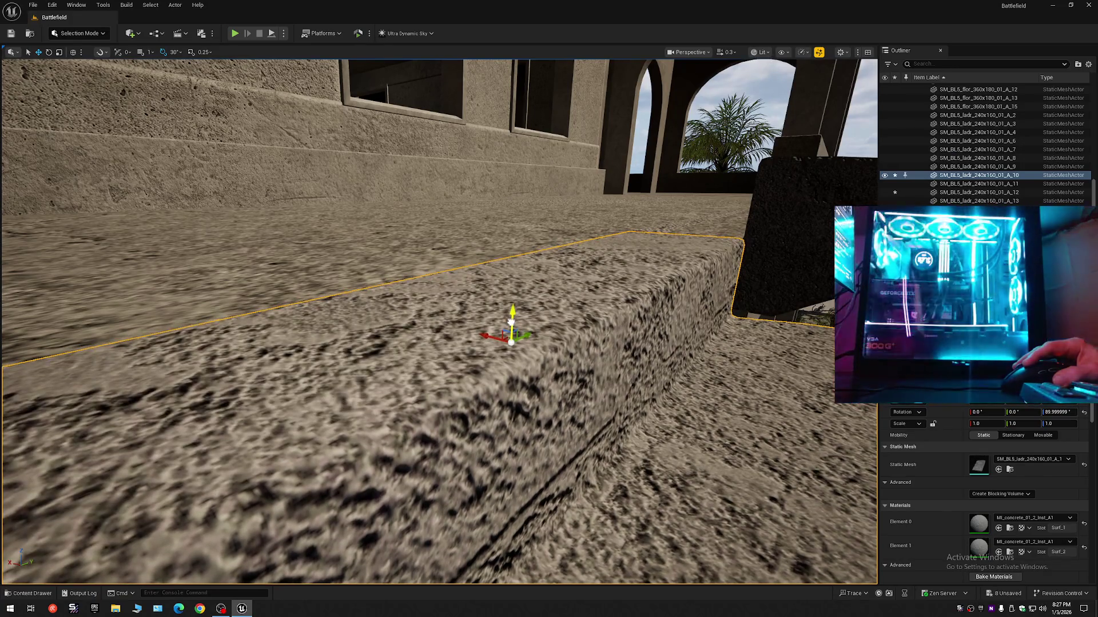
mouse_move(510, 323)
left_mouse_down()
mouse_move(33, 151)
mouse_move(535, 333)
left_mouse_up()
left_click(535, 333)
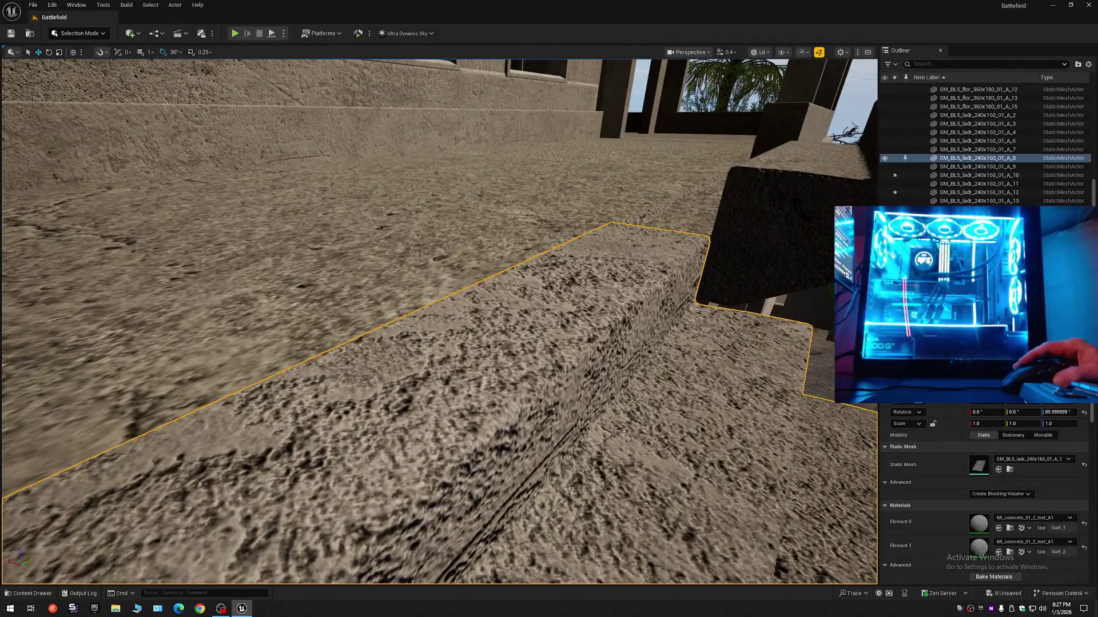
left_click(531, 316)
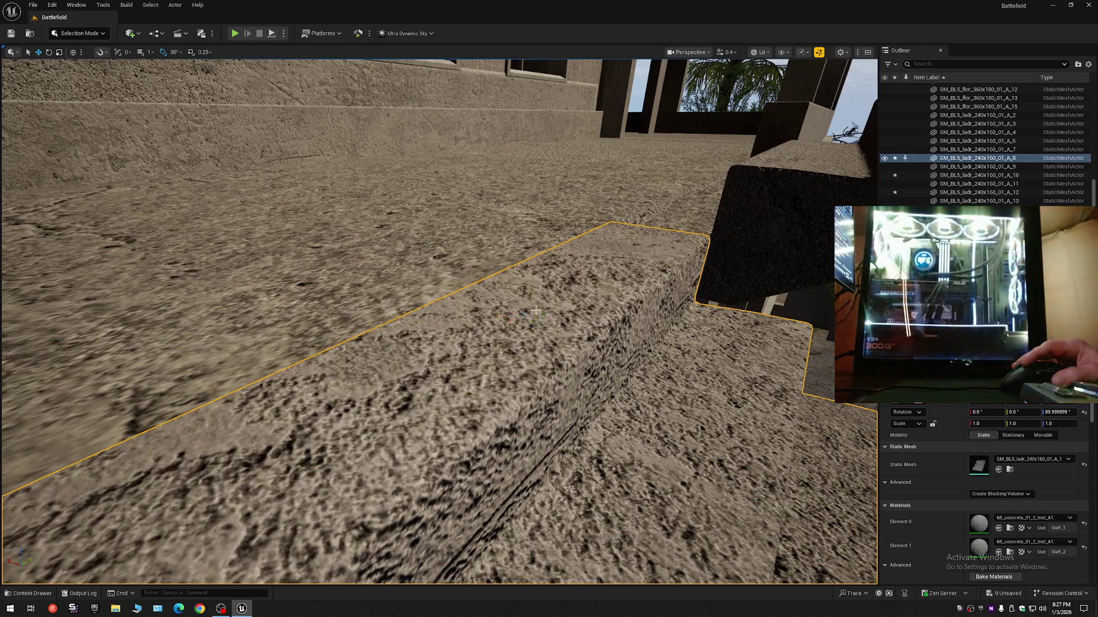
mouse_move(535, 311)
left_mouse_down()
mouse_move(521, 303)
mouse_move(589, 307)
left_mouse_up()
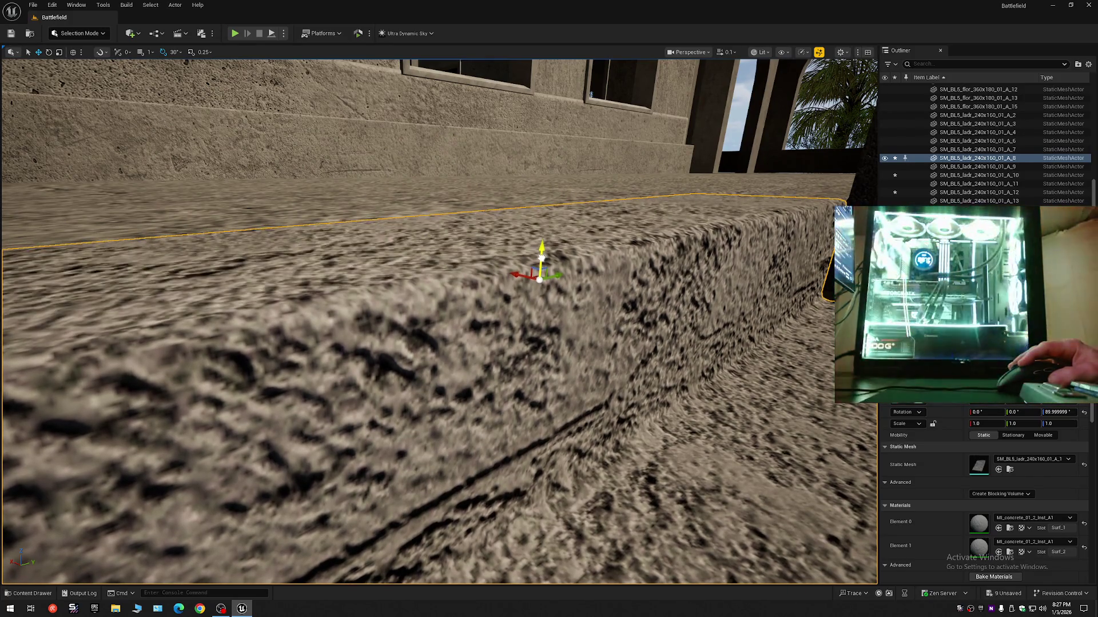
mouse_move(541, 259)
left_mouse_down()
mouse_move(458, 258)
mouse_move(483, 275)
mouse_move(478, 265)
left_mouse_up()
Select stair steps A_6 and then A_3, pulling back after each for a wider view
left_click(483, 274)
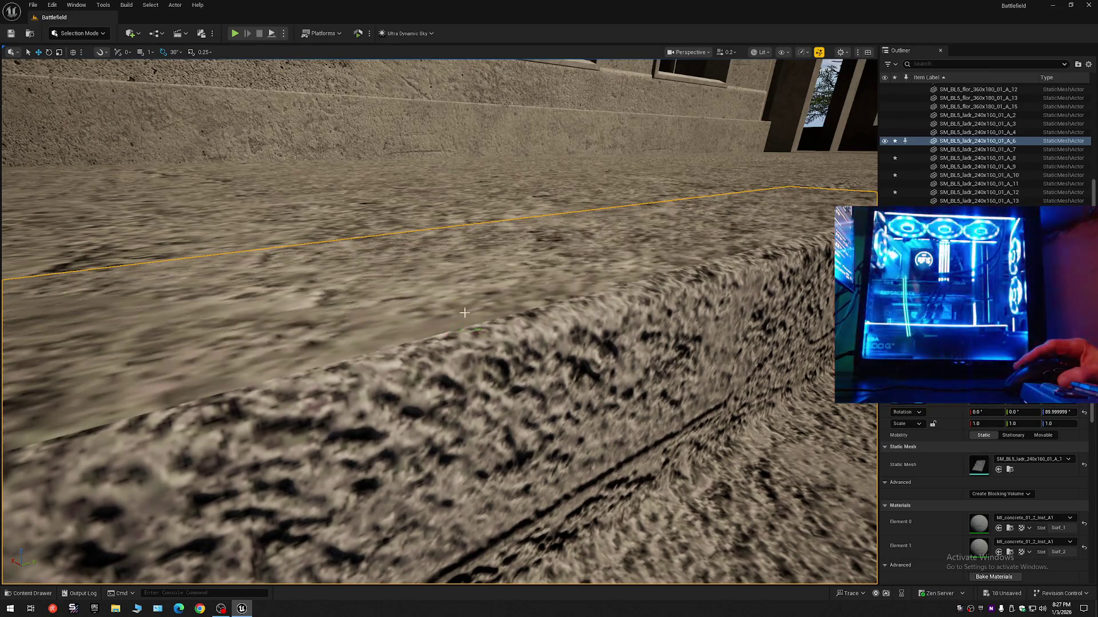
mouse_move(464, 313)
left_mouse_down()
mouse_move(460, 293)
mouse_move(461, 311)
mouse_move(510, 322)
left_mouse_up()
scroll(461, 308, "down", 1)
left_click(510, 322)
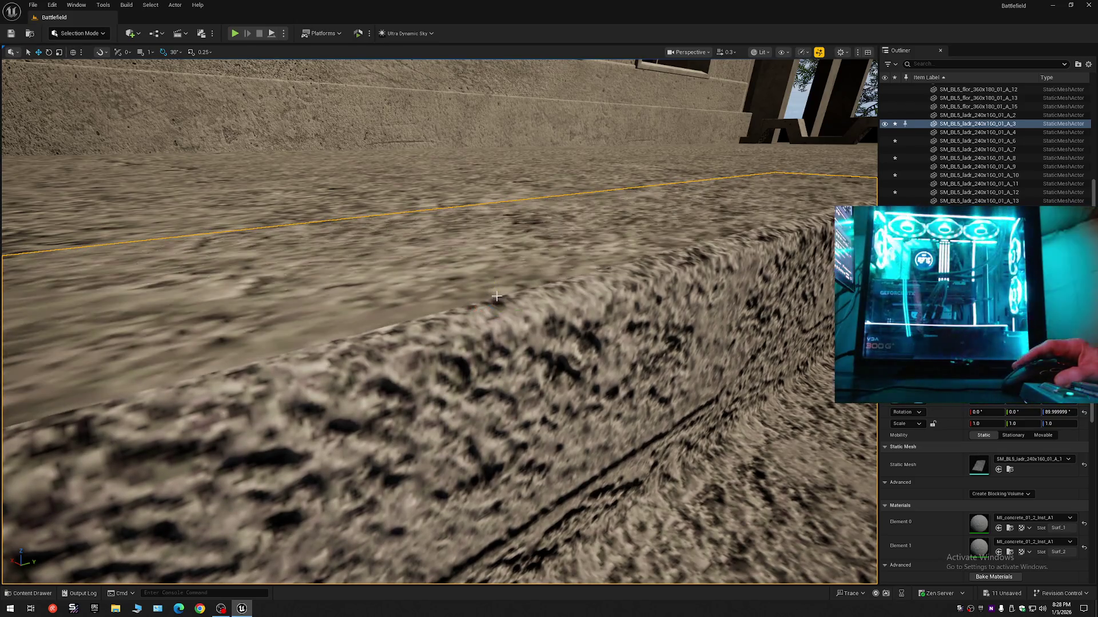
mouse_move(496, 296)
left_mouse_down()
mouse_move(140, 184)
mouse_move(401, 251)
mouse_move(320, 268)
mouse_move(320, 300)
mouse_move(517, 298)
left_mouse_up()
scroll(401, 299, "up", 1)
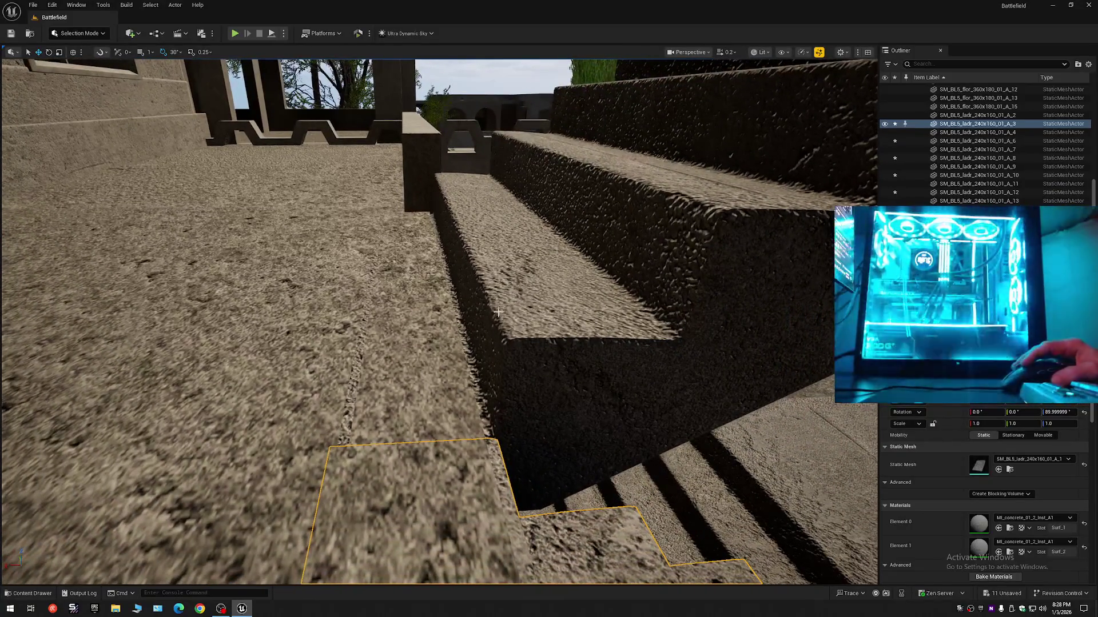
Select staircase piece A_4, move its pivot onto the step, and zoom to inspect it
left_click(498, 313)
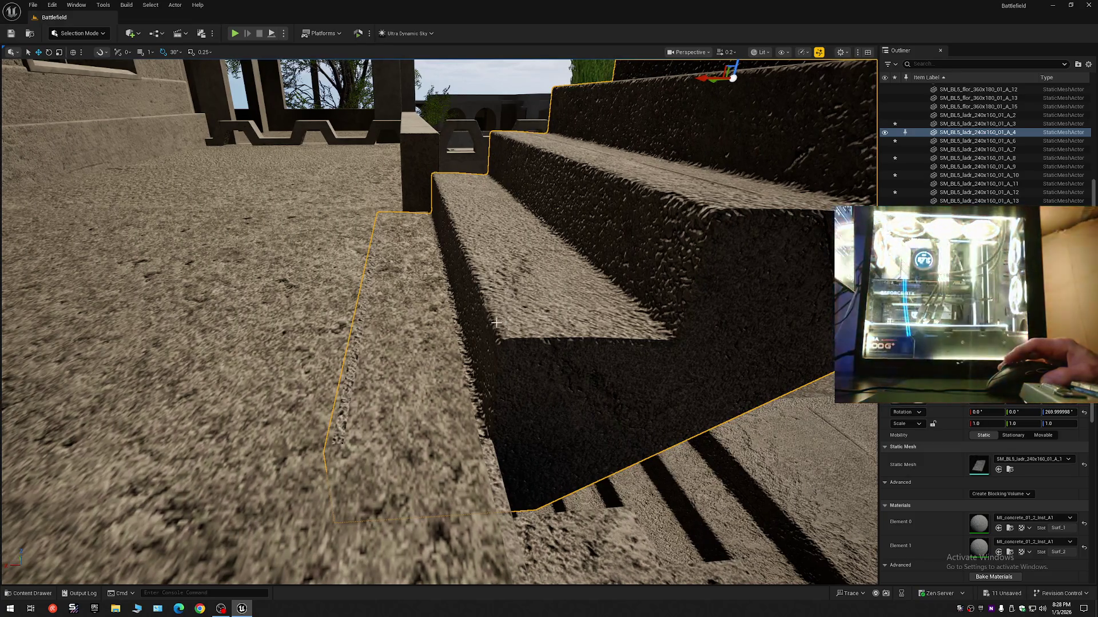
middle_click(495, 323)
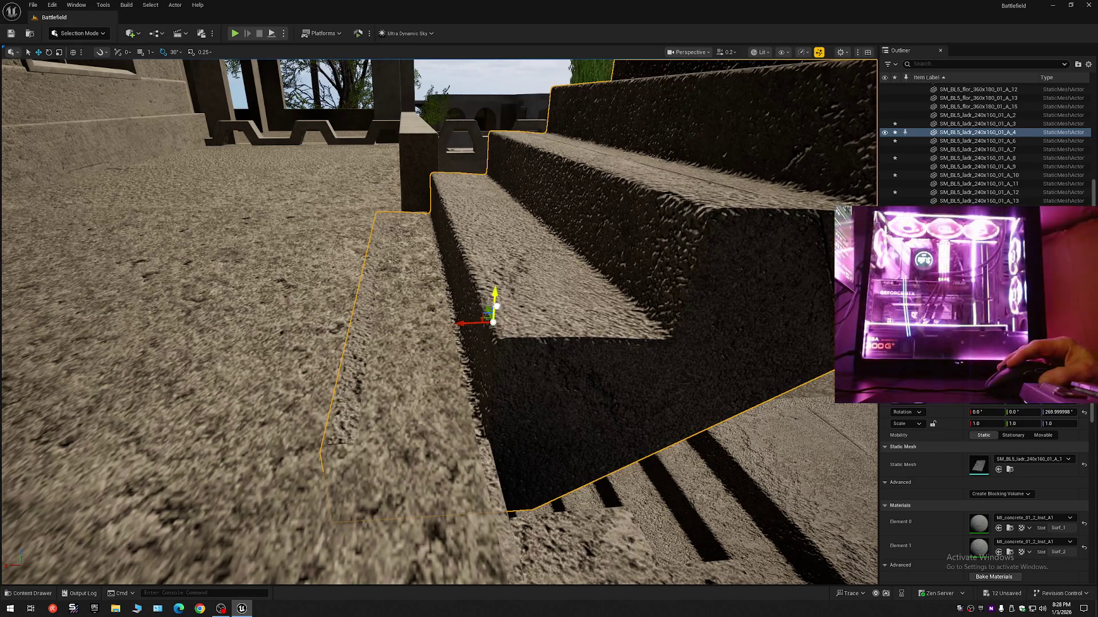
scroll(496, 321, "down", 3)
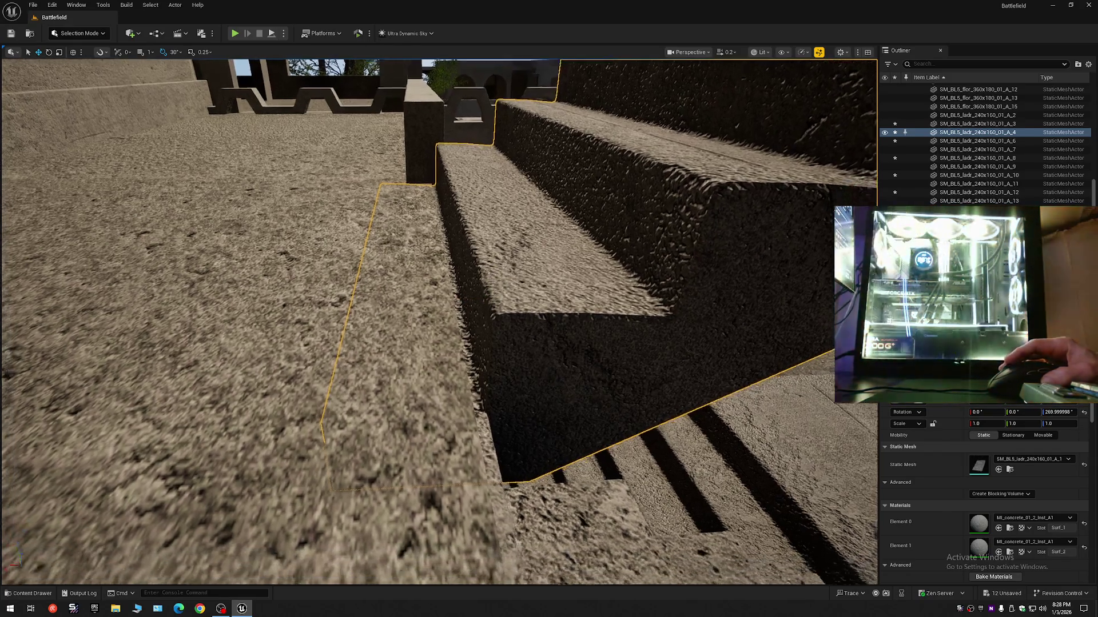
scroll(439, 322, "down", 5)
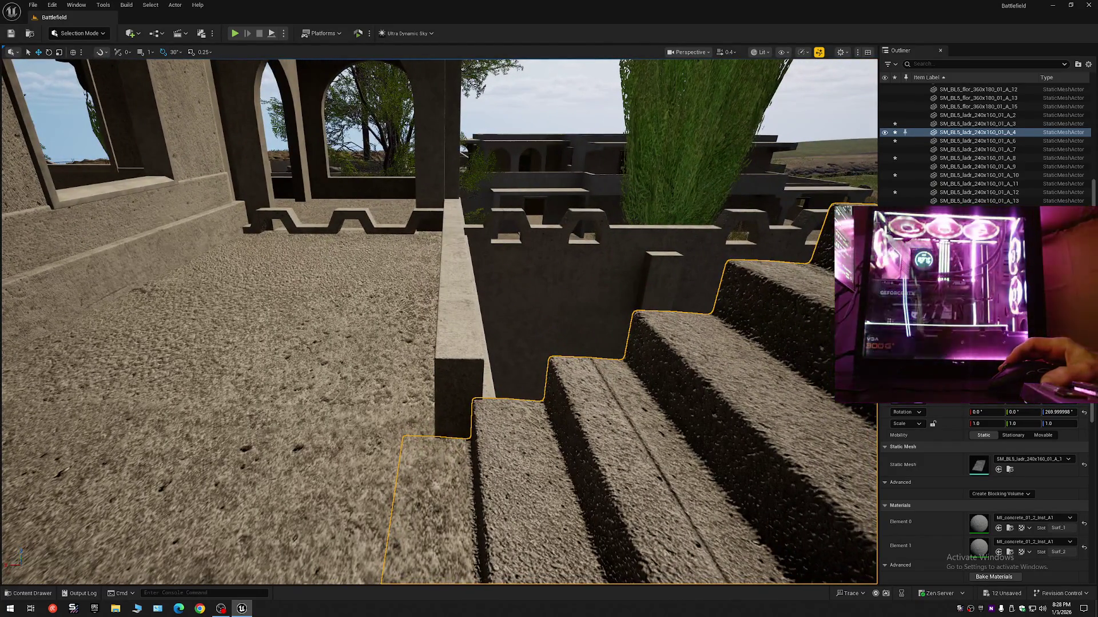
scroll(439, 321, "up", 3)
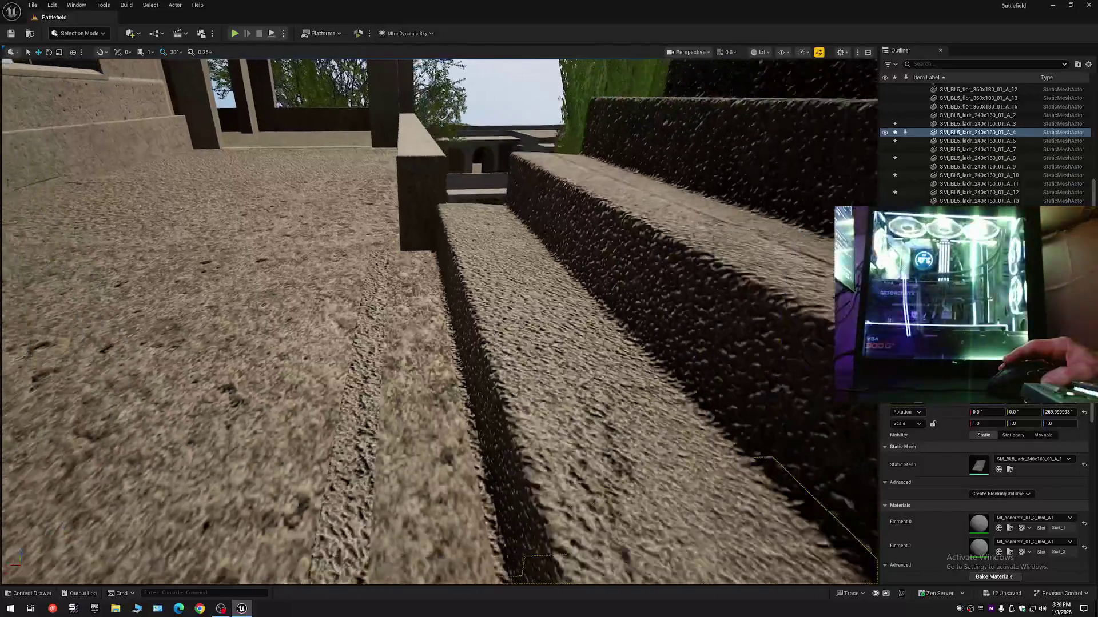
Step through stair pieces A_7, A_9, A_11 and A_13, then select a roof slab piece
left_click(486, 337)
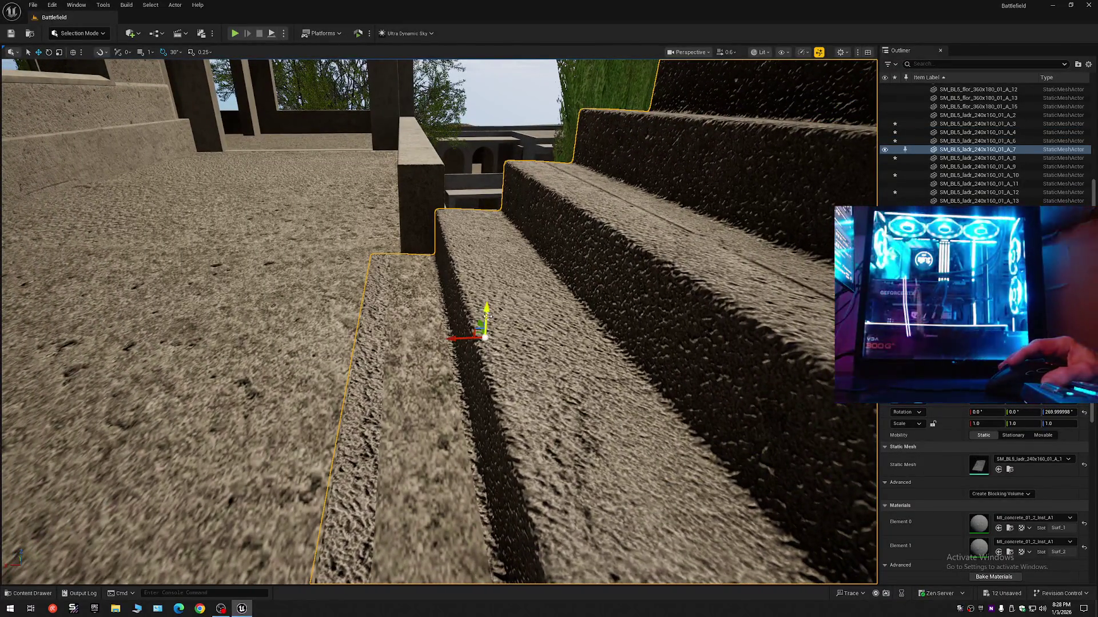
left_click(486, 316)
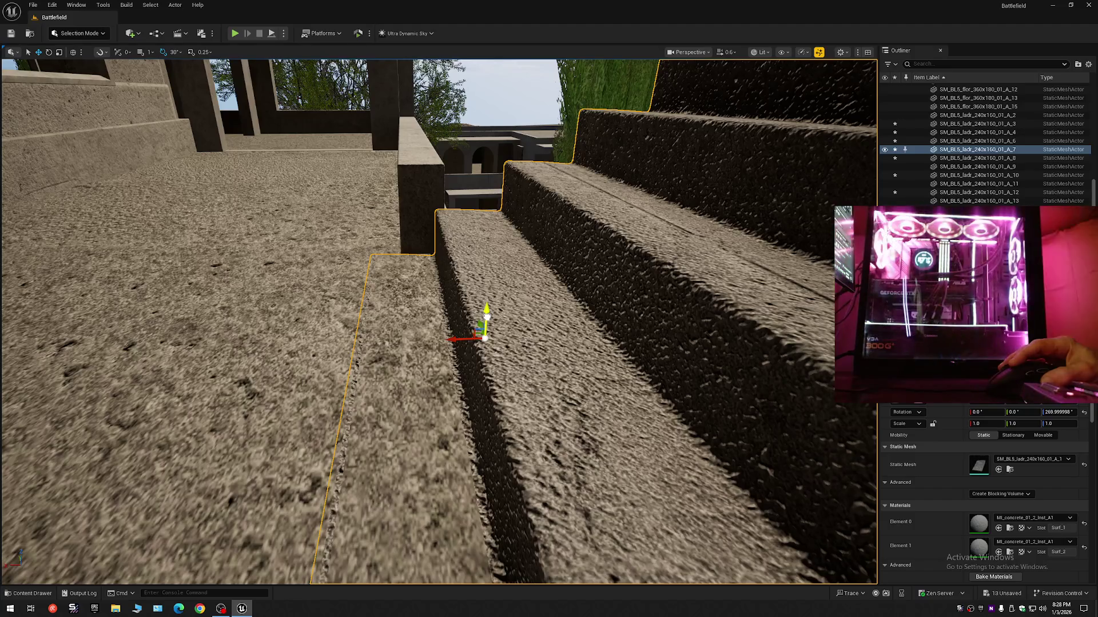
mouse_move(487, 316)
left_mouse_down()
mouse_move(487, 366)
mouse_move(423, 366)
mouse_move(423, 326)
left_mouse_up()
left_click(501, 336)
mouse_move(501, 336)
left_mouse_down()
mouse_move(496, 309)
mouse_move(502, 349)
mouse_move(492, 372)
mouse_move(488, 343)
mouse_move(488, 383)
left_mouse_up()
left_click(488, 379)
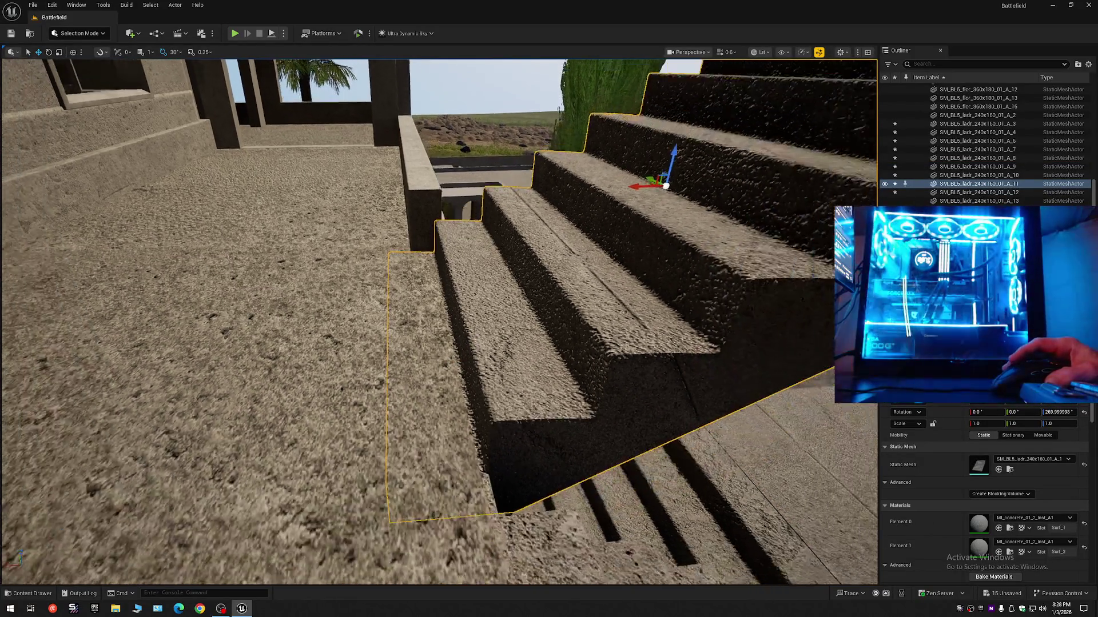
mouse_move(487, 383)
left_mouse_down()
mouse_move(488, 400)
mouse_move(478, 397)
mouse_move(499, 373)
mouse_move(499, 411)
mouse_move(499, 372)
mouse_move(462, 358)
mouse_move(462, 332)
mouse_move(443, 333)
left_mouse_up()
left_click(498, 377)
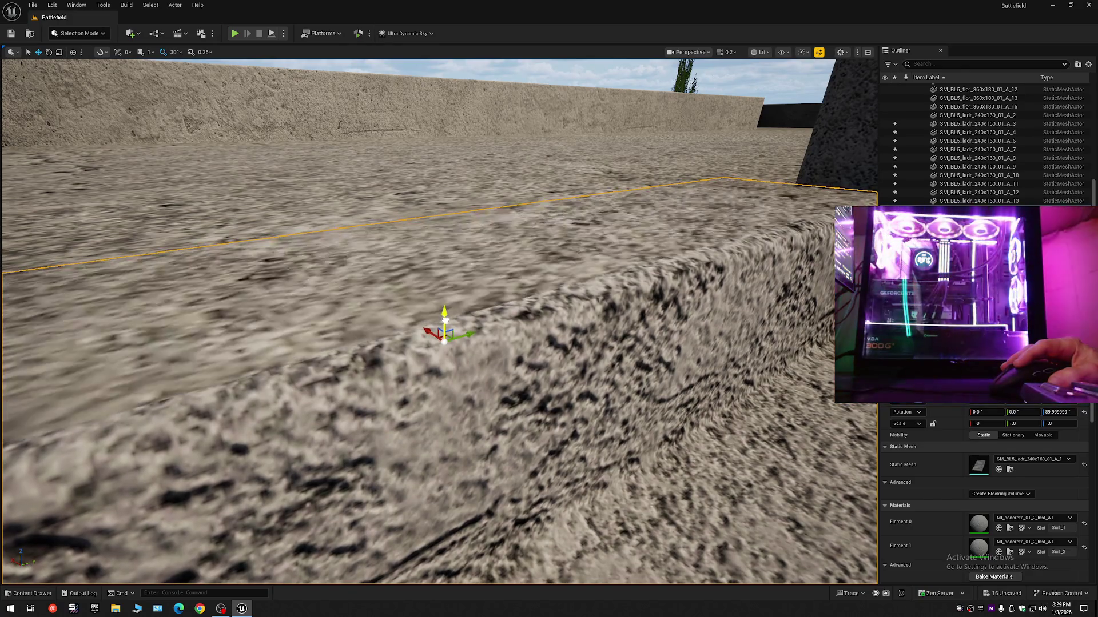
left_click(446, 319)
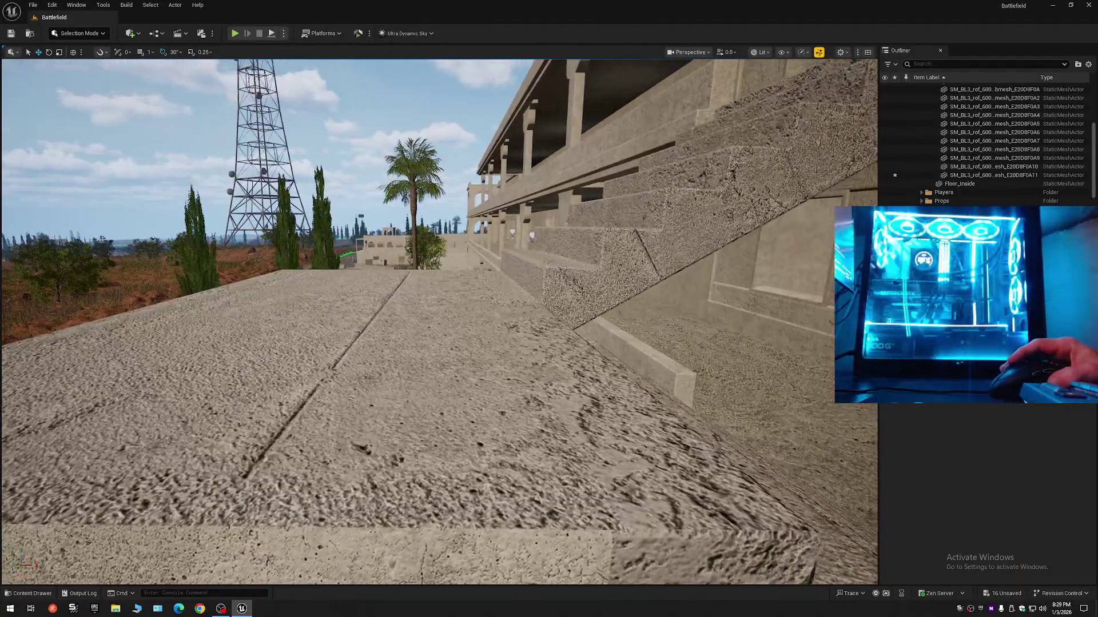
Fly along the building wall, select the stair slab between floors, and open the Outliner display options
key("w")
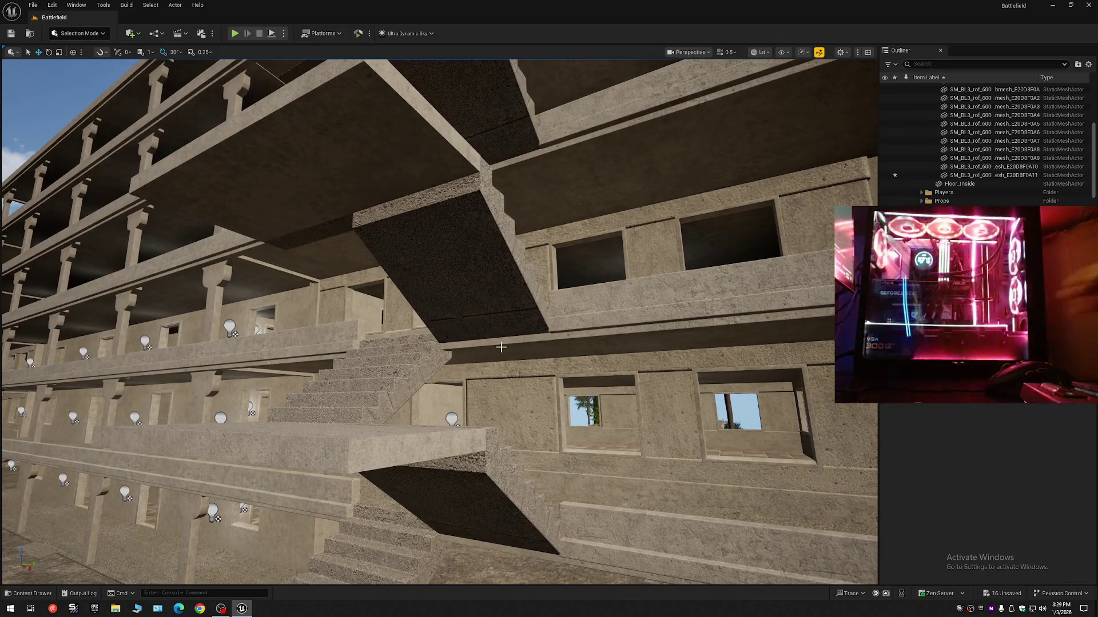
left_click(446, 263)
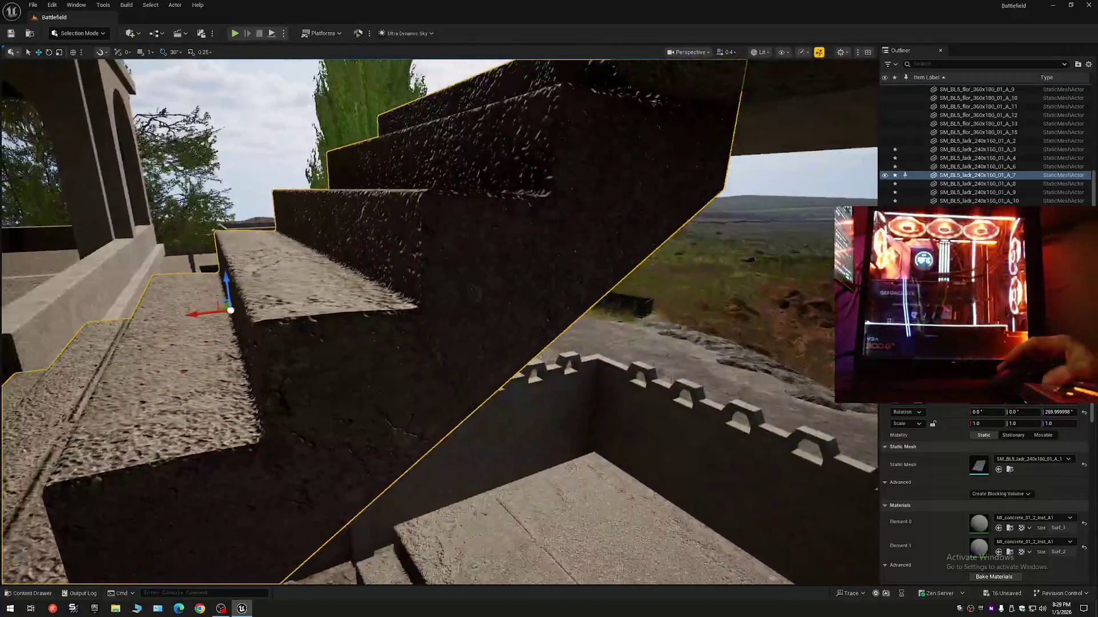
scroll(140, 137, "up", 2)
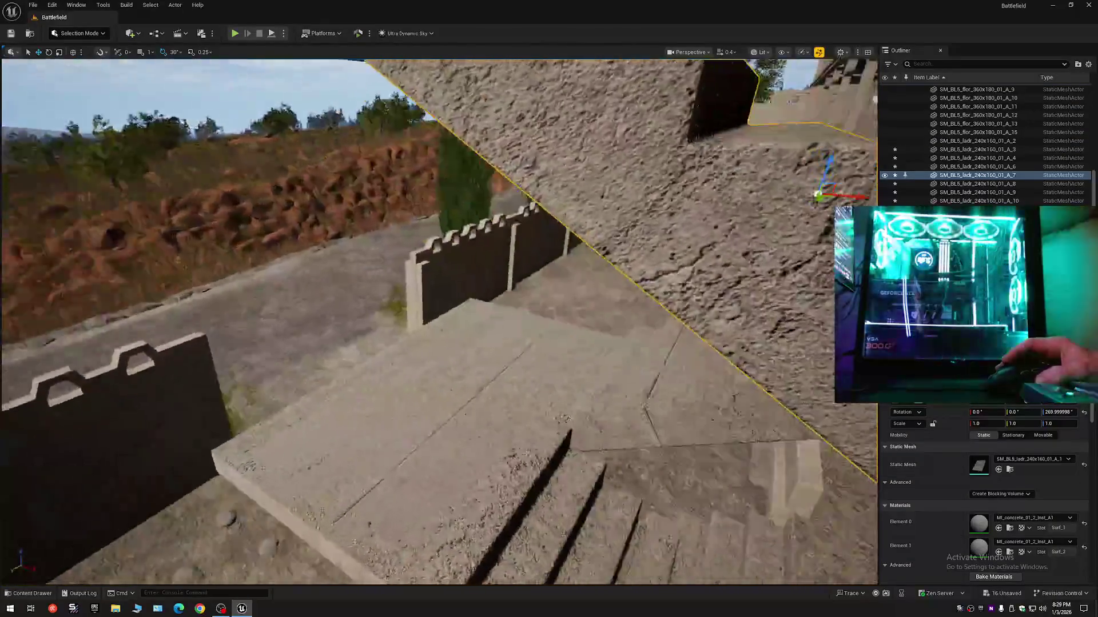
scroll(439, 320, "down", 3)
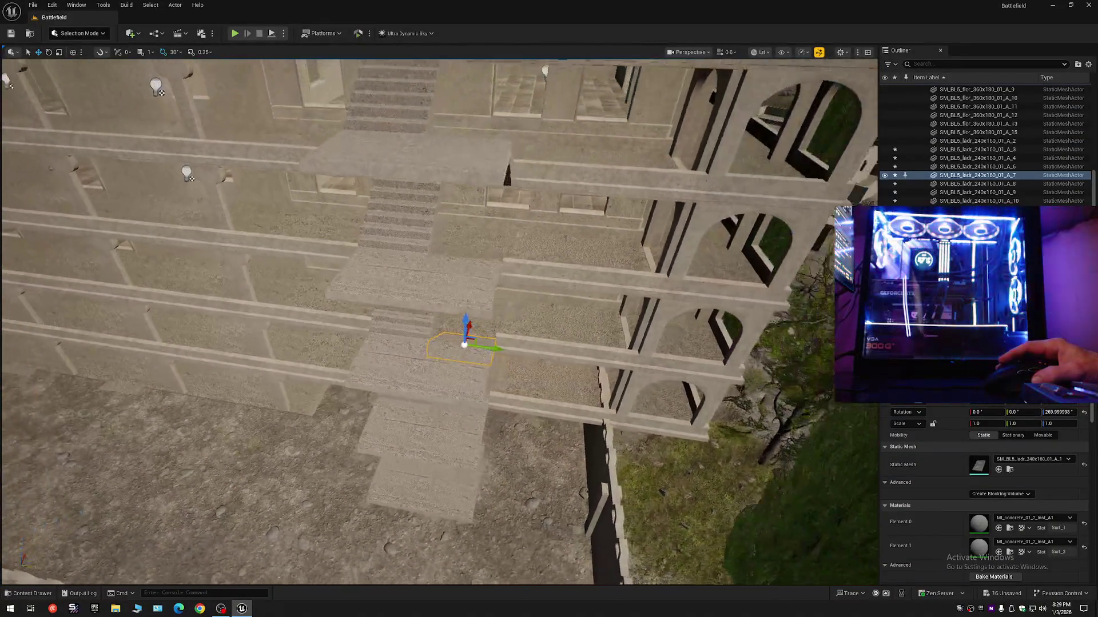
left_click(1089, 64)
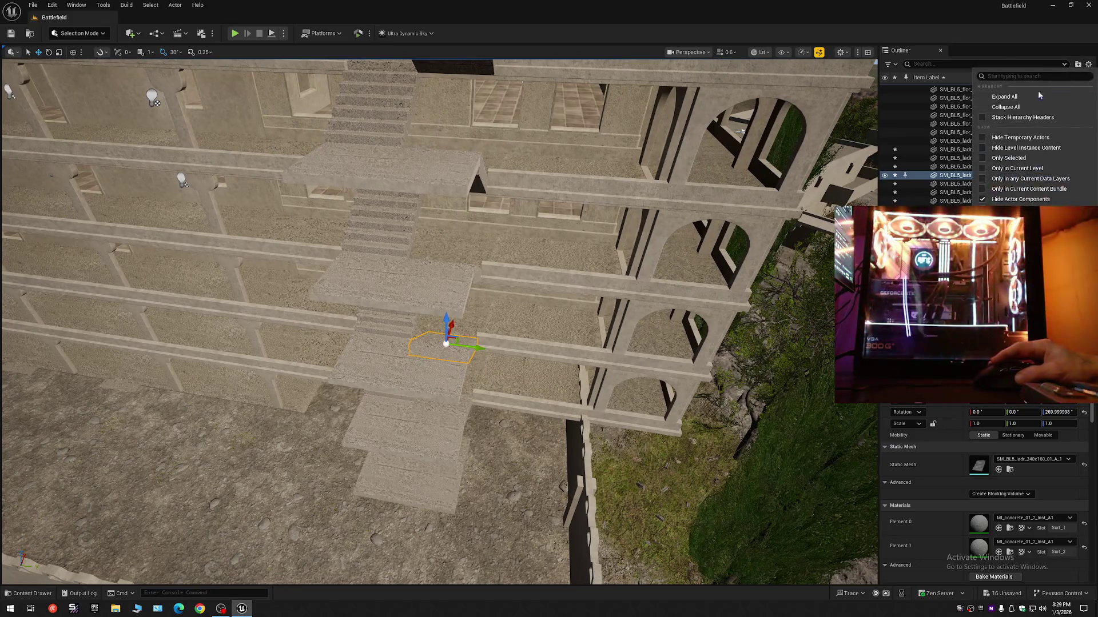
Collapse the Outliner to top-level folders, fly closer, and select the top protruding stair-column slab
left_click(1007, 107)
left_click(917, 88)
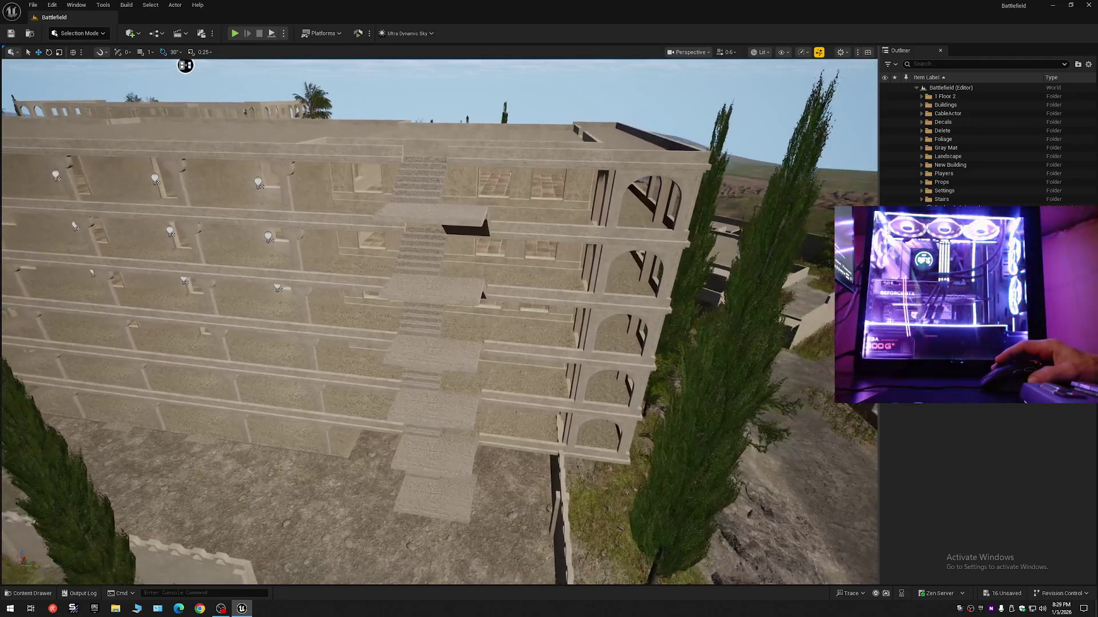
scroll(189, 83, "up", 1)
scroll(439, 320, "down", 2)
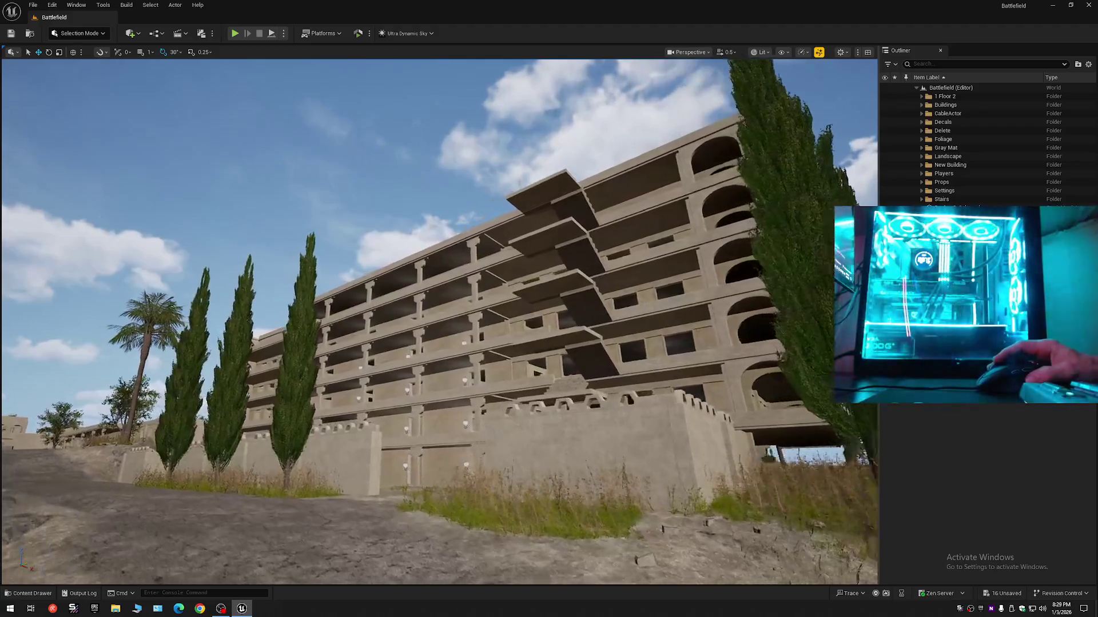
key("w")
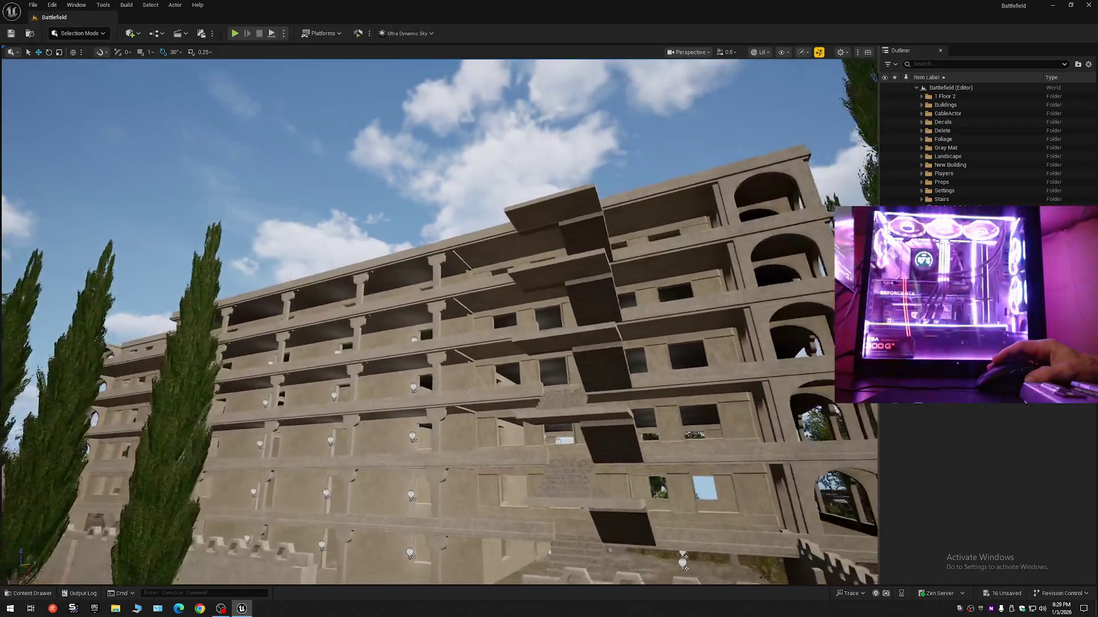
scroll(439, 320, "up", 1)
key("w")
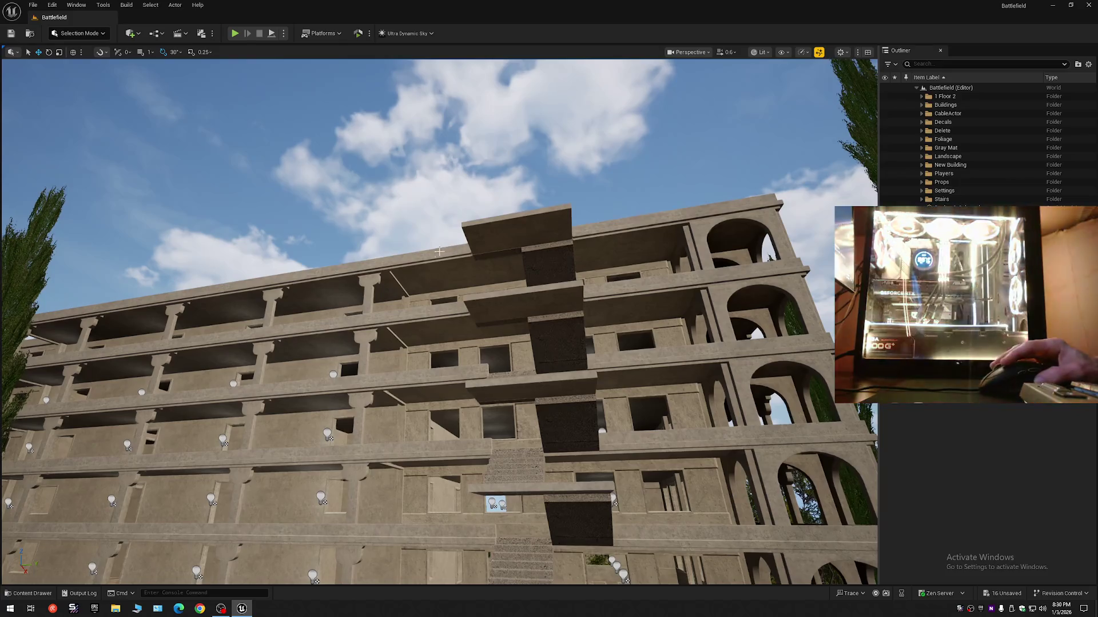
left_click(429, 254)
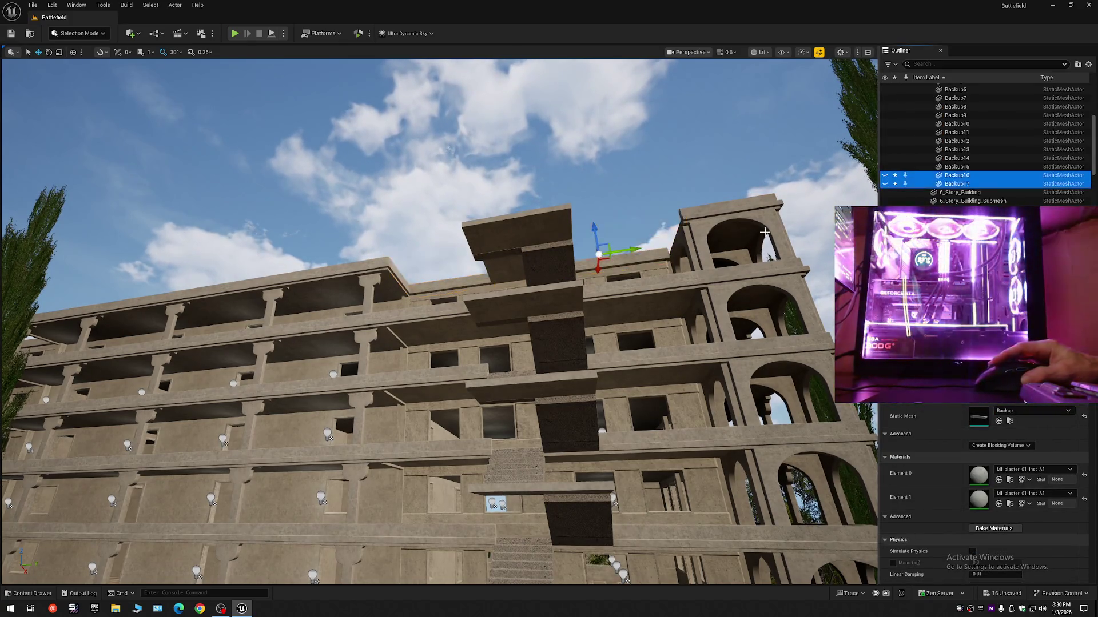
Frame the selected slabs and fly around the building to its staircase side
key("s")
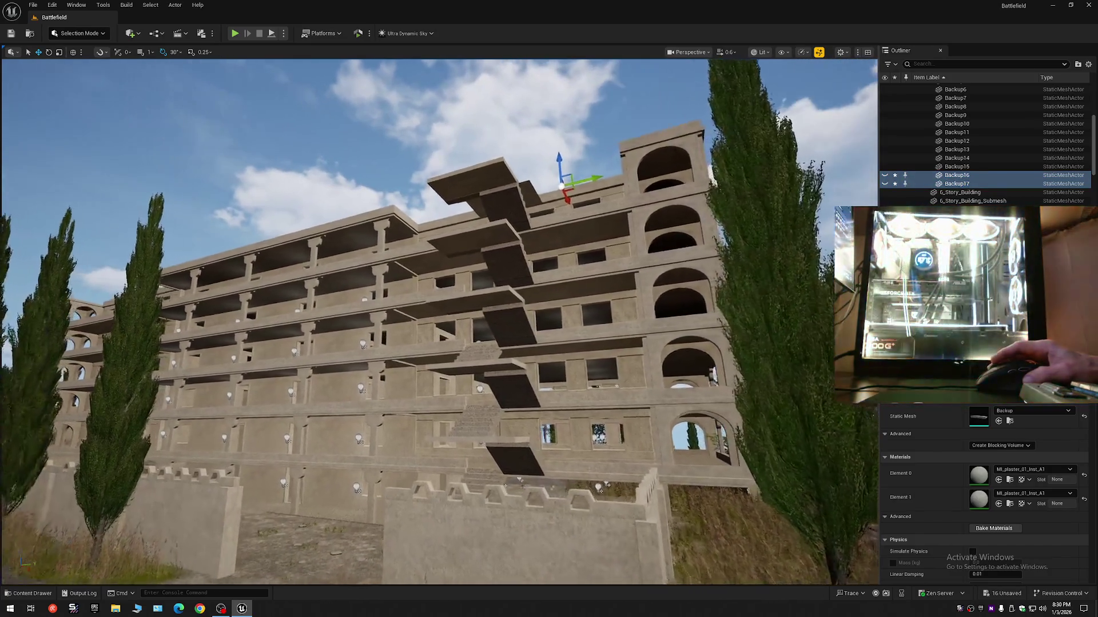
key("w")
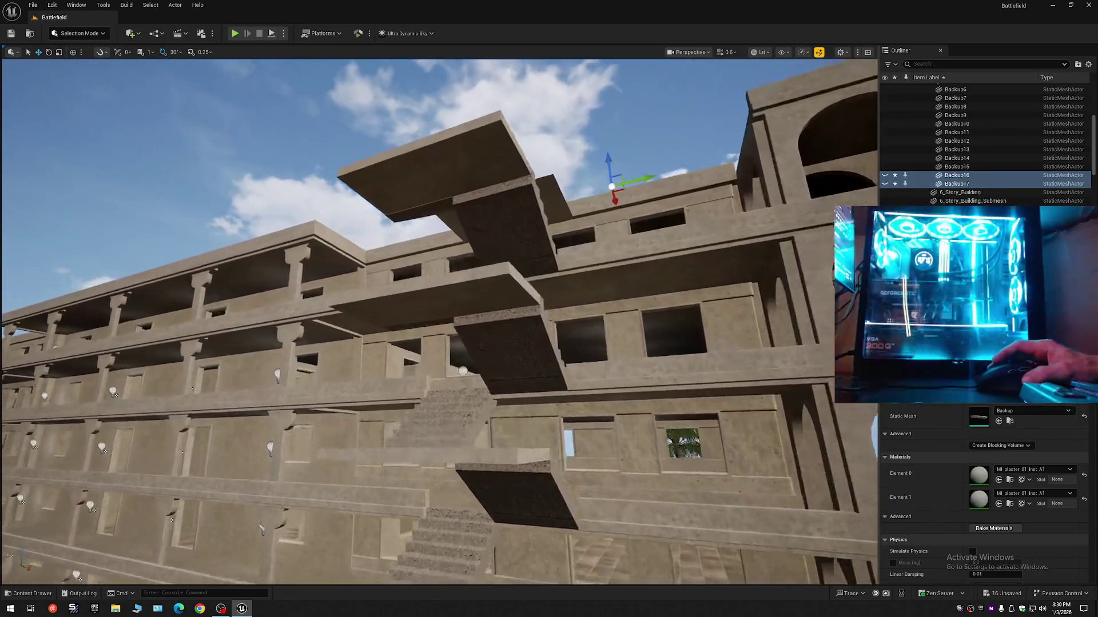
key("w")
scroll(439, 320, "up", 3)
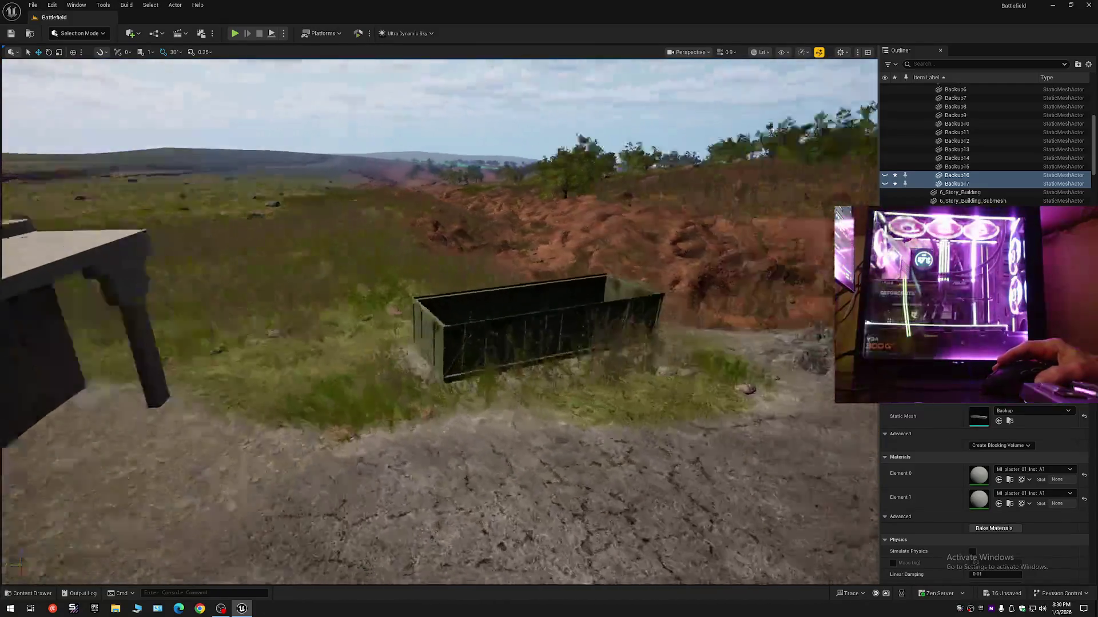
key("f")
scroll(440, 320, "down", 2)
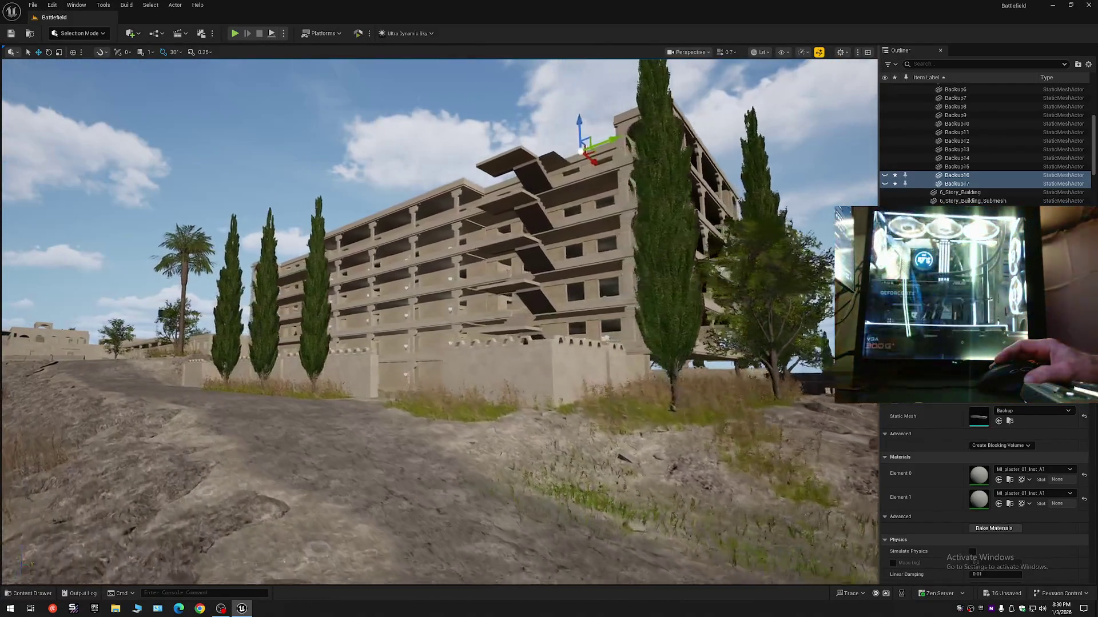
key("w")
scroll(439, 320, "up", 2)
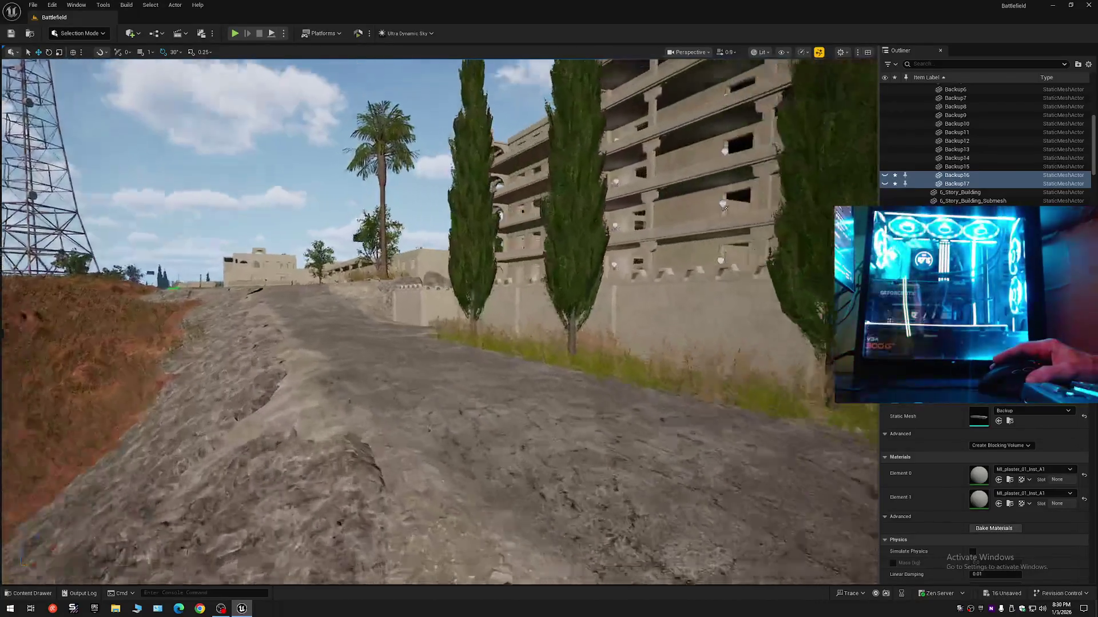
key("w")
scroll(439, 320, "up", 1)
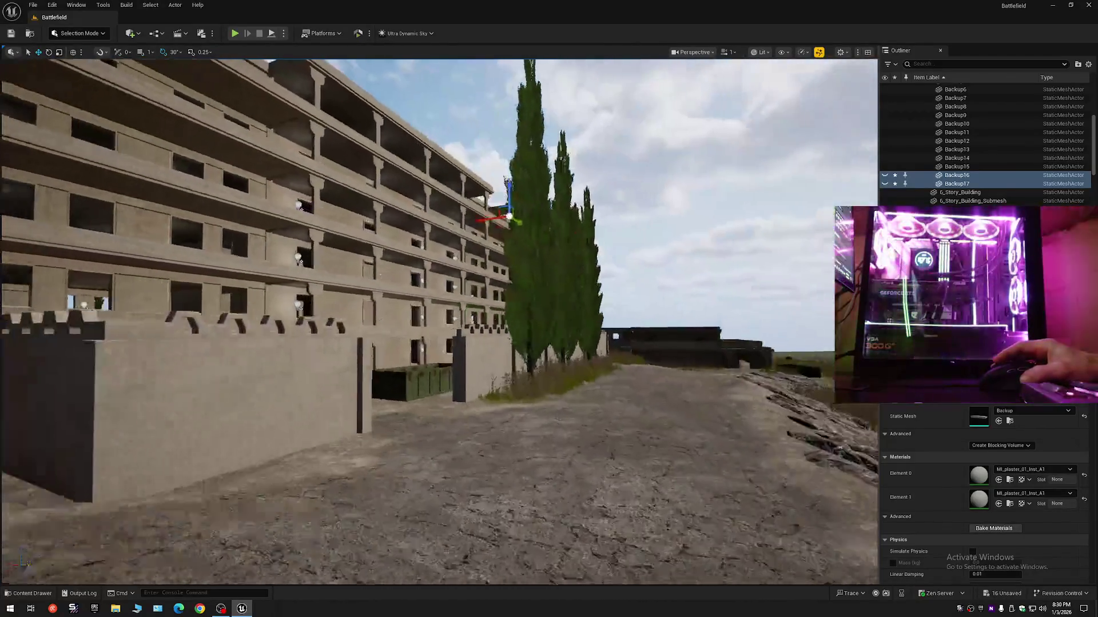
key("w")
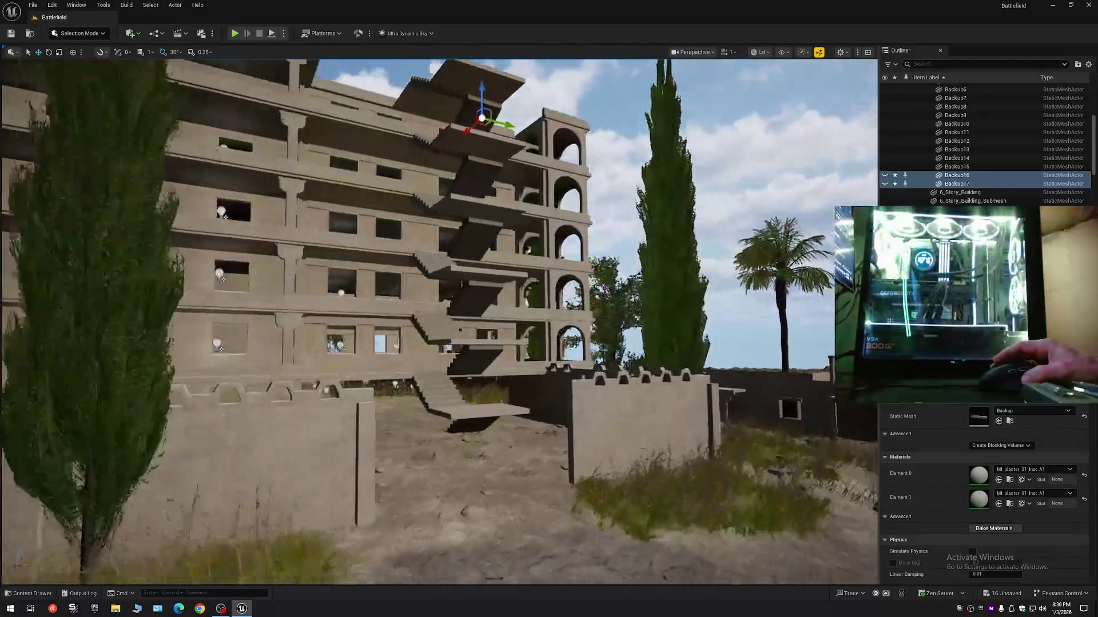
key("w")
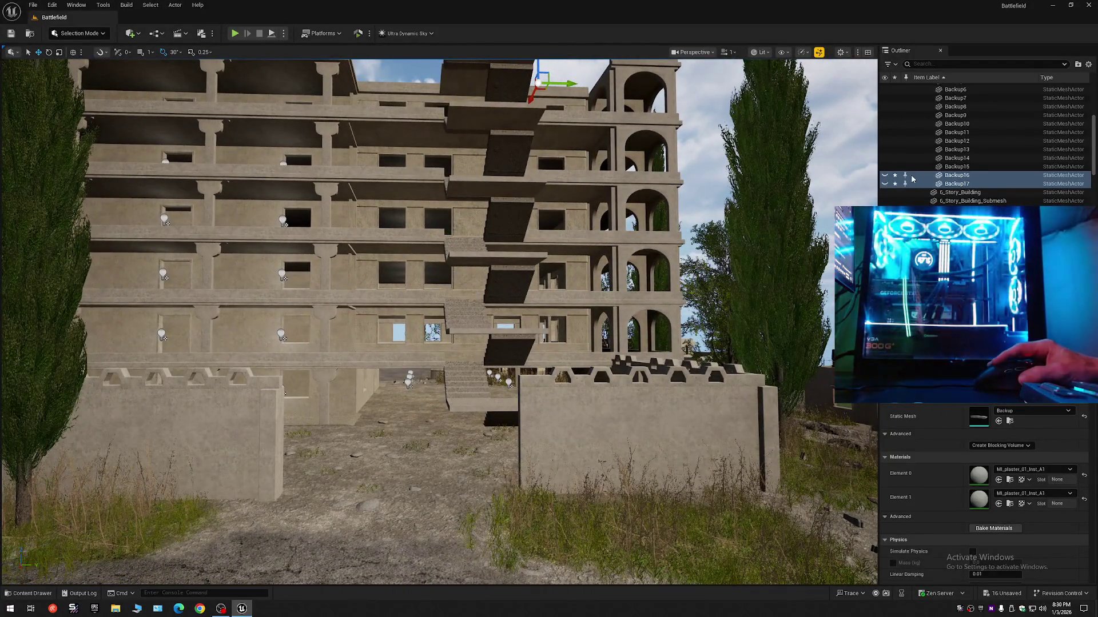
Select only Backup16 in the Outliner and make the ceiling slab visible in the colonnade walkway
left_click(911, 176)
key("s")
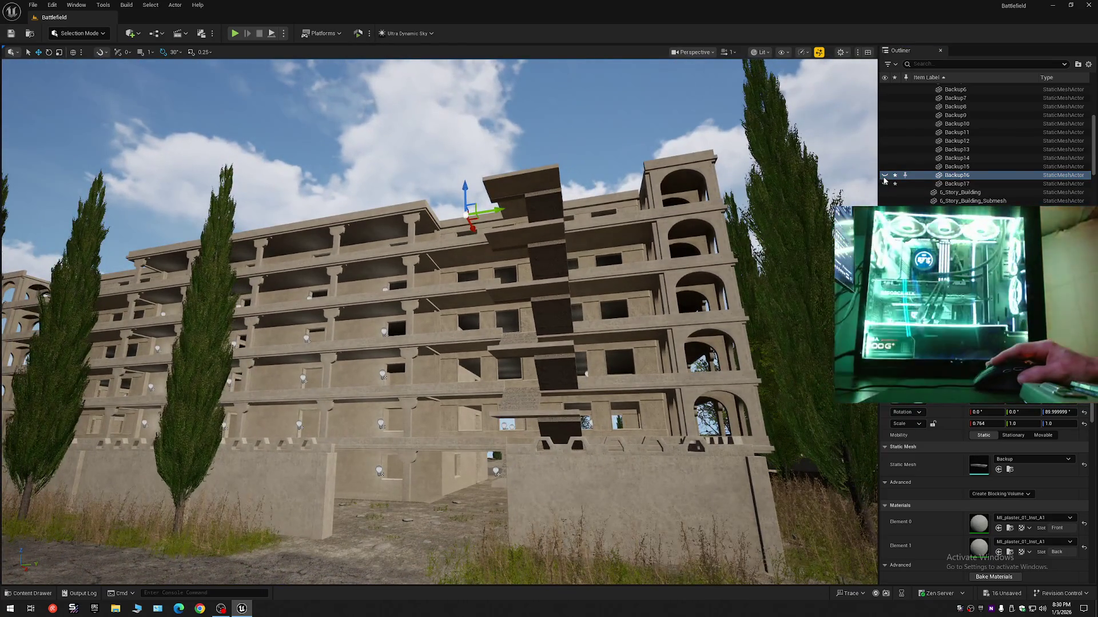
key("w")
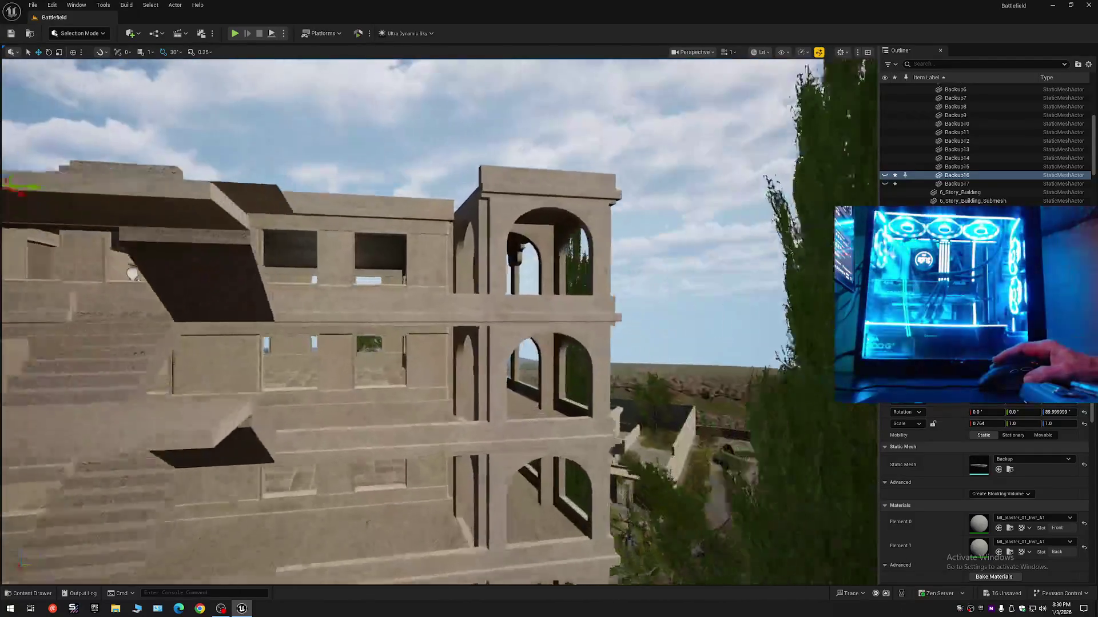
key("w")
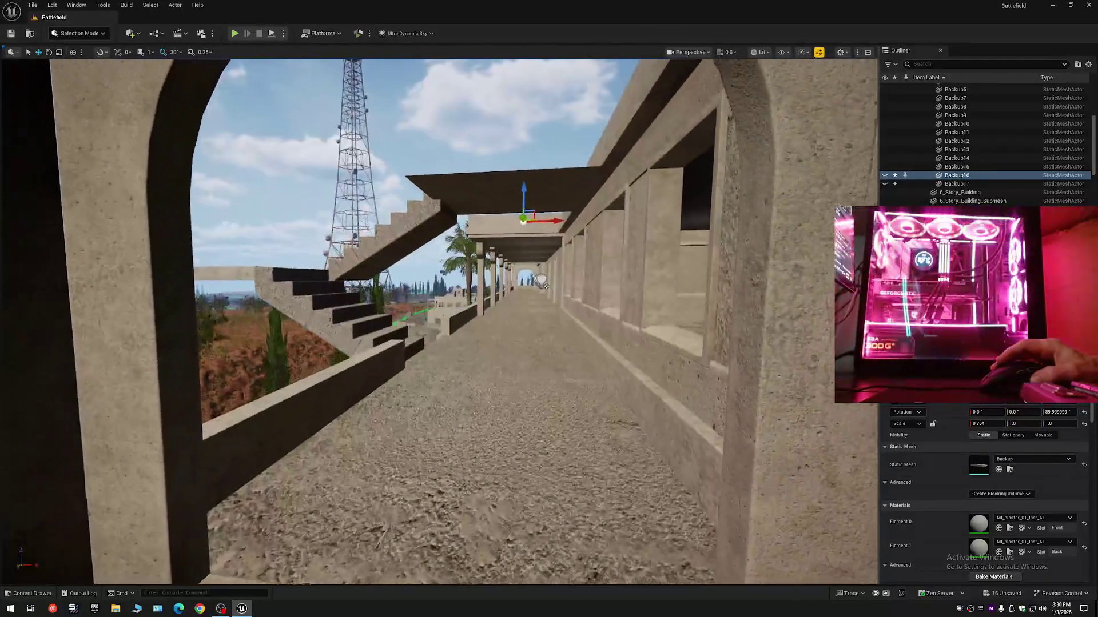
key("w")
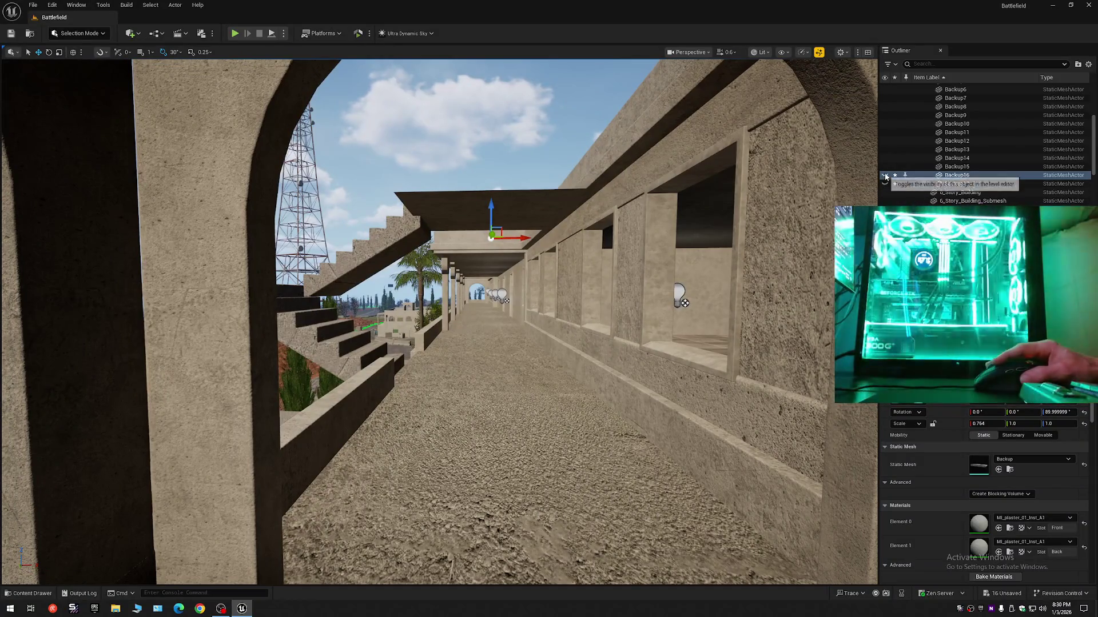
left_click(885, 175)
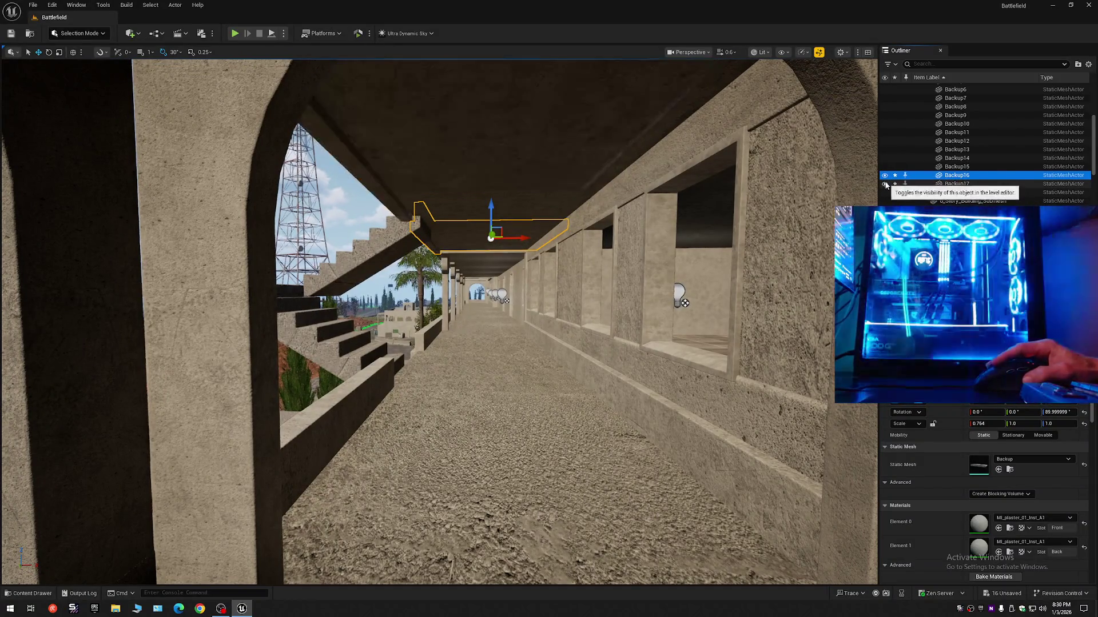
Collapse the Outliner tree back to the level's top-level folders
left_click(1088, 64)
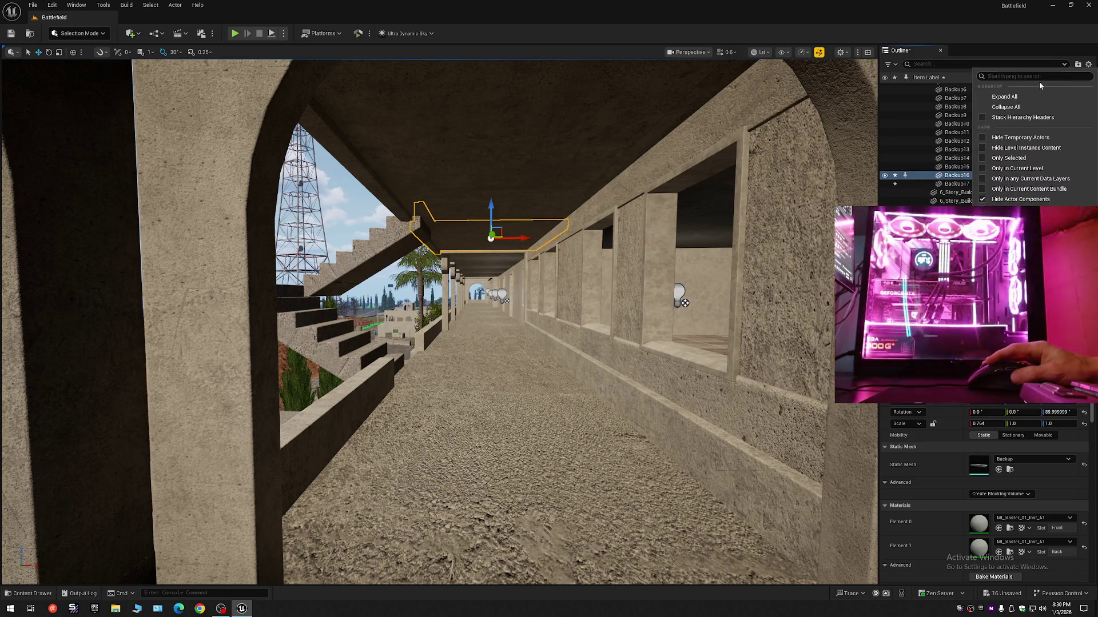
left_click(988, 108)
left_click(917, 88)
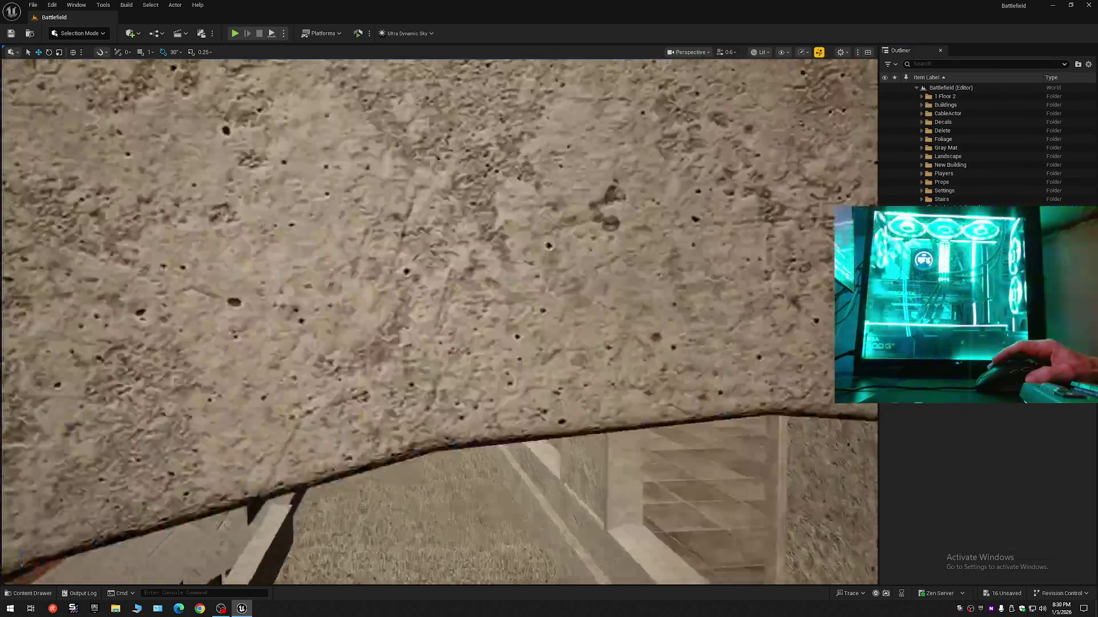
Fly up to the rooftop, select its floor piece, and reposition the transform pivot
left_click_drag(772, 151, 772, 151)
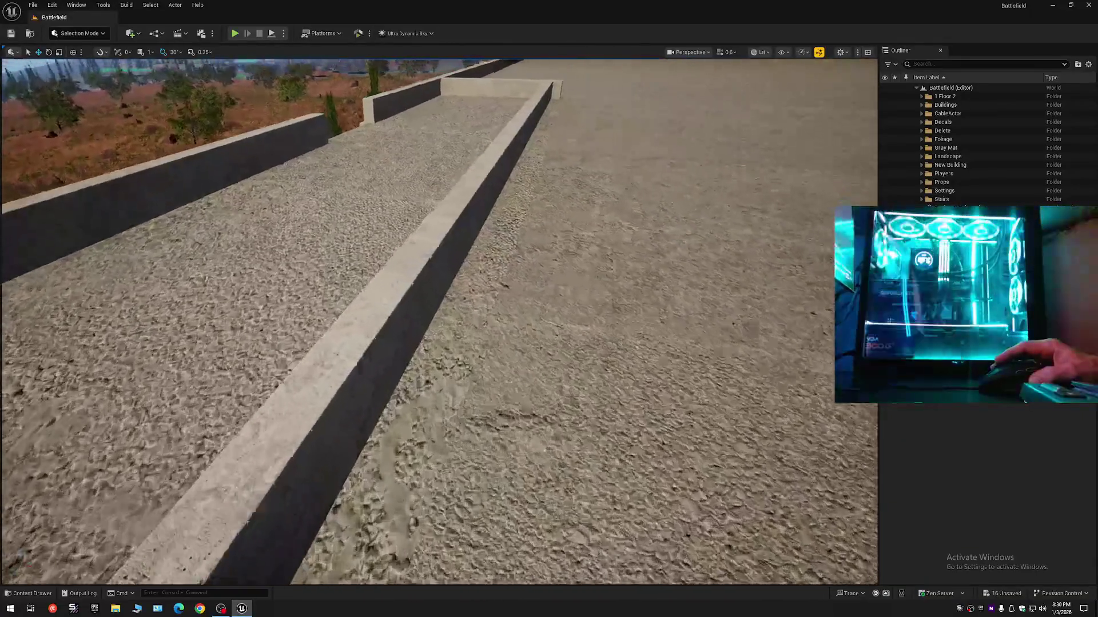
left_click_drag(571, 258, 571, 258)
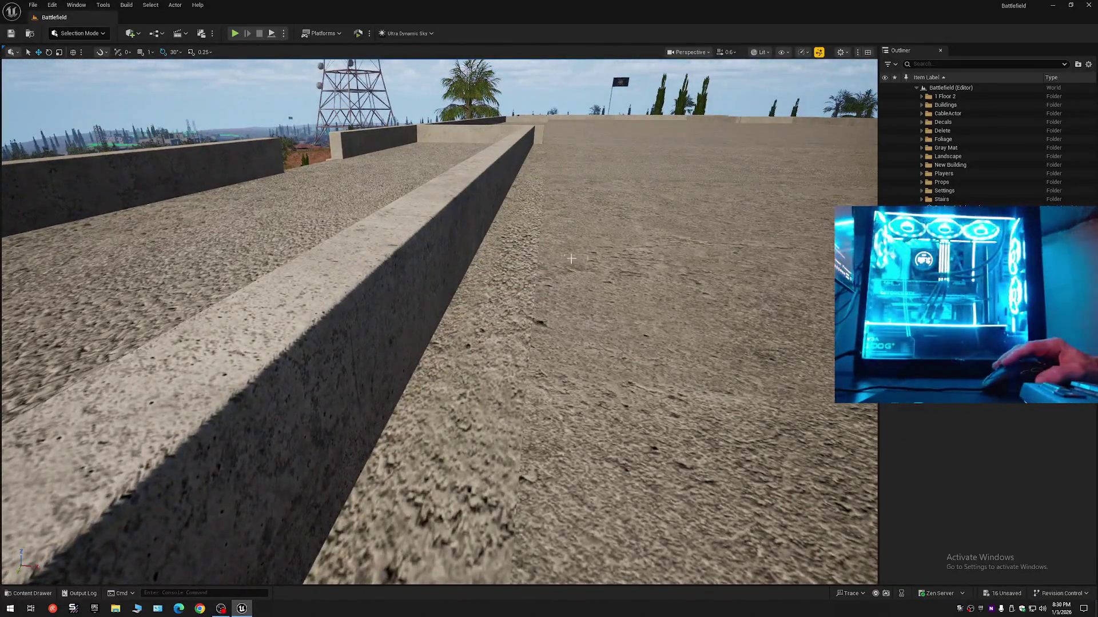
left_click(469, 301)
mouse_move(468, 302)
left_mouse_down()
mouse_move(794, 76)
mouse_move(786, 112)
mouse_move(747, 166)
mouse_move(728, 76)
mouse_move(666, 196)
mouse_move(688, 182)
mouse_move(651, 146)
mouse_move(326, 141)
mouse_move(471, 302)
left_mouse_up()
middle_click(477, 335)
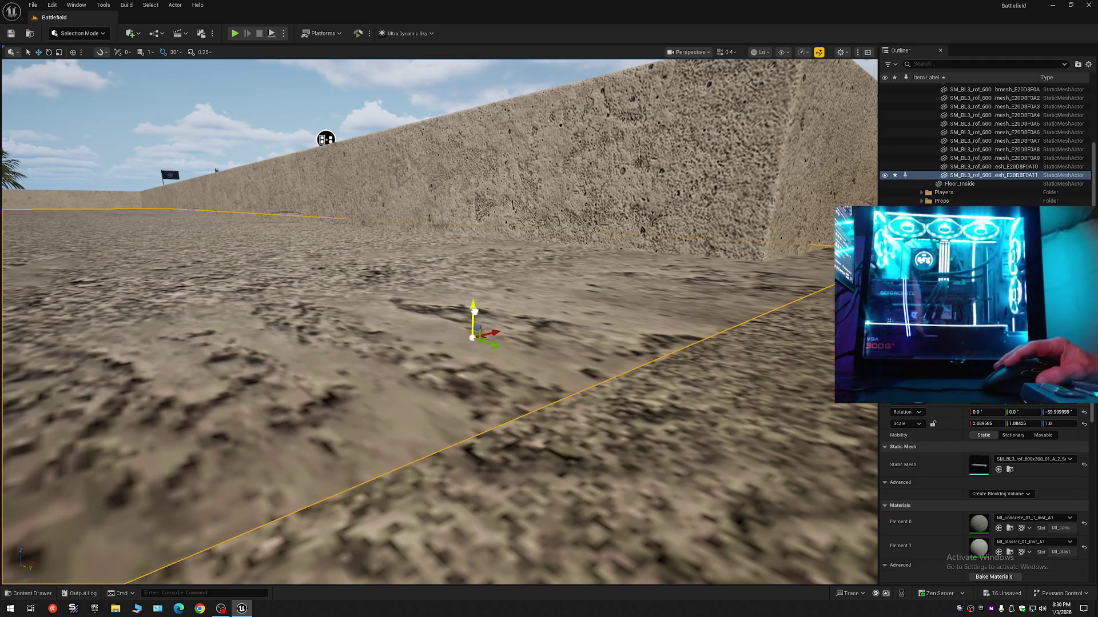
Lower the SM_BL3_rof_600 rooftop slab slightly and toggle its visibility to check underneath
left_click_drag(474, 311, 473, 311)
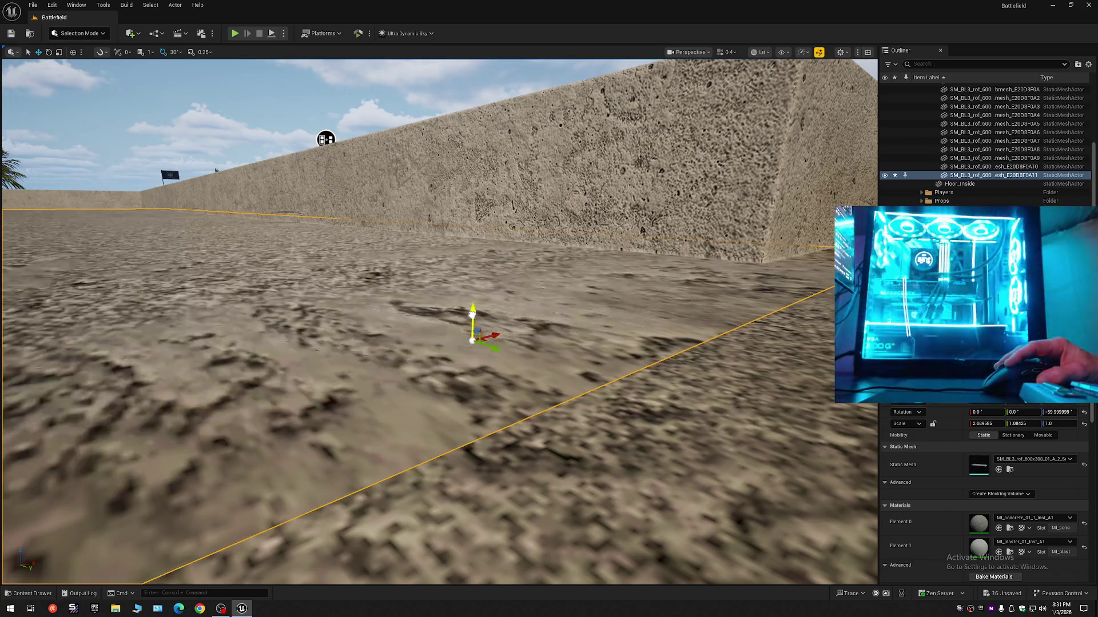
left_click_drag(326, 139, 234, 163)
left_click_drag(752, 269, 752, 274)
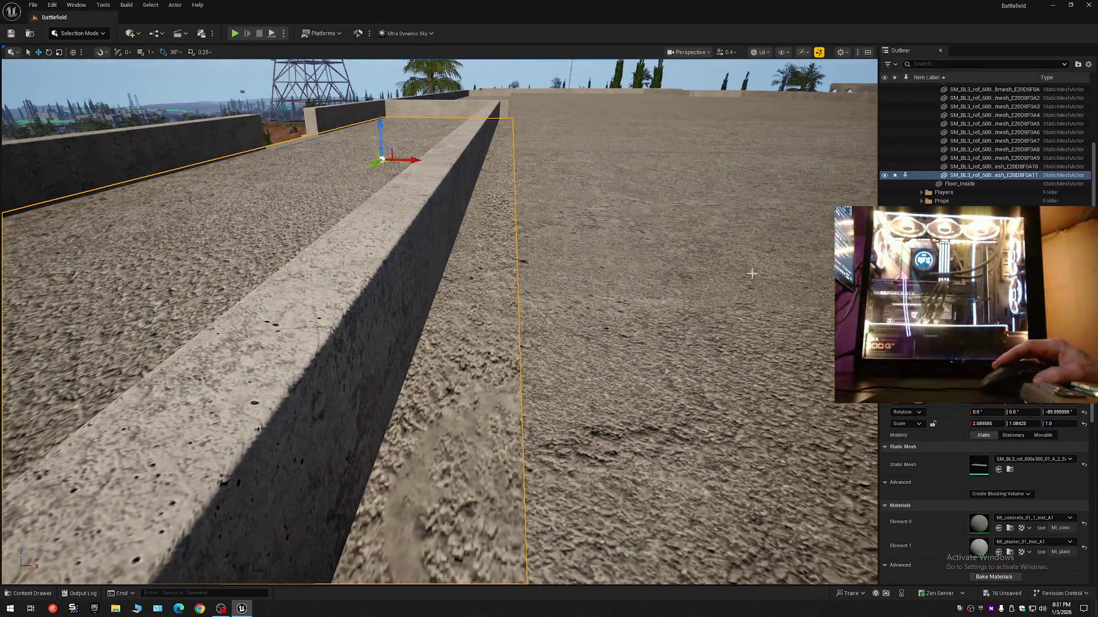
left_click(885, 176)
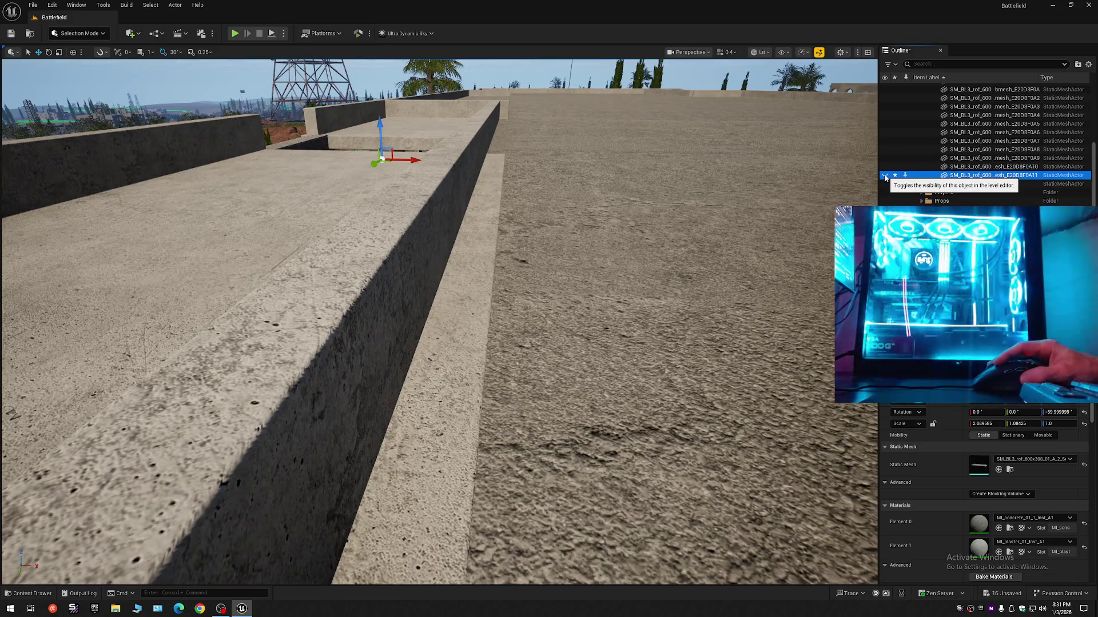
left_click(885, 176)
Scale the slab's Y axis down to 0.948232 so it fits inside the parapet walls
mouse_move(741, 212)
left_mouse_down()
mouse_move(732, 195)
mouse_move(736, 211)
left_mouse_up()
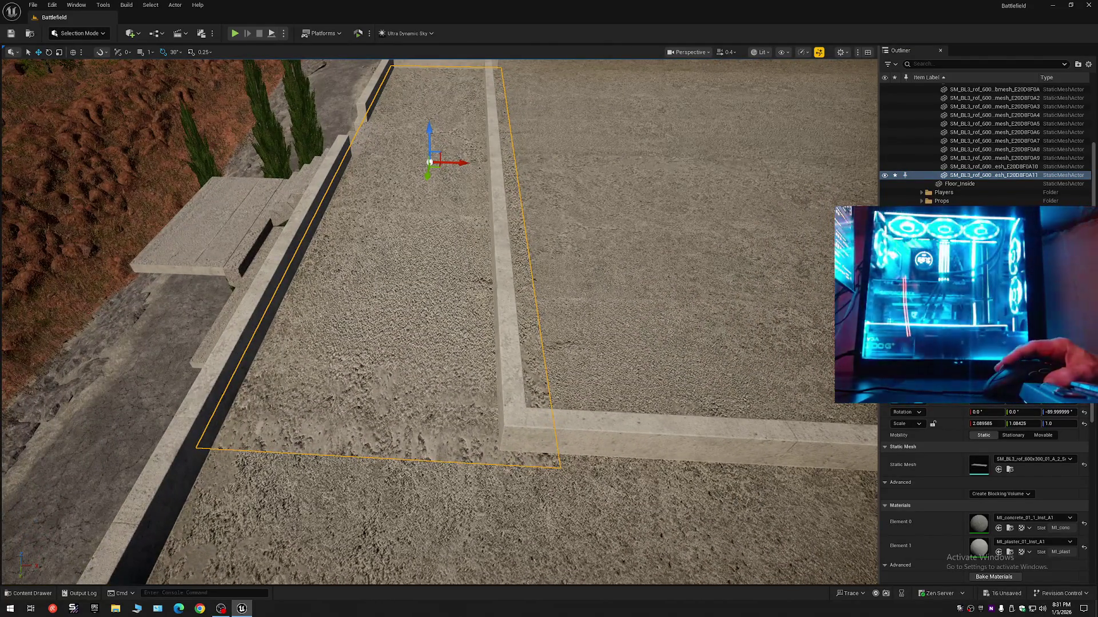
mouse_move(429, 162)
left_mouse_down()
mouse_move(343, 171)
mouse_move(356, 185)
left_mouse_up()
key("r")
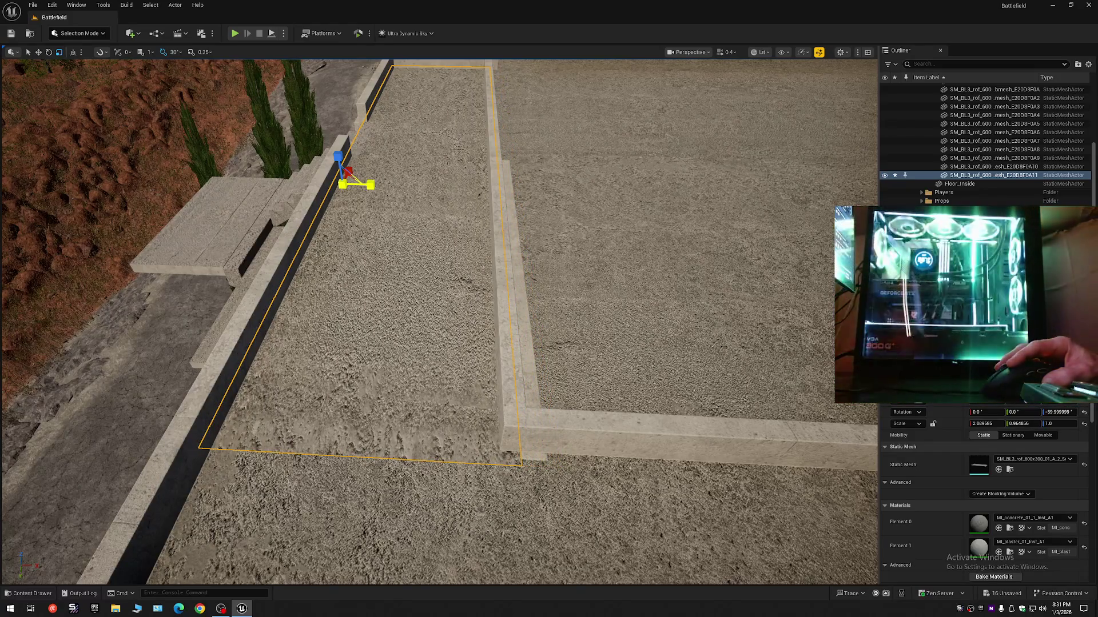
key("w")
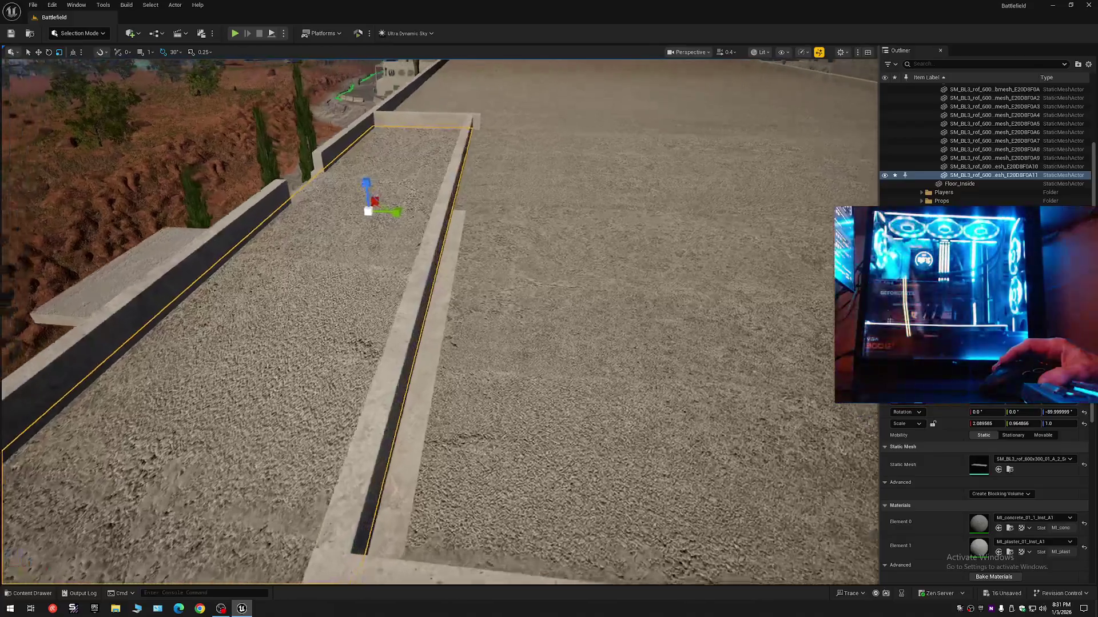
scroll(372, 185, "down", 1)
scroll(439, 322, "down", 1)
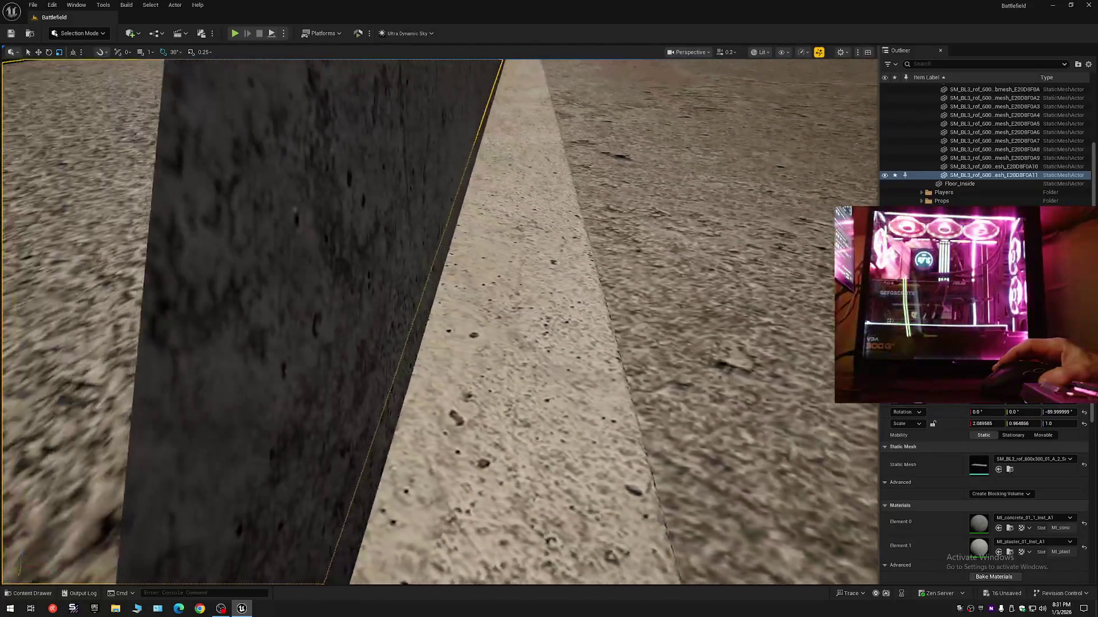
key("e")
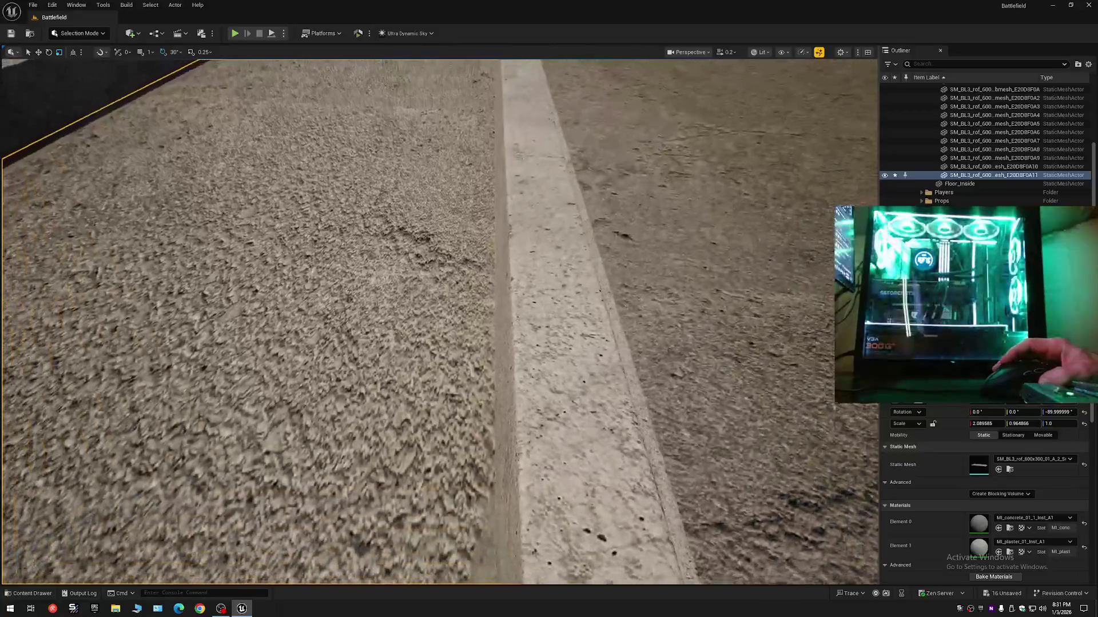
key("e")
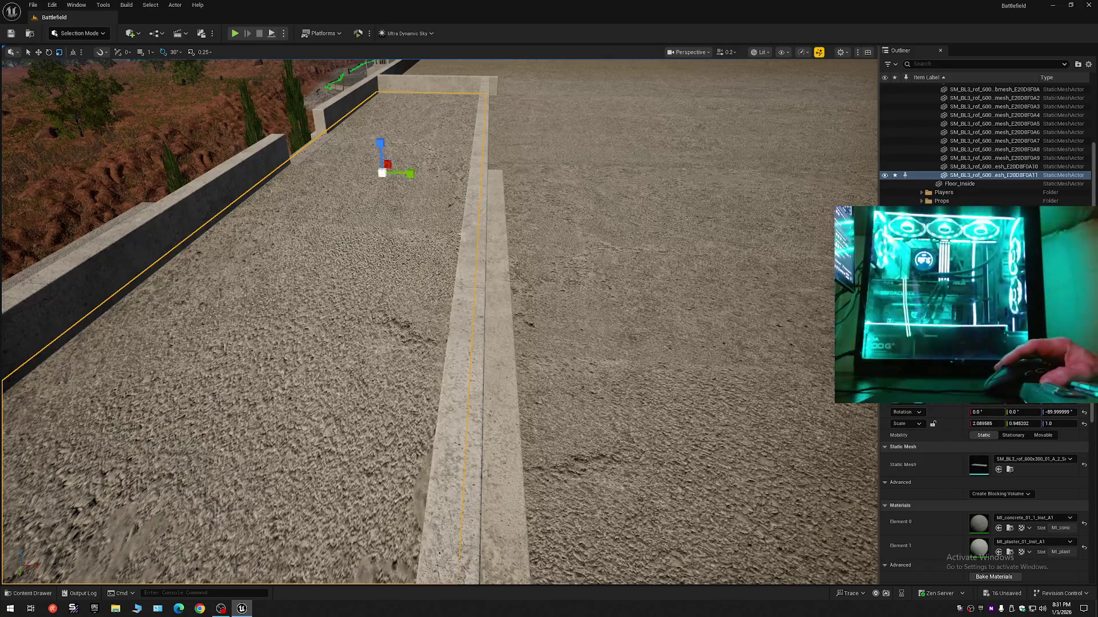
left_click(493, 278)
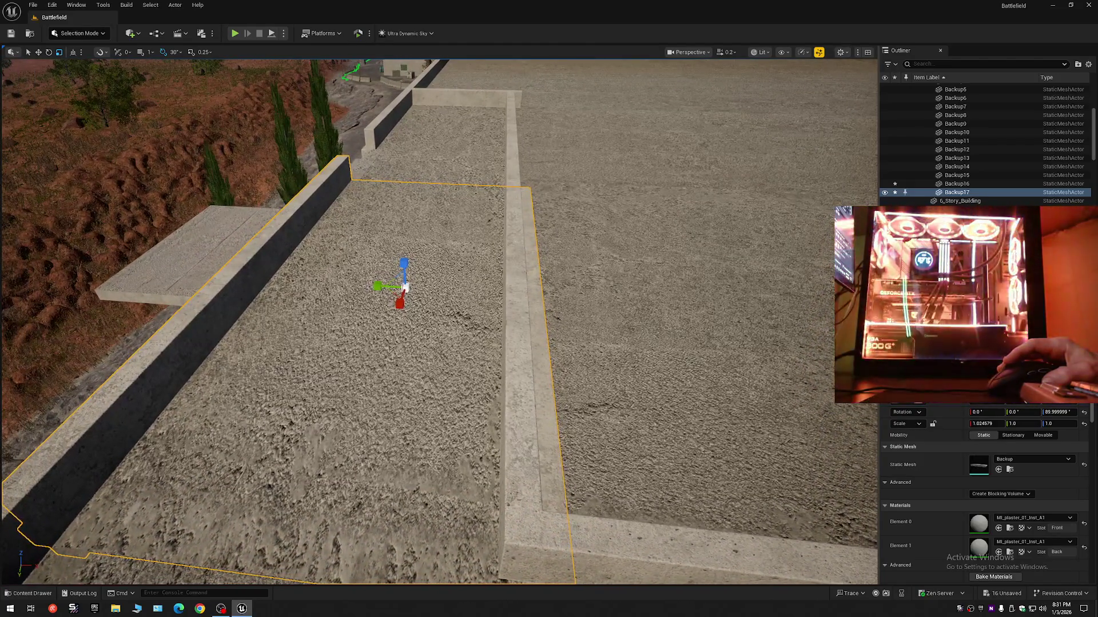
scroll(440, 322, "up", 1)
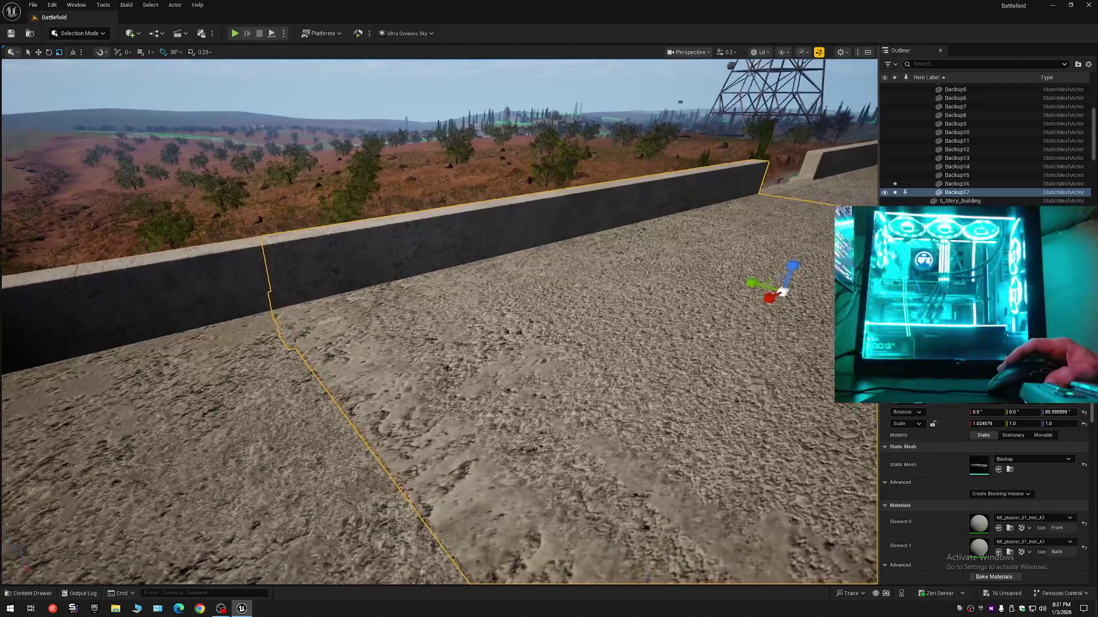
scroll(439, 322, "down", 1)
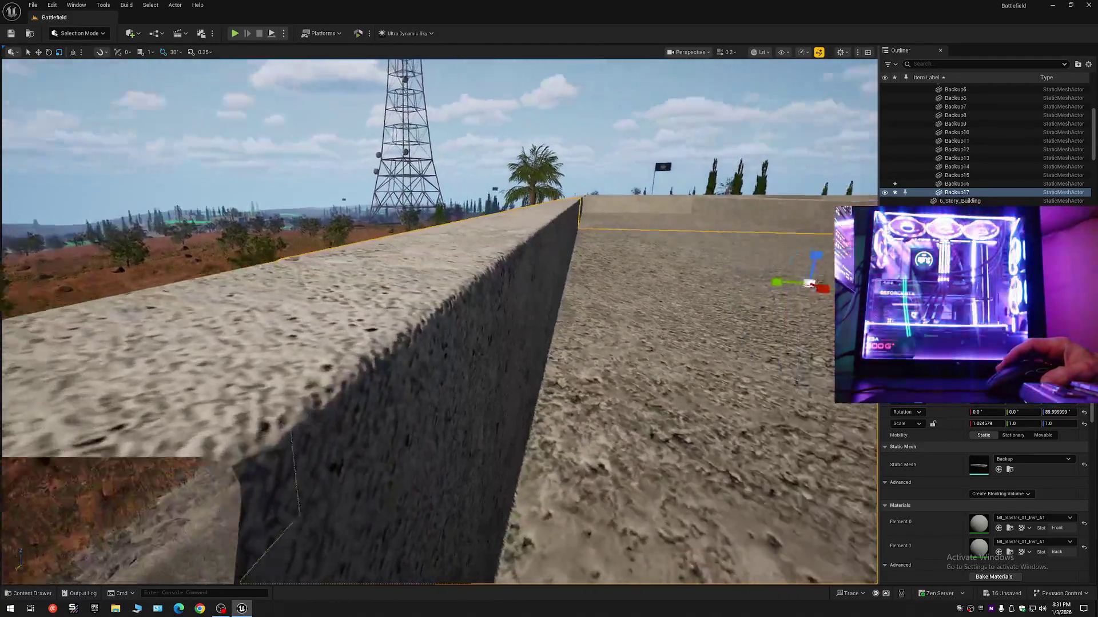
key("s")
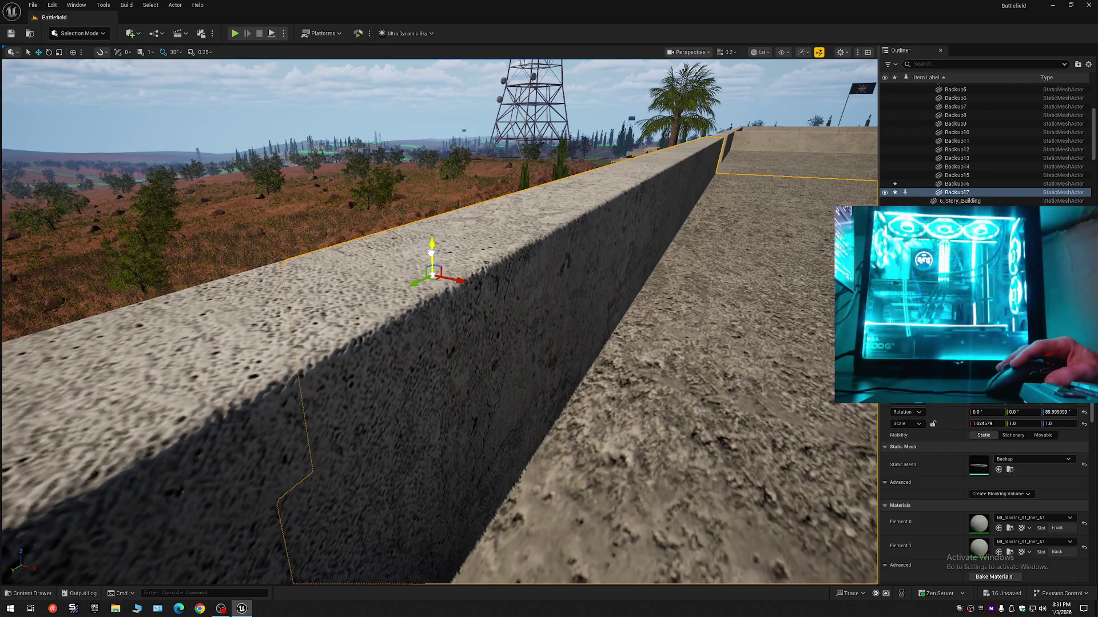
scroll(431, 253, "up", 2)
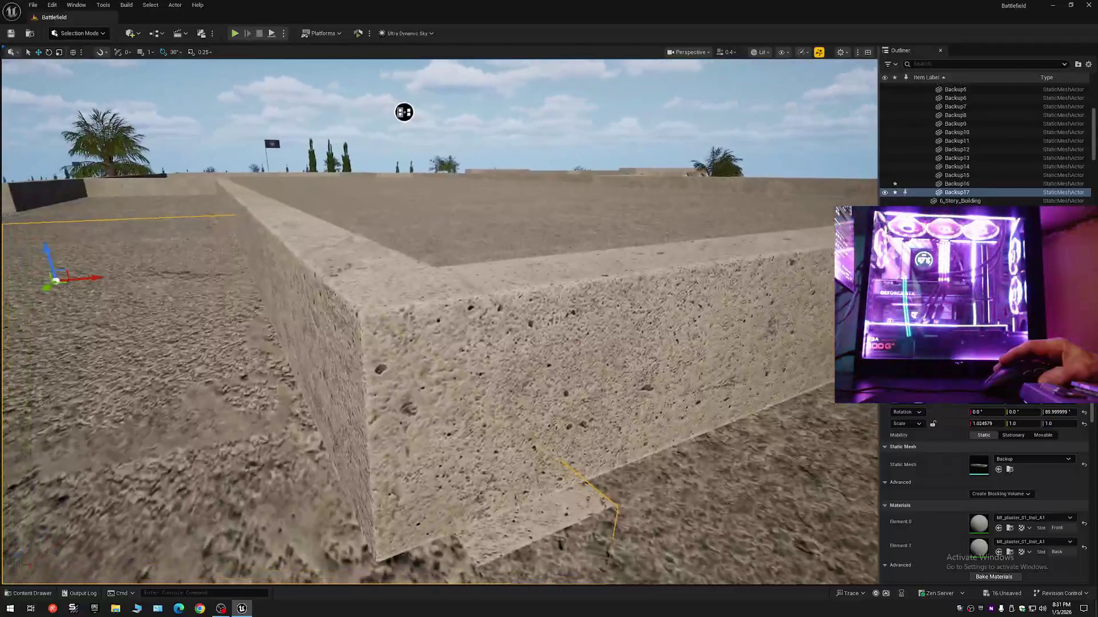
scroll(403, 112, "up", 1)
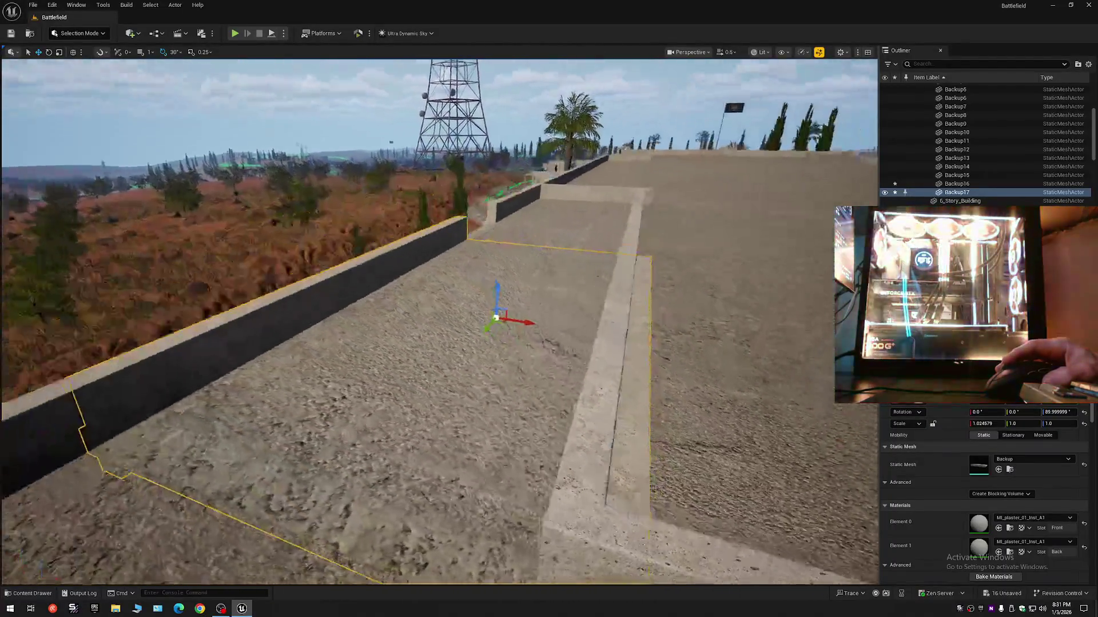
key("f")
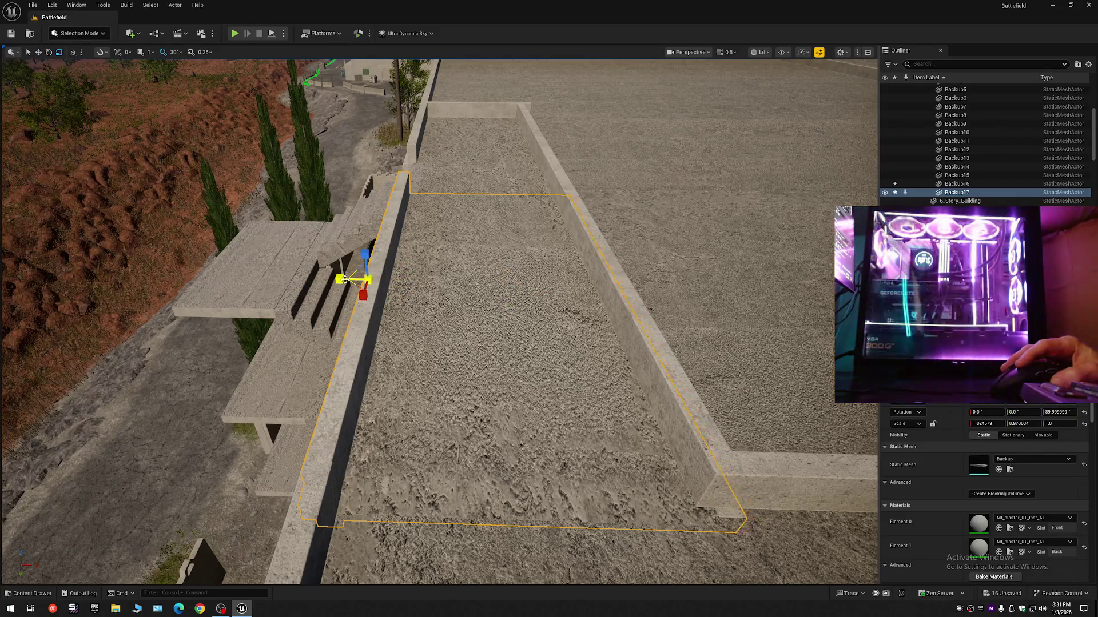
key("w")
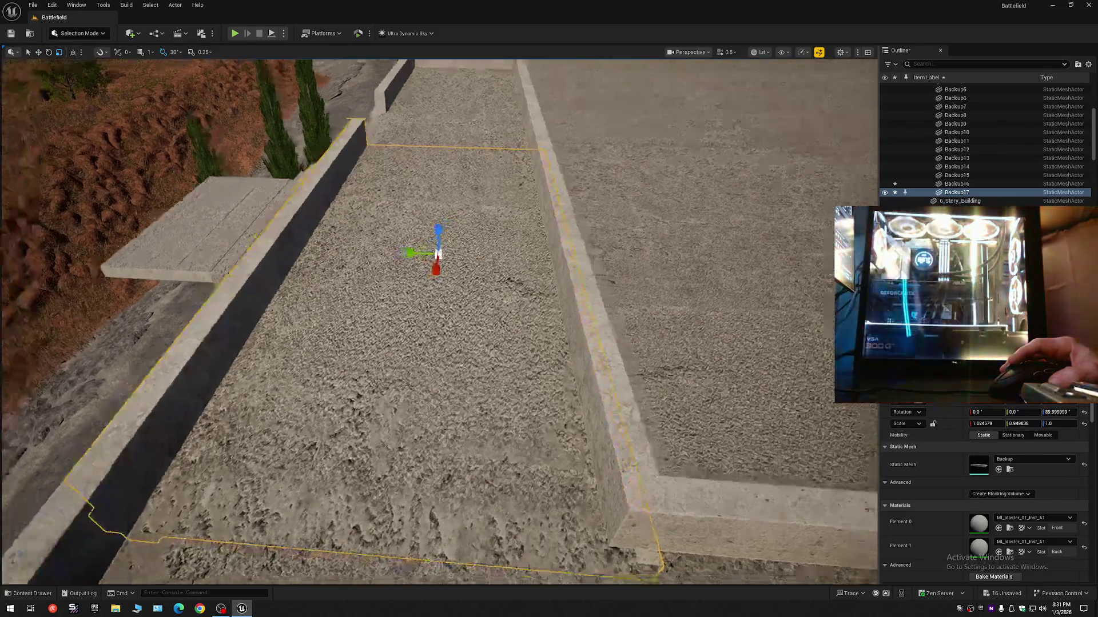
key("s")
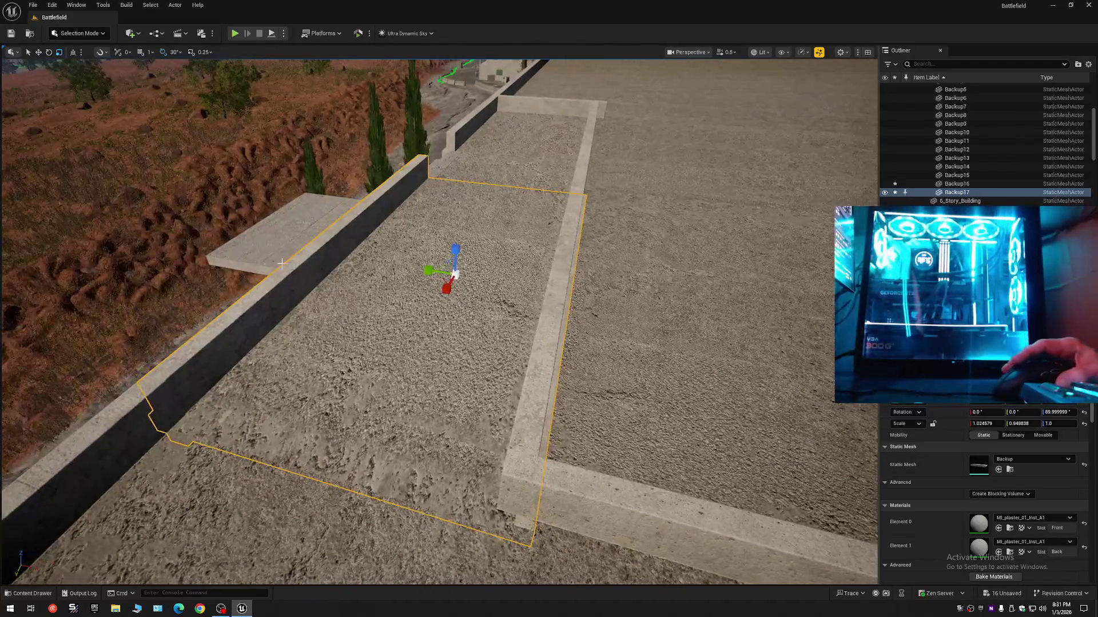
middle_click(283, 260, "alt")
left_click_drag(274, 262, 270, 260)
left_click(279, 267)
key("w")
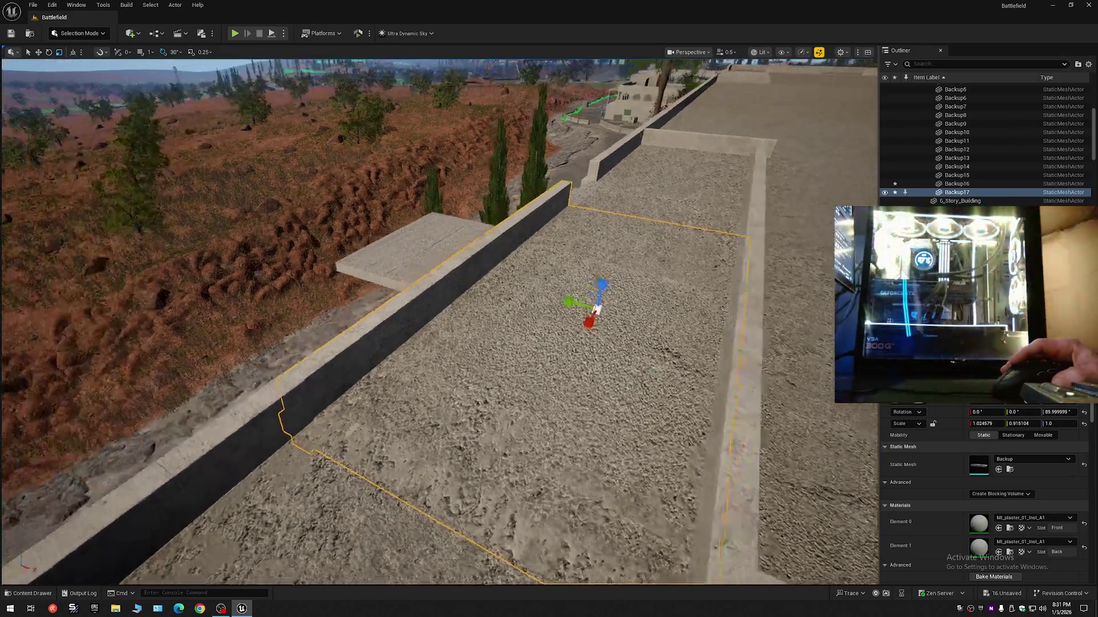
key("s")
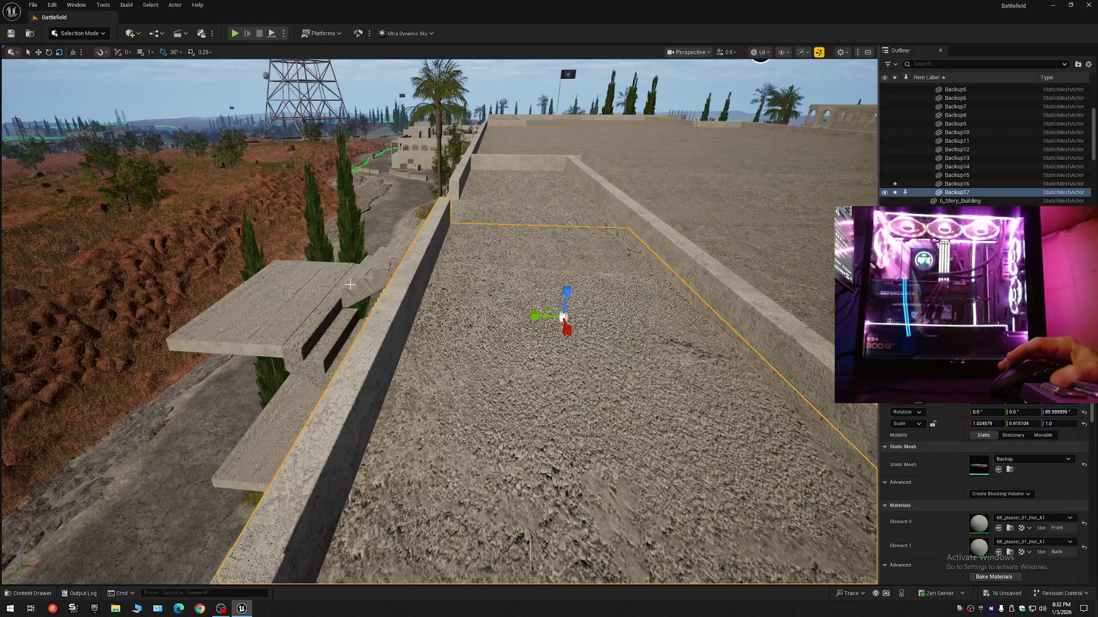
key("ctrl+z")
key("s")
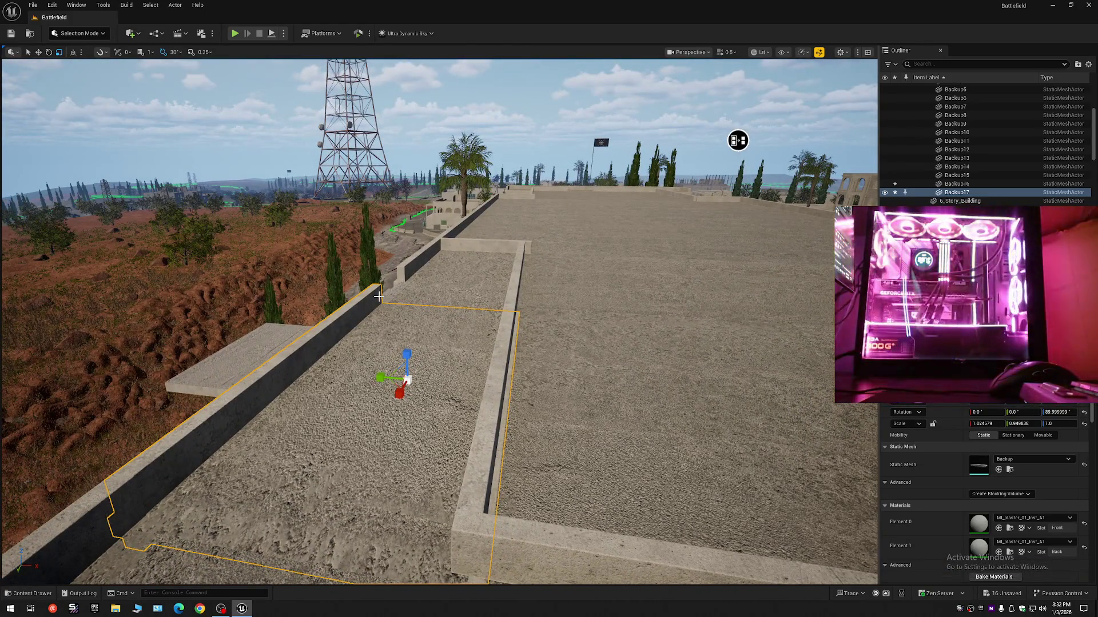
key("ctrl+z")
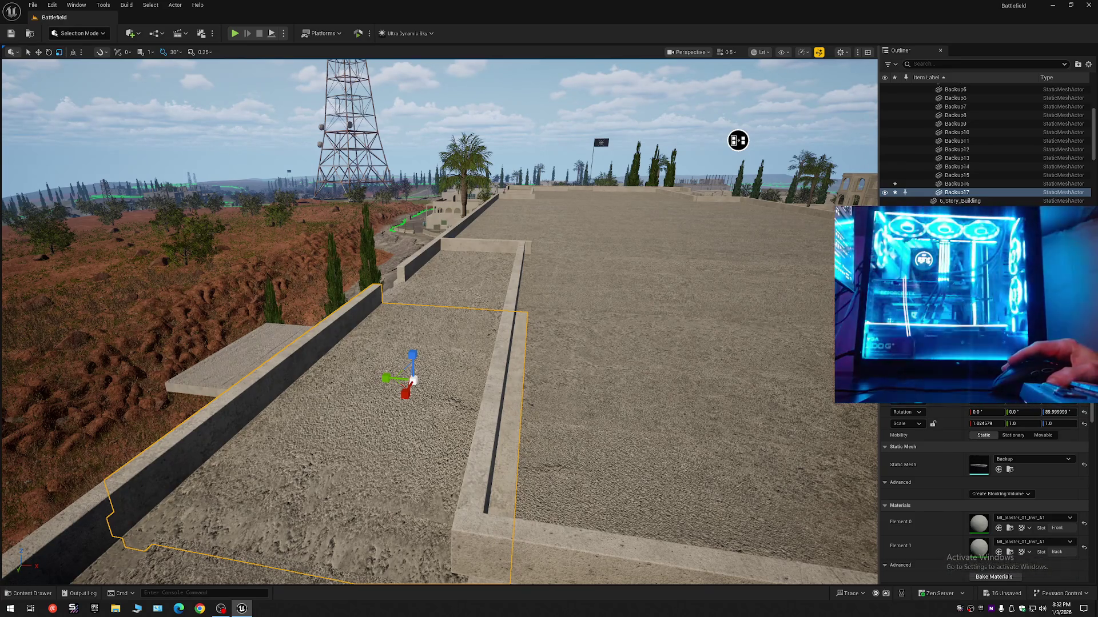
key("w")
scroll(439, 320, "down", 2)
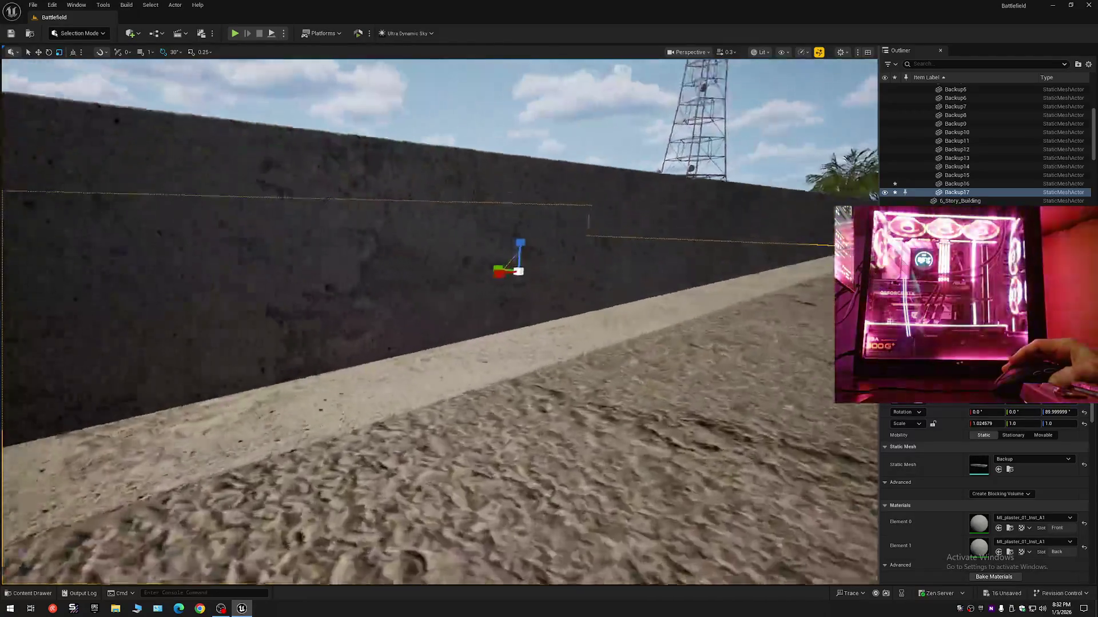
key("w")
scroll(439, 320, "down", 1)
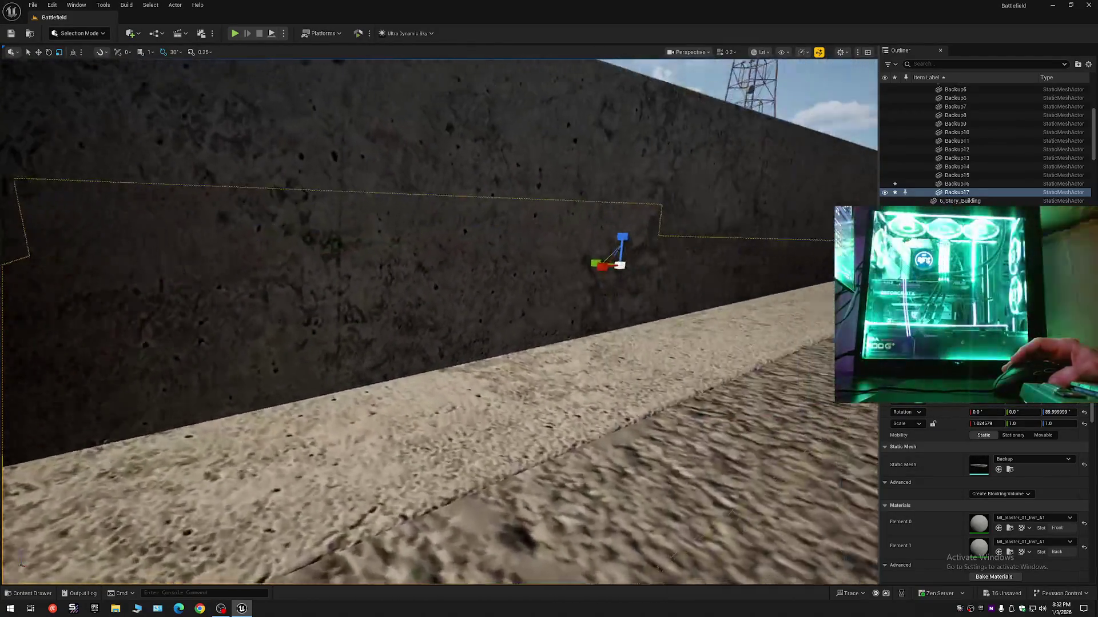
left_click_drag(503, 394, 548, 393)
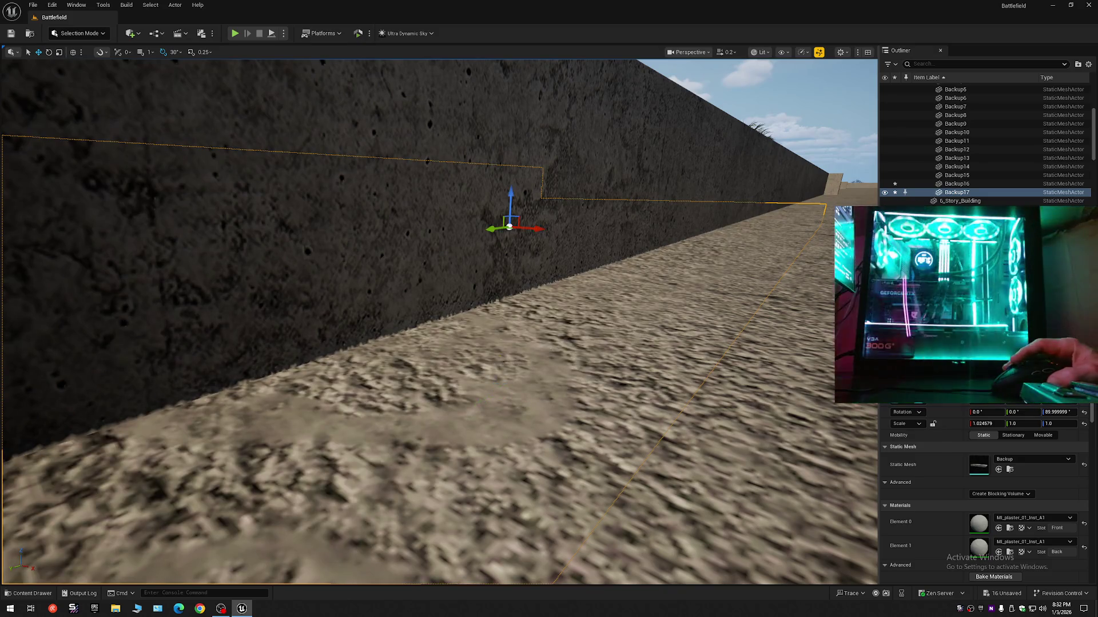
scroll(439, 320, "up", 1)
left_click_drag(439, 320, 326, 268)
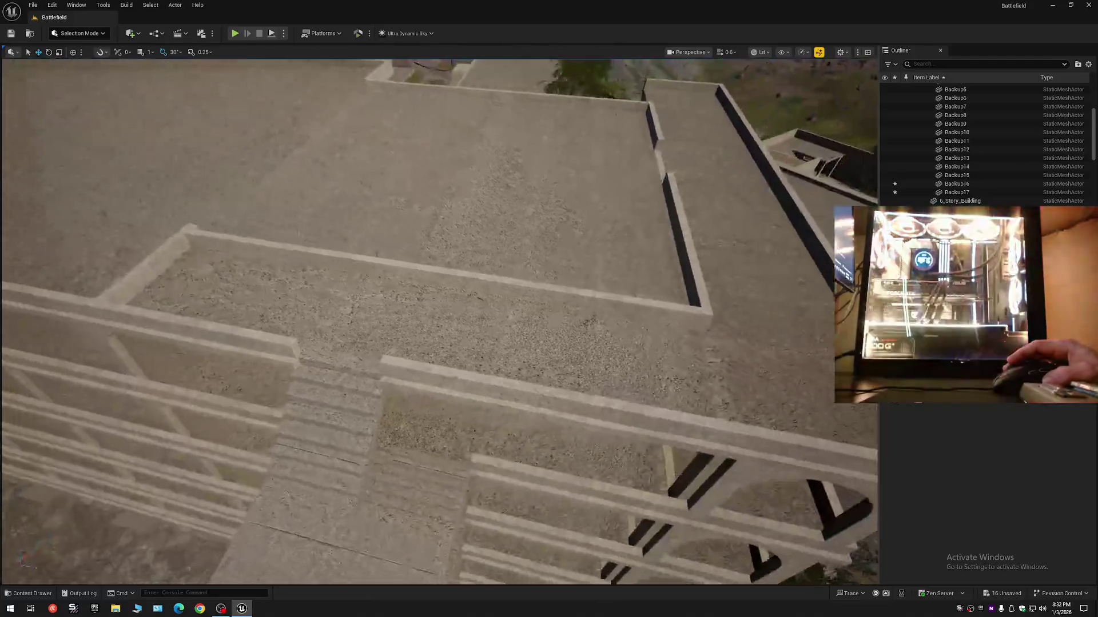
left_click(533, 327)
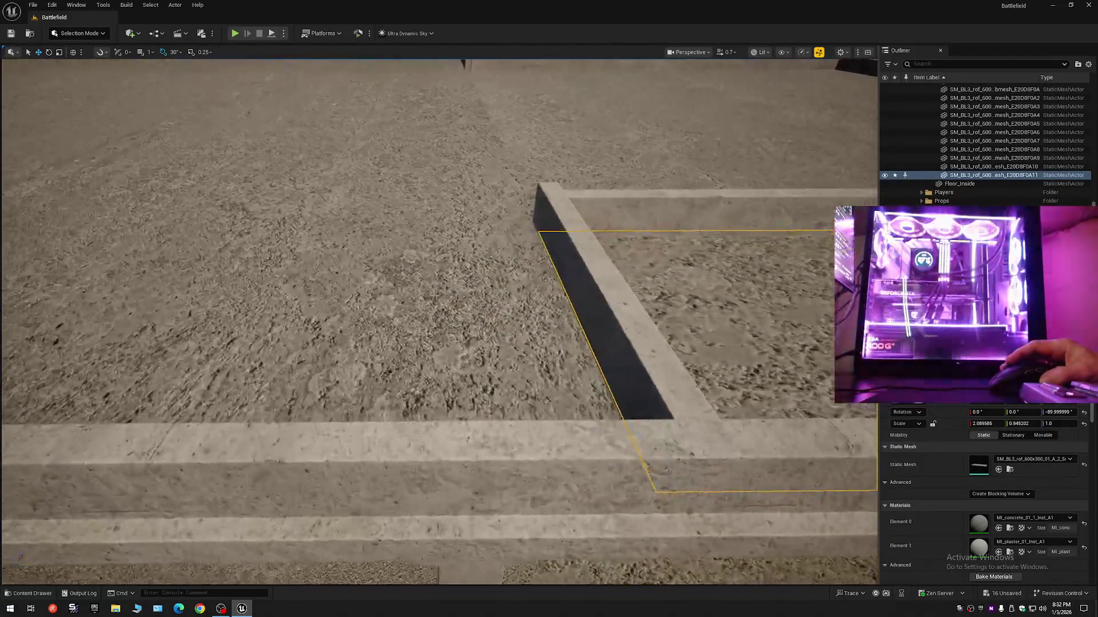
scroll(439, 322, "down", 2)
key("s")
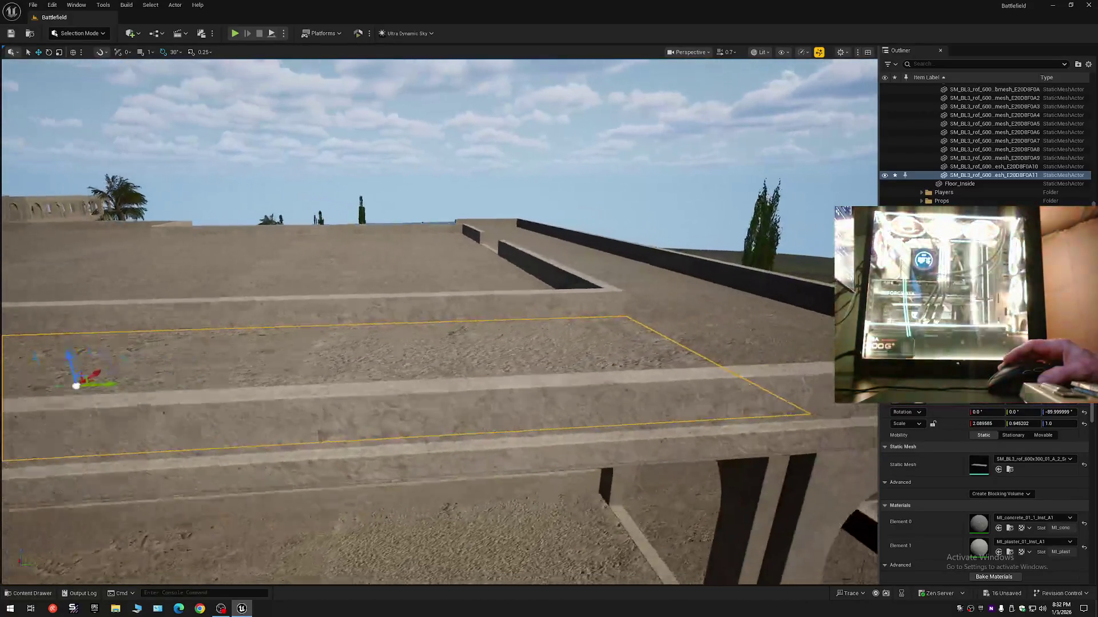
scroll(439, 322, "up", 1)
key("e")
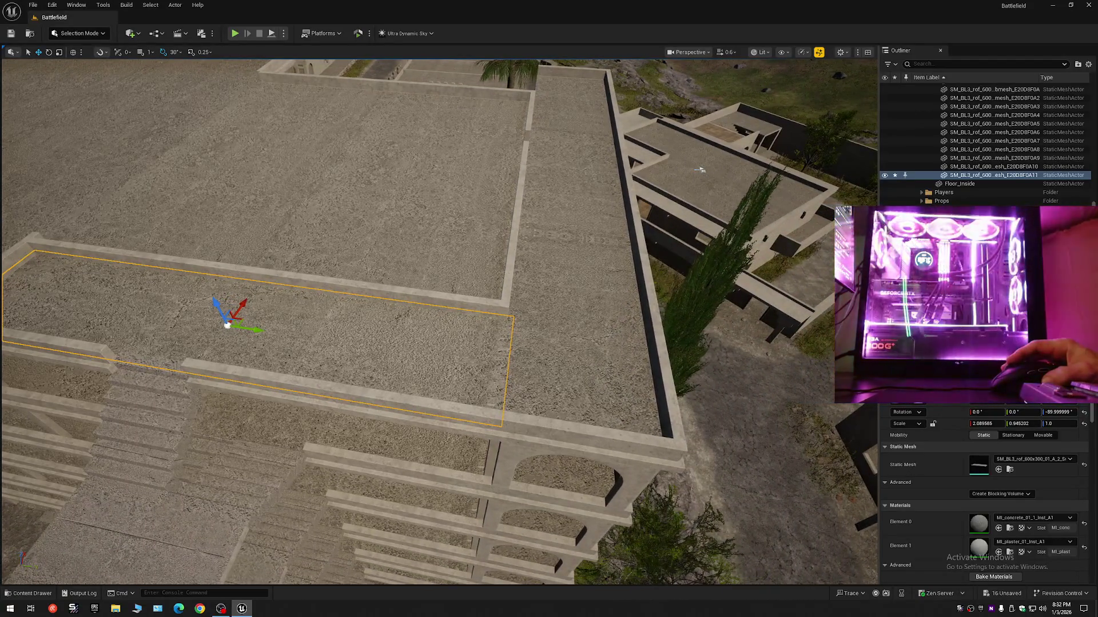
key("a")
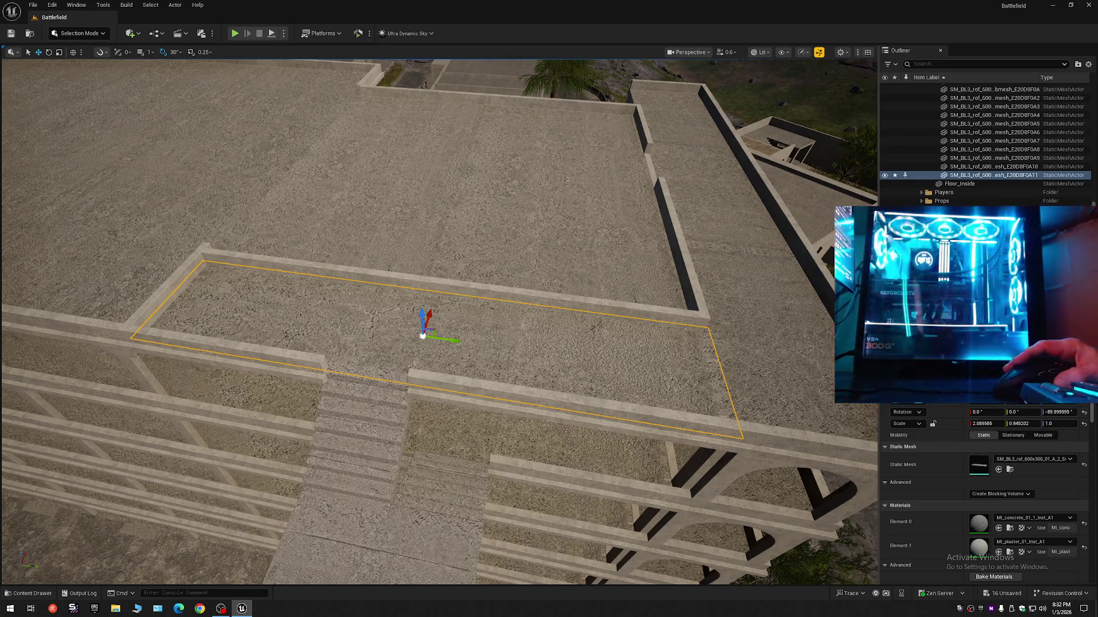
middle_click(194, 298)
key("r")
mouse_move(256, 300)
left_mouse_down()
mouse_move(123, 283)
mouse_move(131, 267)
left_mouse_up()
mouse_move(458, 115)
left_mouse_down()
mouse_move(457, 101)
mouse_move(475, 137)
mouse_move(69, 118)
mouse_move(58, 84)
left_mouse_up()
left_click(356, 340)
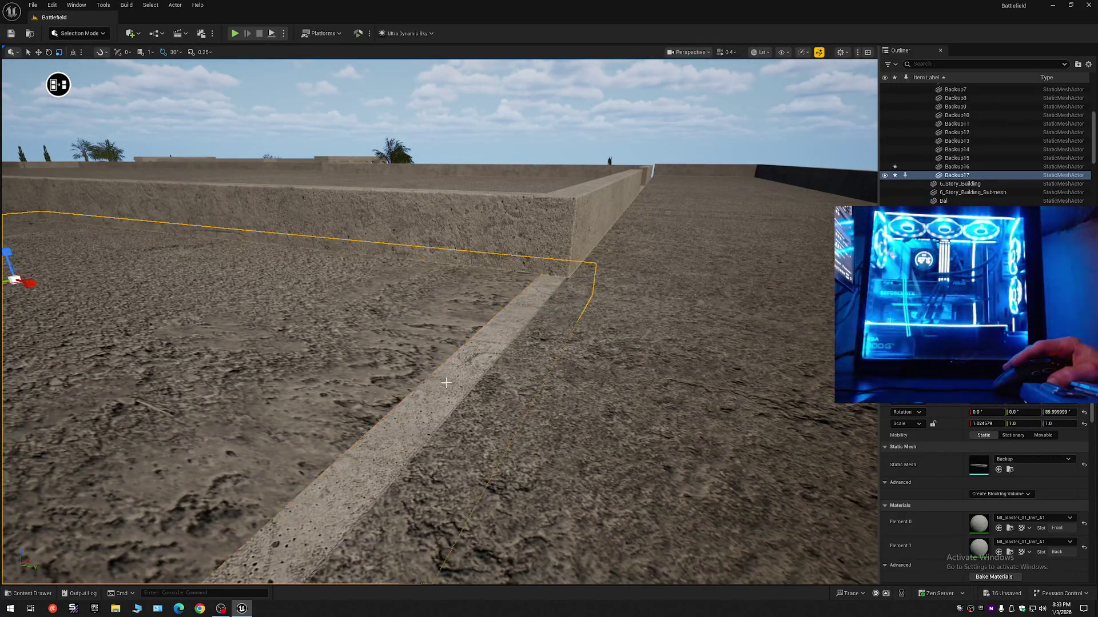
left_click_drag(356, 340, 365, 320)
left_click_drag(196, 62, 760, 101)
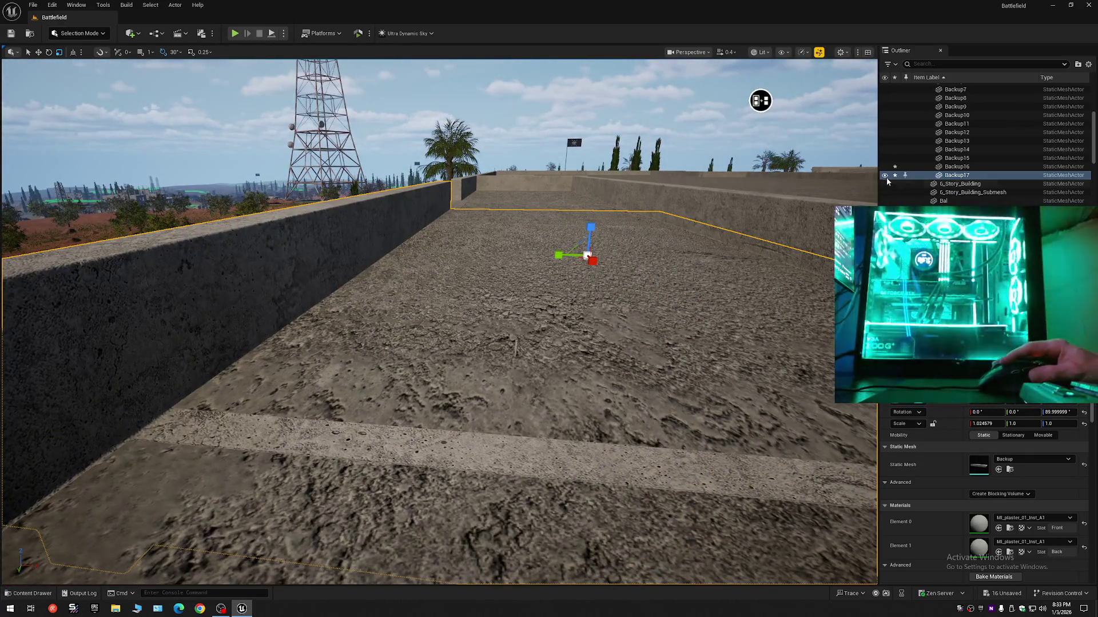
left_click(884, 175)
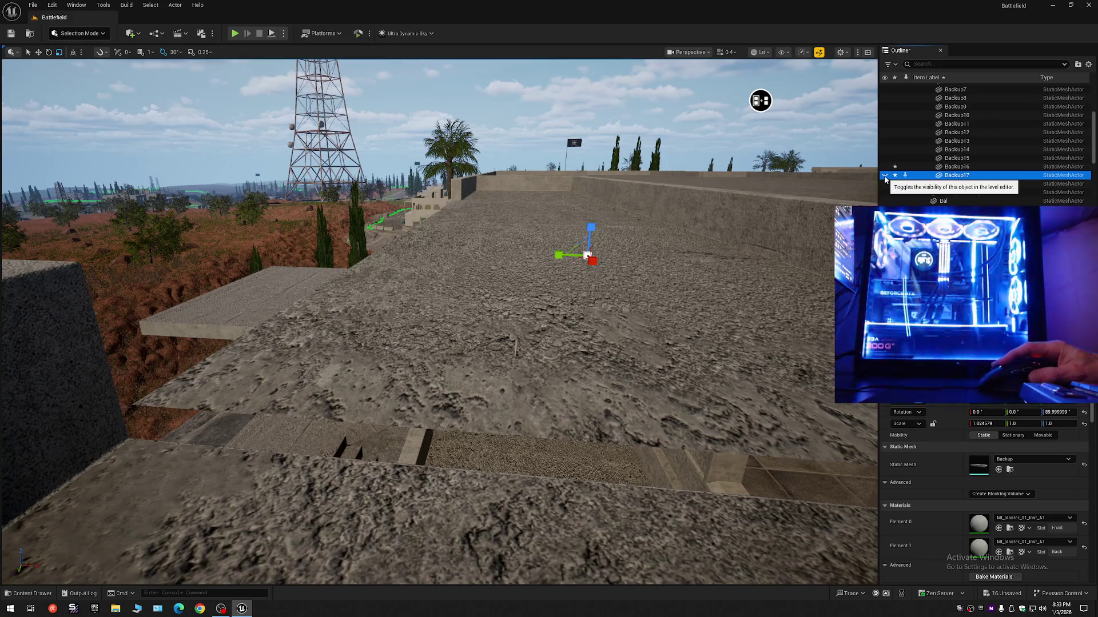
left_click(884, 175)
mouse_move(760, 100)
left_mouse_down()
mouse_move(726, 135)
mouse_move(534, 179)
mouse_move(429, 274)
mouse_move(412, 354)
mouse_move(584, 286)
left_mouse_up()
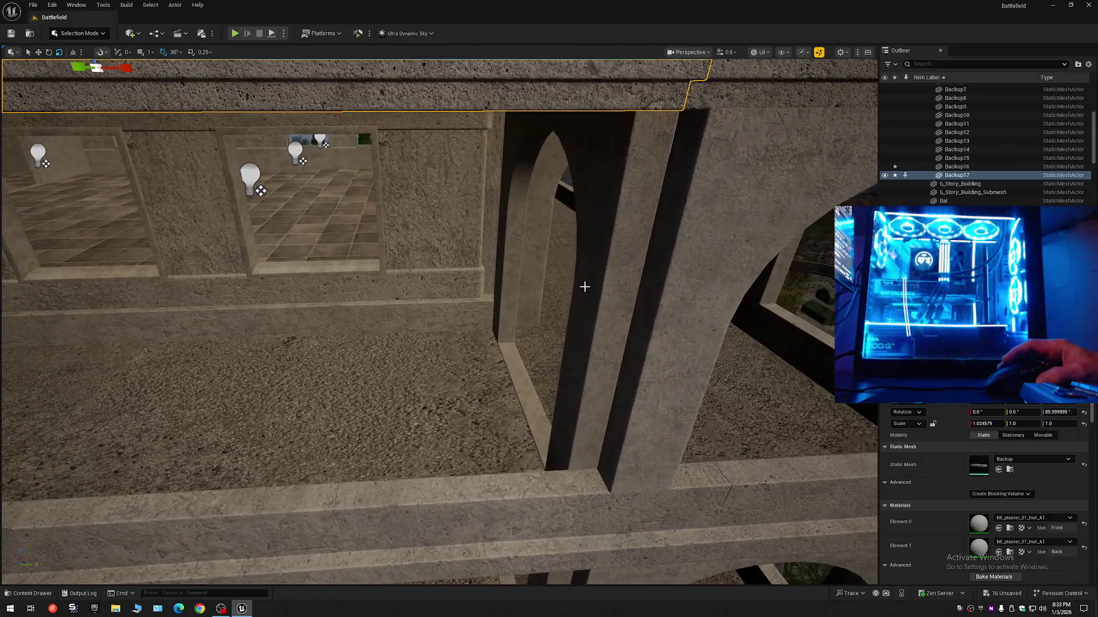
left_click(519, 378)
scroll(518, 379, "down", 6)
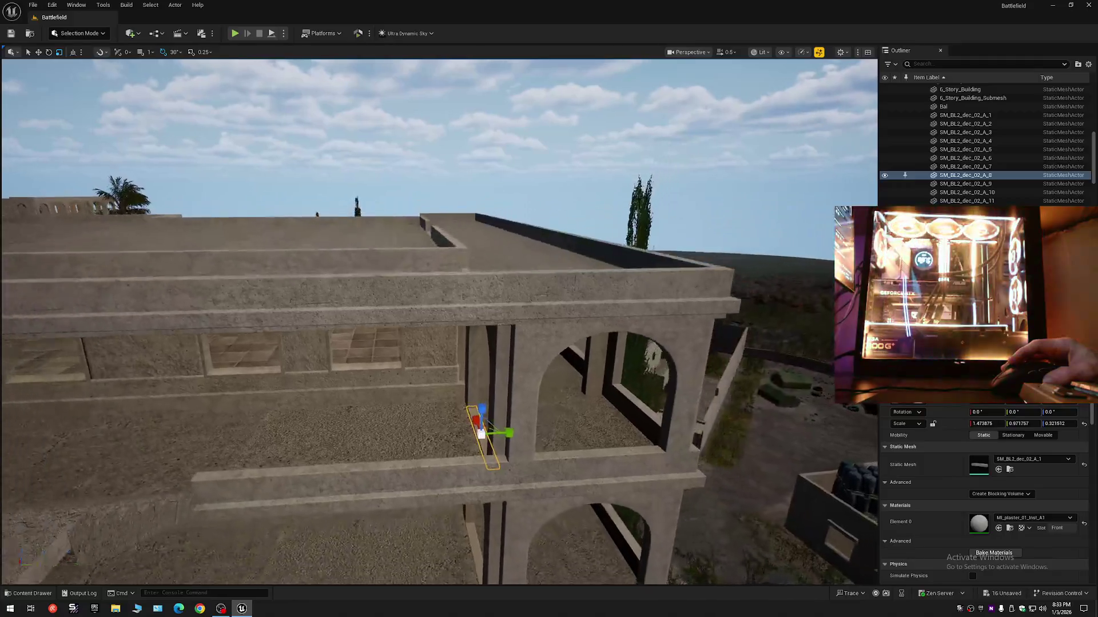
left_click_drag(479, 422, 461, 278, "alt")
scroll(461, 278, "up", 5)
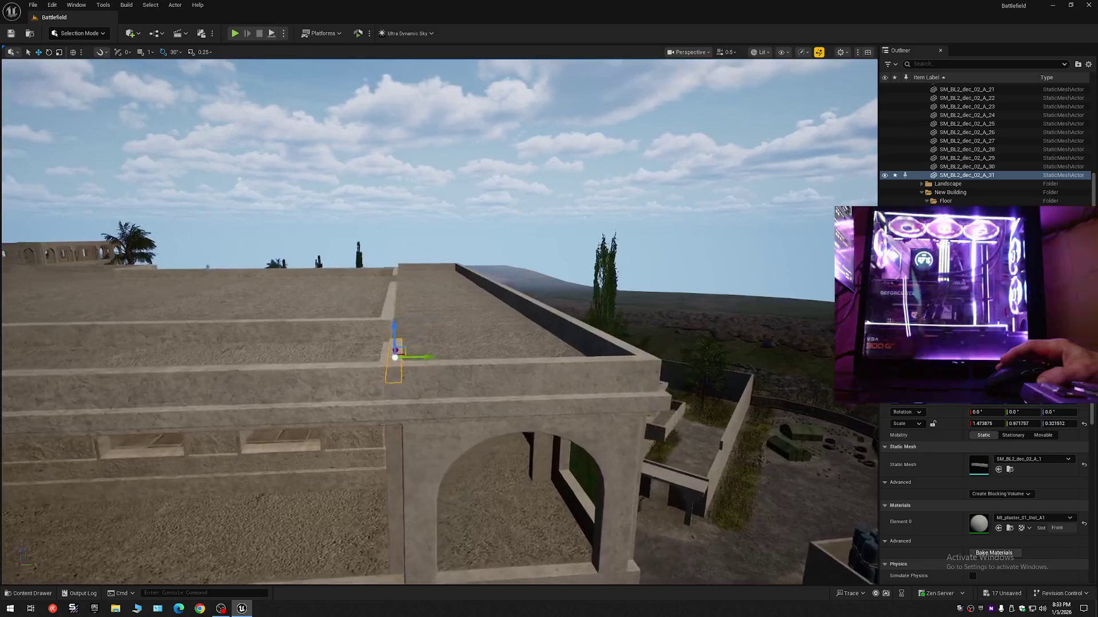
scroll(520, 285, "up", 6)
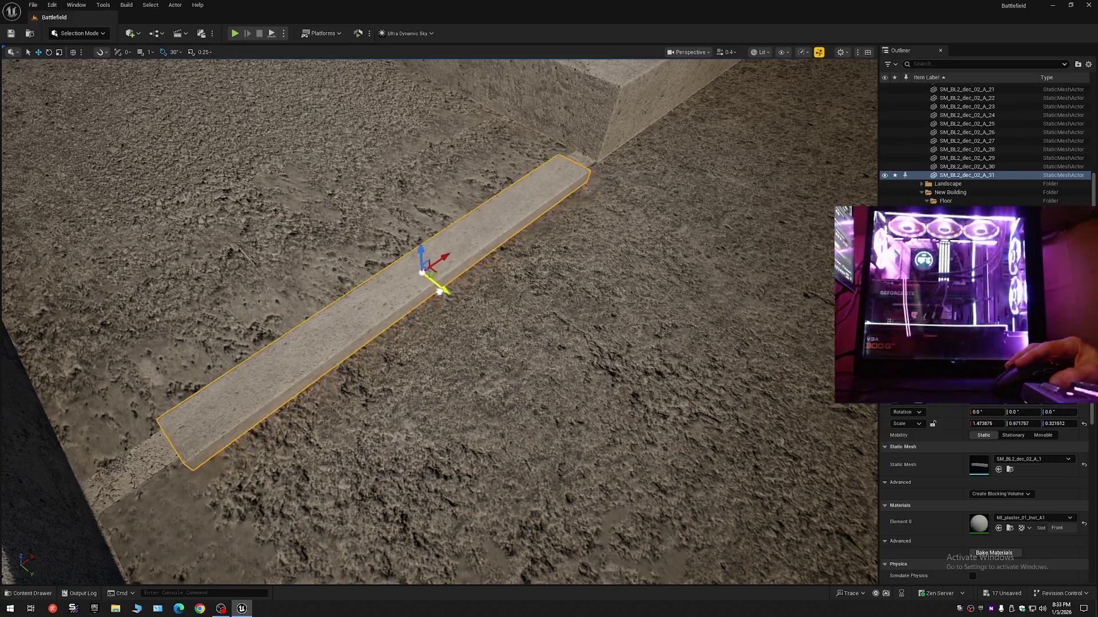
scroll(439, 292, "up", 1)
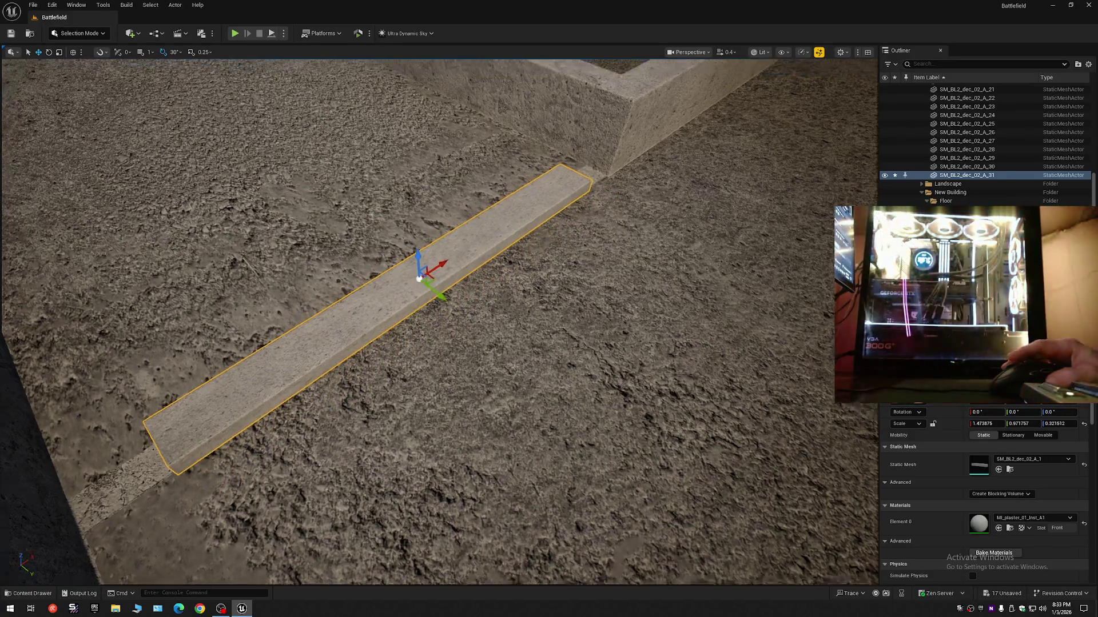
scroll(419, 278, "down", 8)
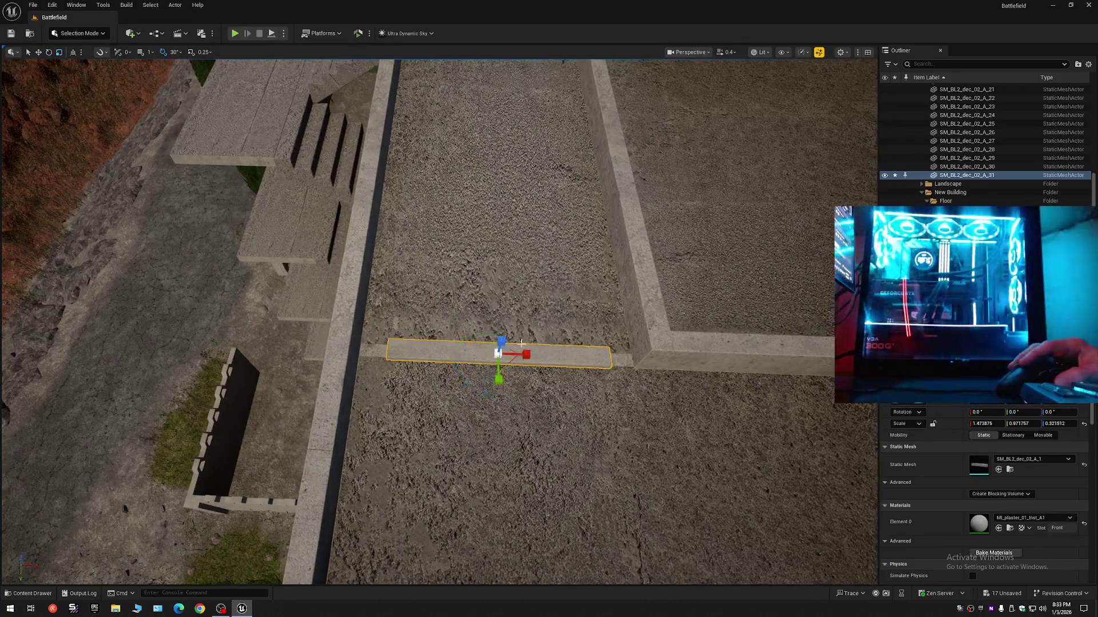
left_click_drag(526, 354, 567, 354)
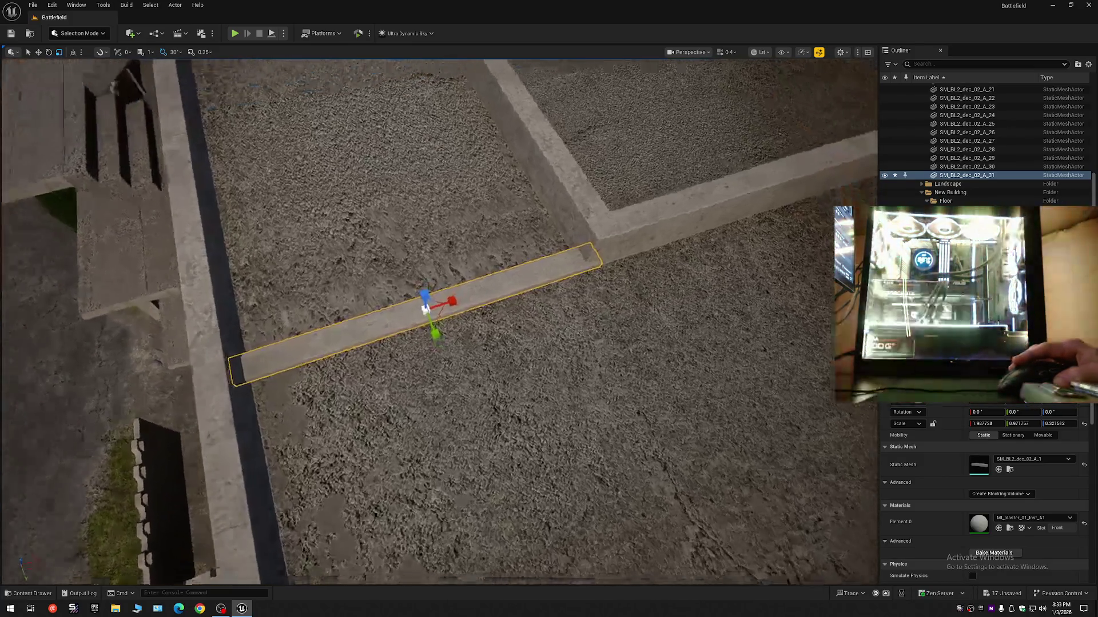
key("w")
scroll(439, 320, "down", 1)
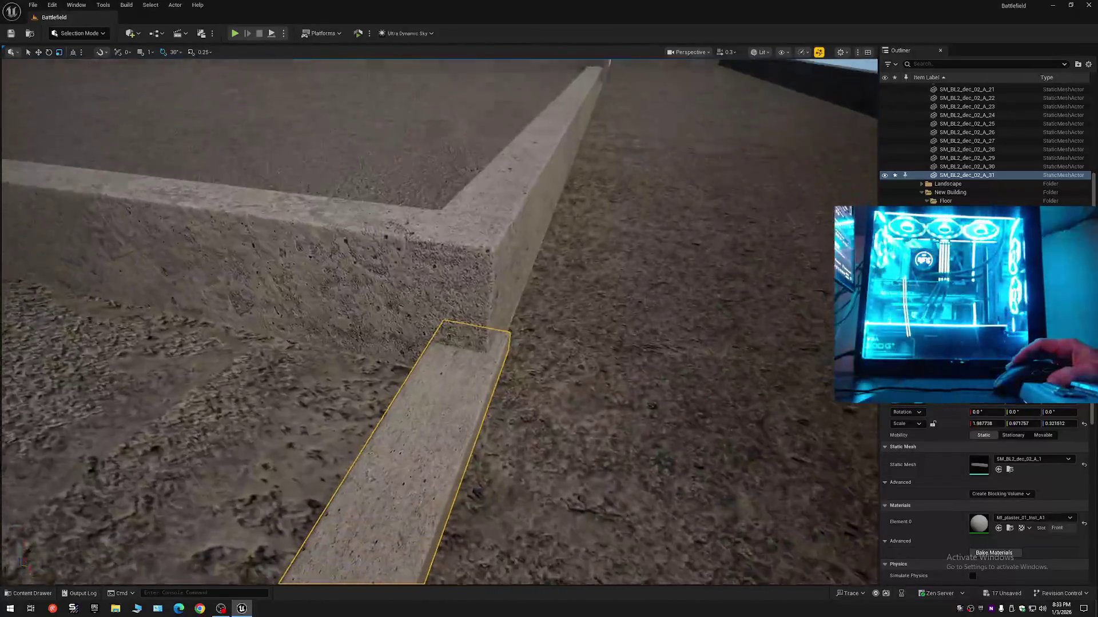
scroll(454, 352, "down", 1)
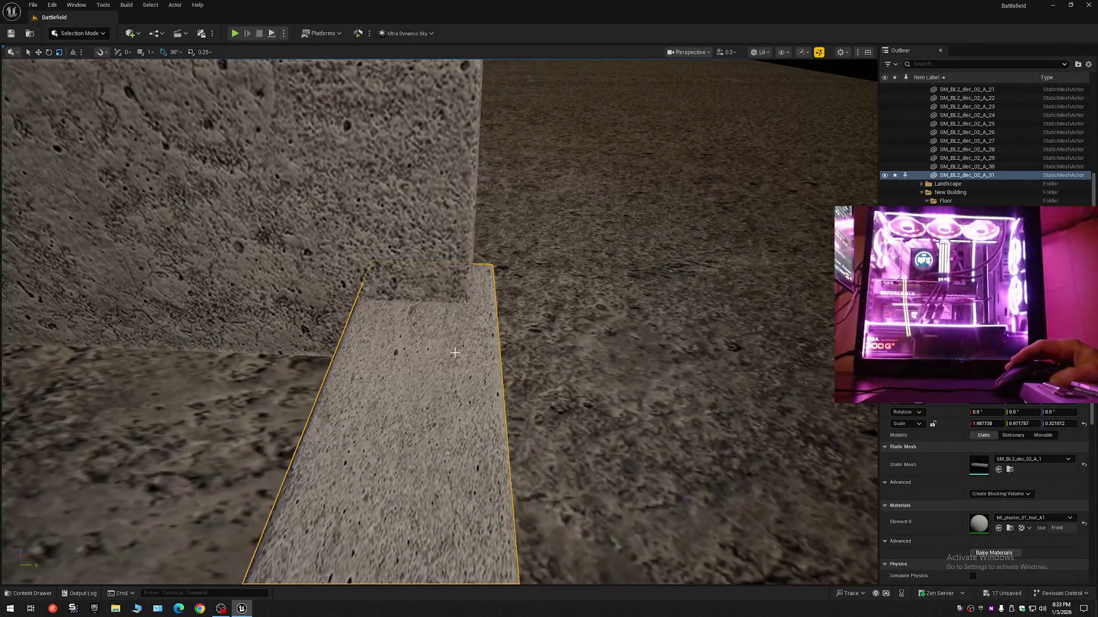
key("w")
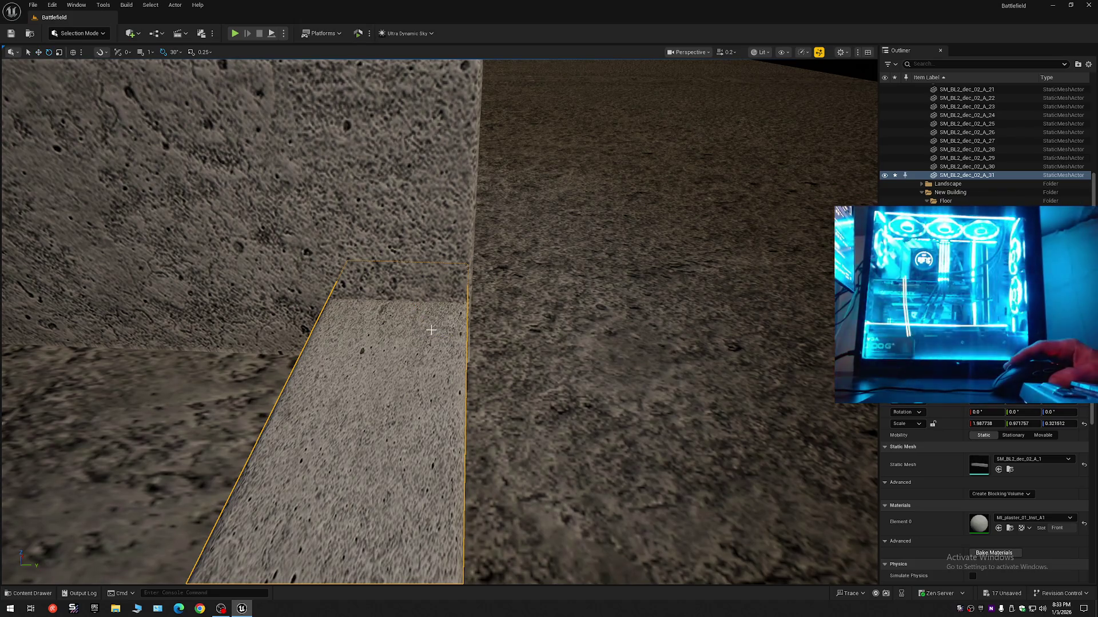
key("w")
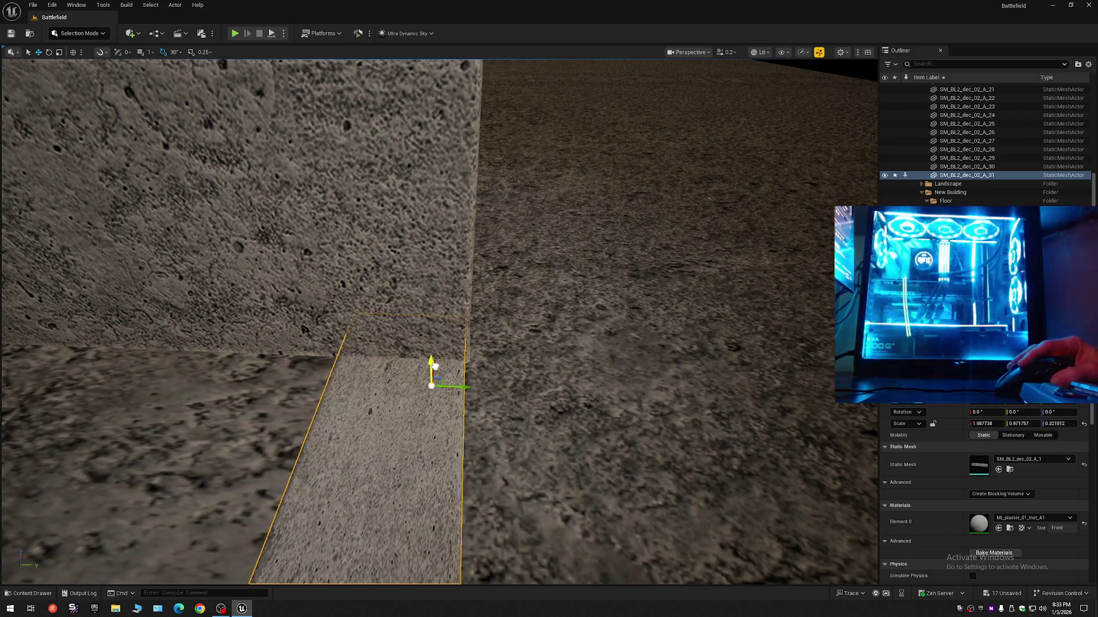
mouse_move(435, 366)
left_mouse_down()
mouse_move(420, 457)
mouse_move(386, 406)
mouse_move(313, 69)
mouse_move(287, 154)
mouse_move(438, 113)
mouse_move(568, 120)
mouse_move(580, 169)
mouse_move(708, 199)
mouse_move(674, 191)
mouse_move(669, 211)
mouse_move(663, 187)
mouse_move(437, 112)
mouse_move(381, 149)
mouse_move(346, 137)
mouse_move(297, 181)
mouse_move(265, 292)
mouse_move(350, 509)
mouse_move(400, 458)
mouse_move(529, 374)
left_mouse_up()
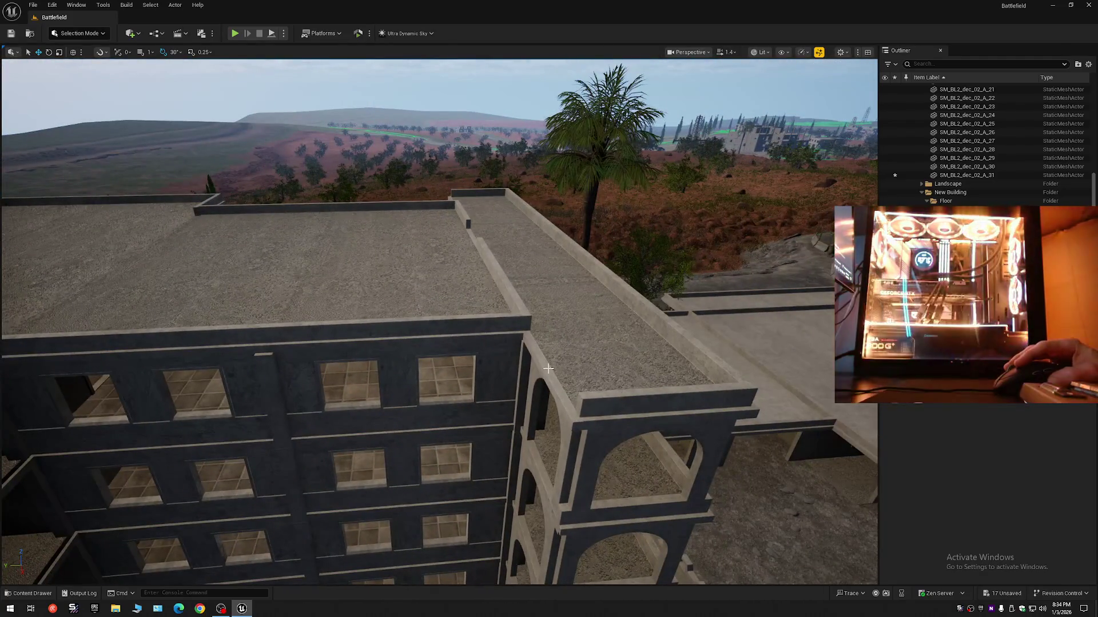
Alt-drag ledge SM_BL2_dec_02_A_30 along X to create the copy SM_BL2_dec_02_A_32
left_click(548, 369)
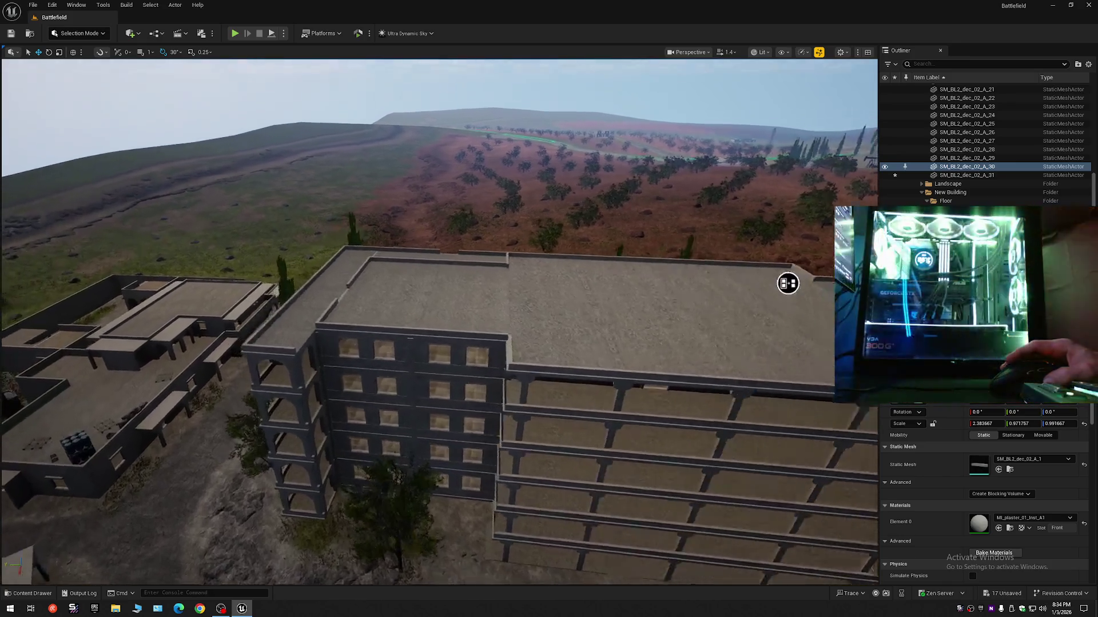
mouse_move(788, 283)
left_mouse_down()
mouse_move(698, 314)
mouse_move(657, 343)
mouse_move(623, 309)
left_mouse_up()
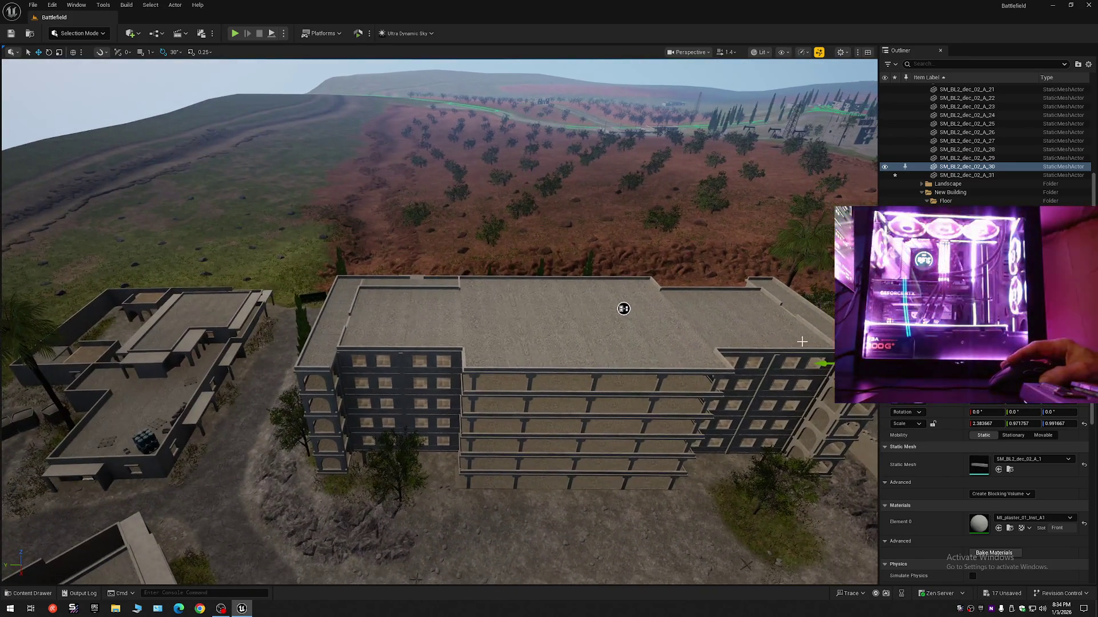
left_click_drag(824, 366, 686, 372, "alt")
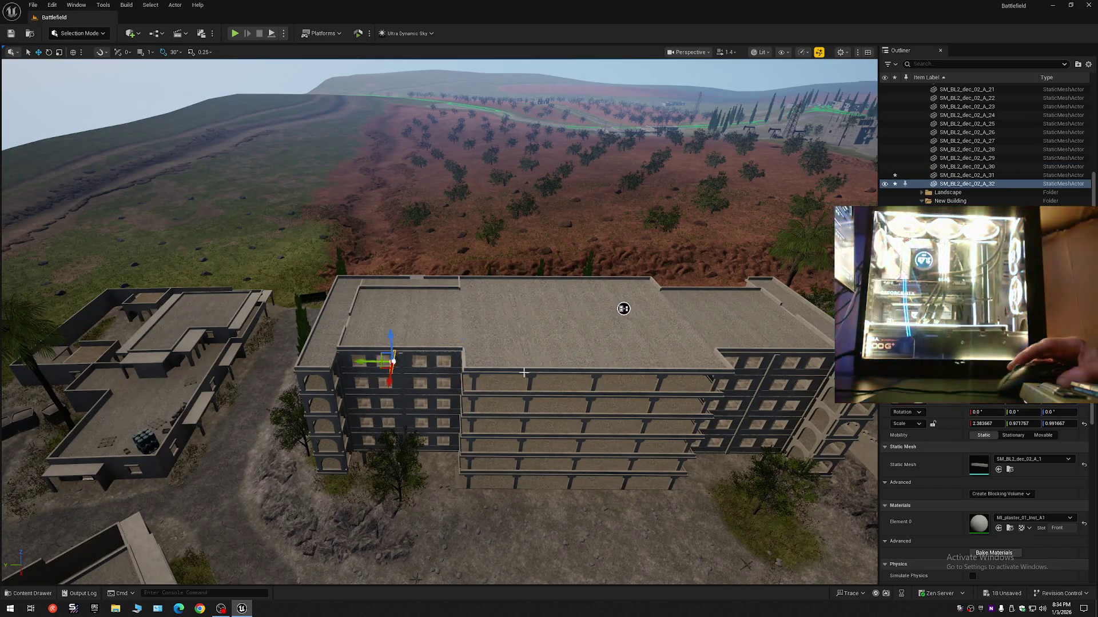
Fly in over the roof to check the new ledge copy's fit and select the wall ledge
mouse_move(623, 308)
left_mouse_down()
mouse_move(143, 249)
mouse_move(176, 421)
mouse_move(282, 367)
mouse_move(263, 357)
mouse_move(429, 105)
mouse_move(572, 200)
mouse_move(751, 394)
mouse_move(699, 386)
left_mouse_up()
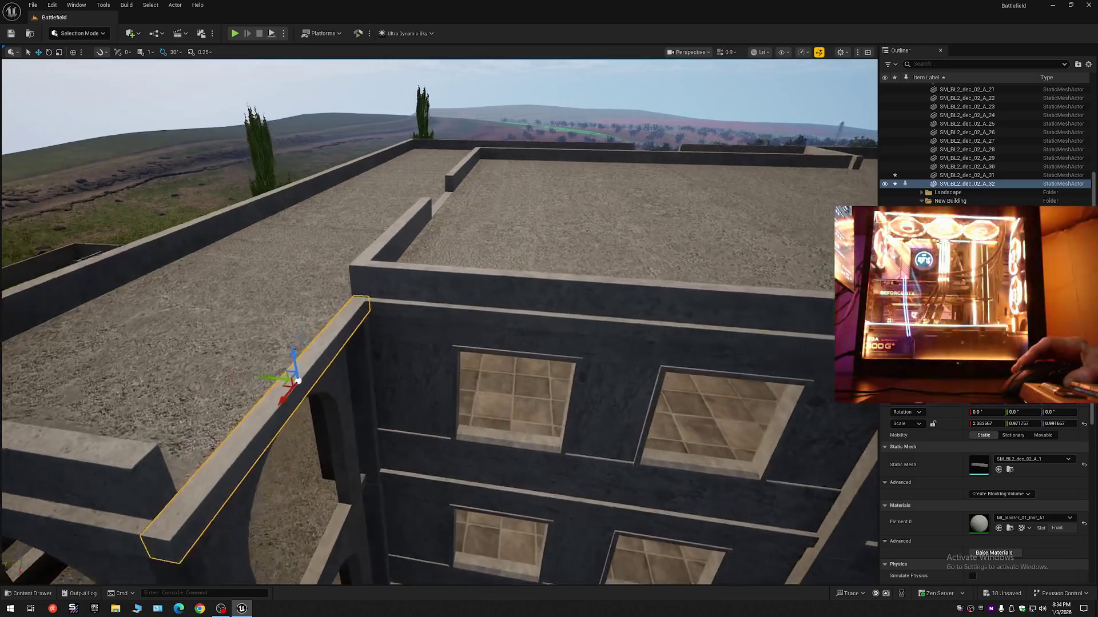
left_click_drag(439, 320, 426, 323)
scroll(439, 320, "down", 5)
scroll(426, 323, "down", 1)
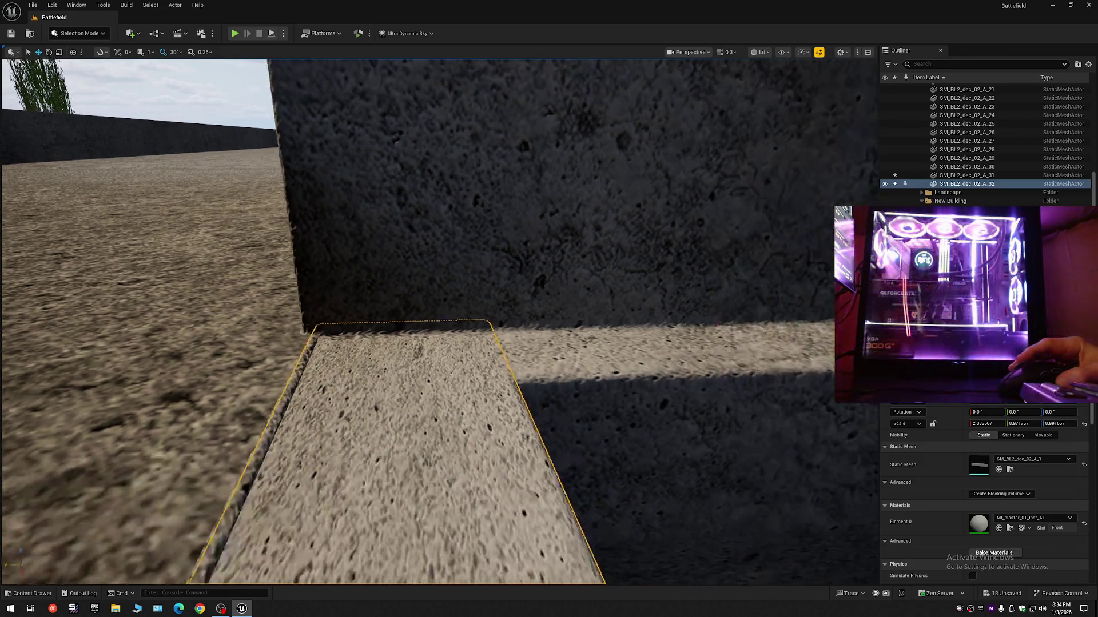
left_click_drag(426, 323, 420, 366)
scroll(420, 366, "down", 1)
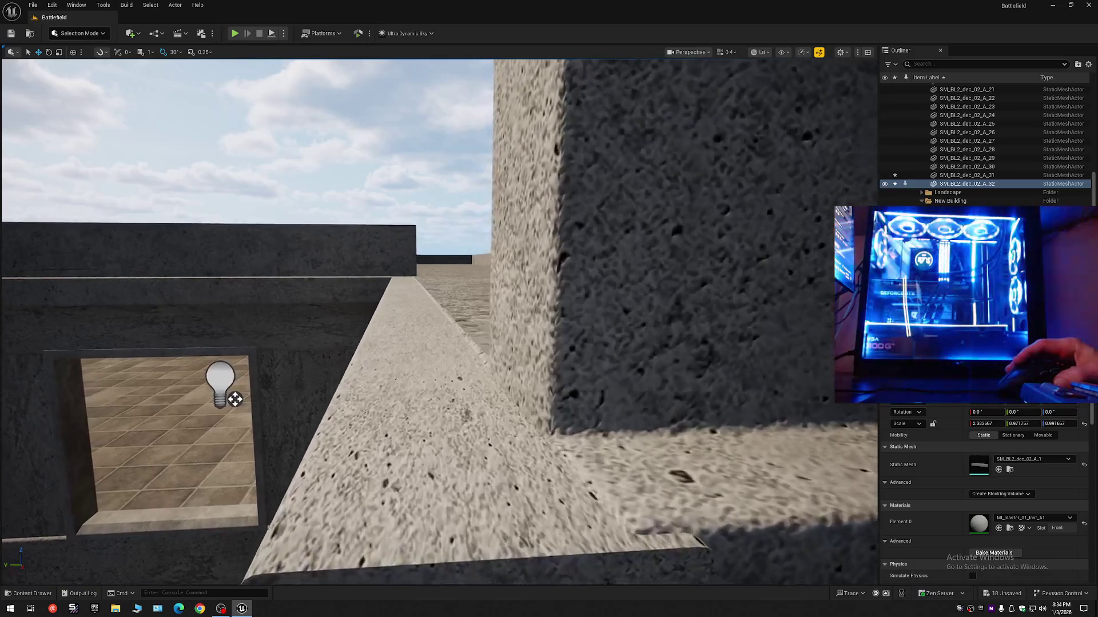
left_click(452, 436)
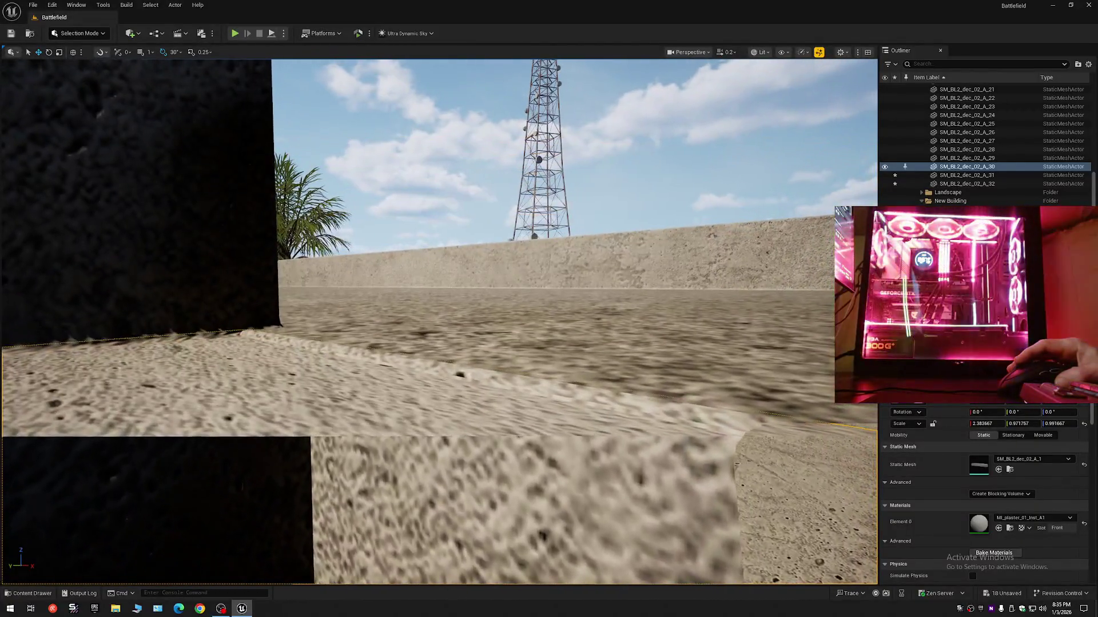
Reselect the concrete rooftop ledge and raise its Z scale to about 1.018667 to meet the wall
left_click_drag(439, 320, 400, 320)
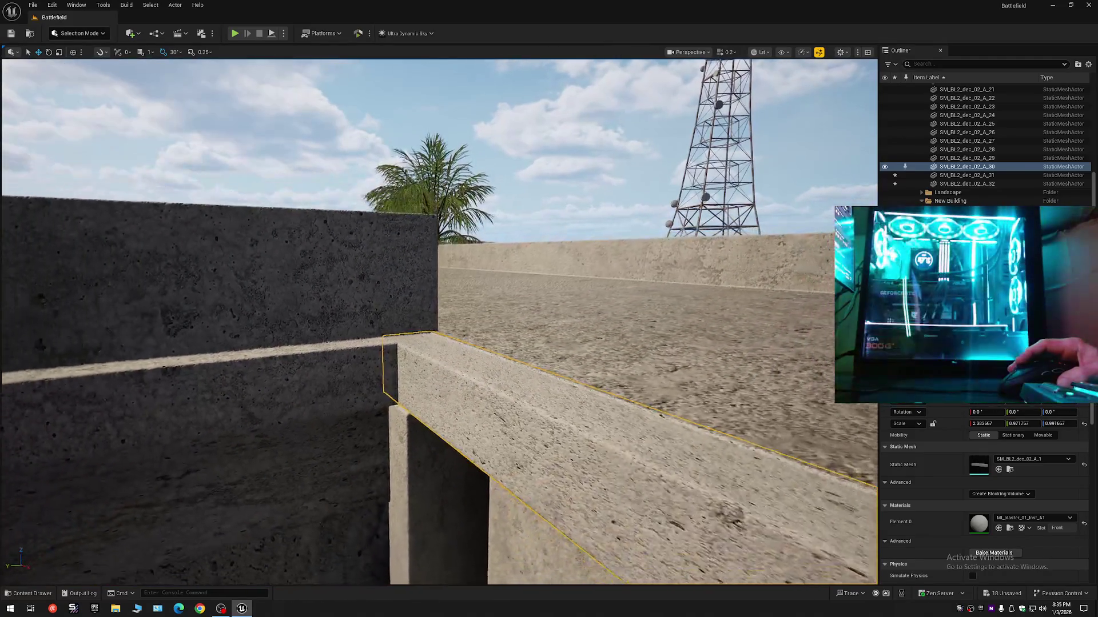
key("Escape")
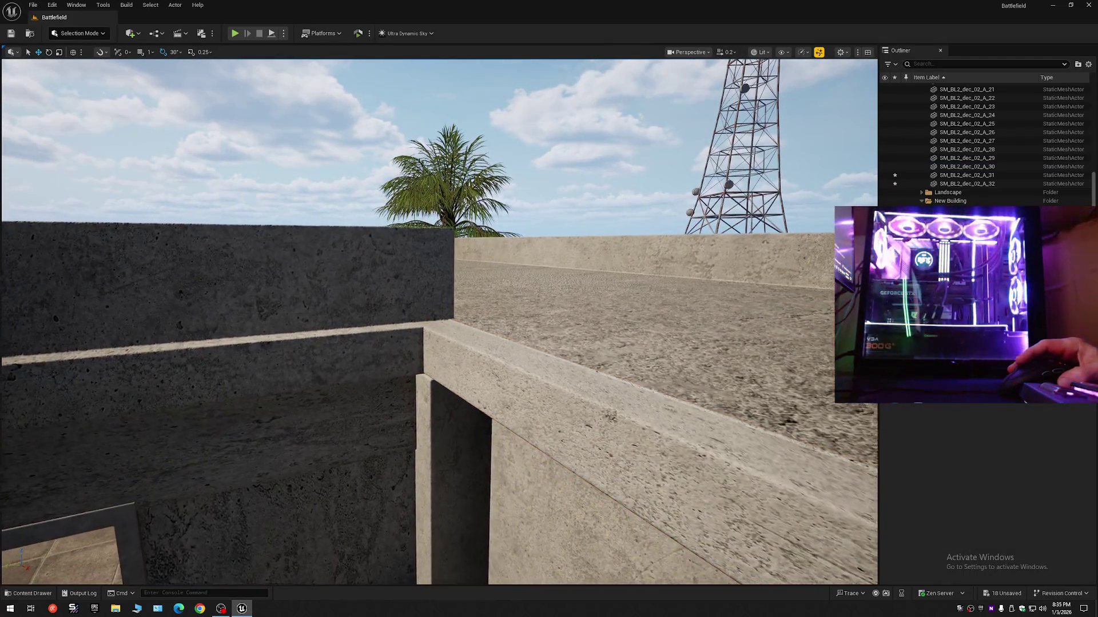
mouse_move(439, 321)
left_mouse_down()
mouse_move(427, 229)
mouse_move(394, 392)
left_mouse_up()
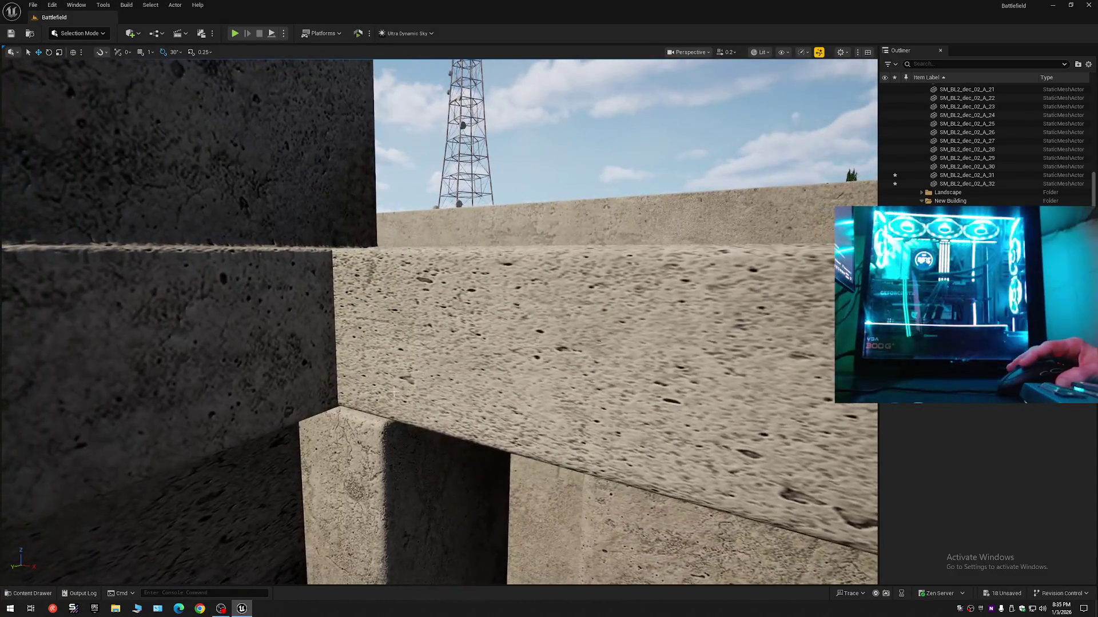
left_click(394, 393)
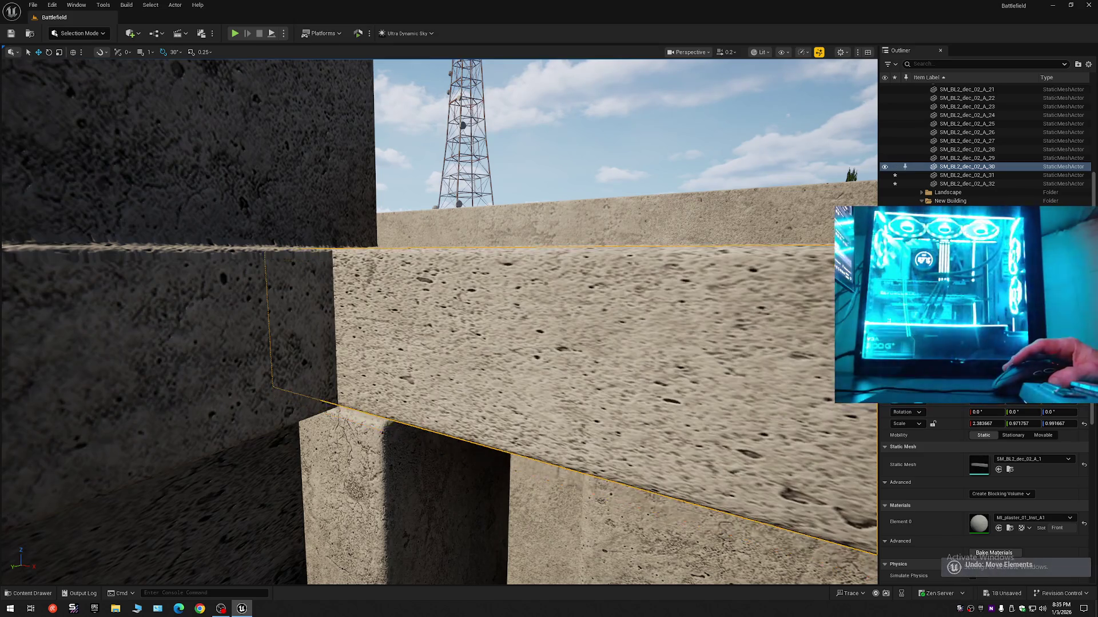
mouse_move(394, 392)
left_mouse_down()
mouse_move(417, 426)
mouse_move(462, 369)
mouse_move(438, 369)
left_mouse_up()
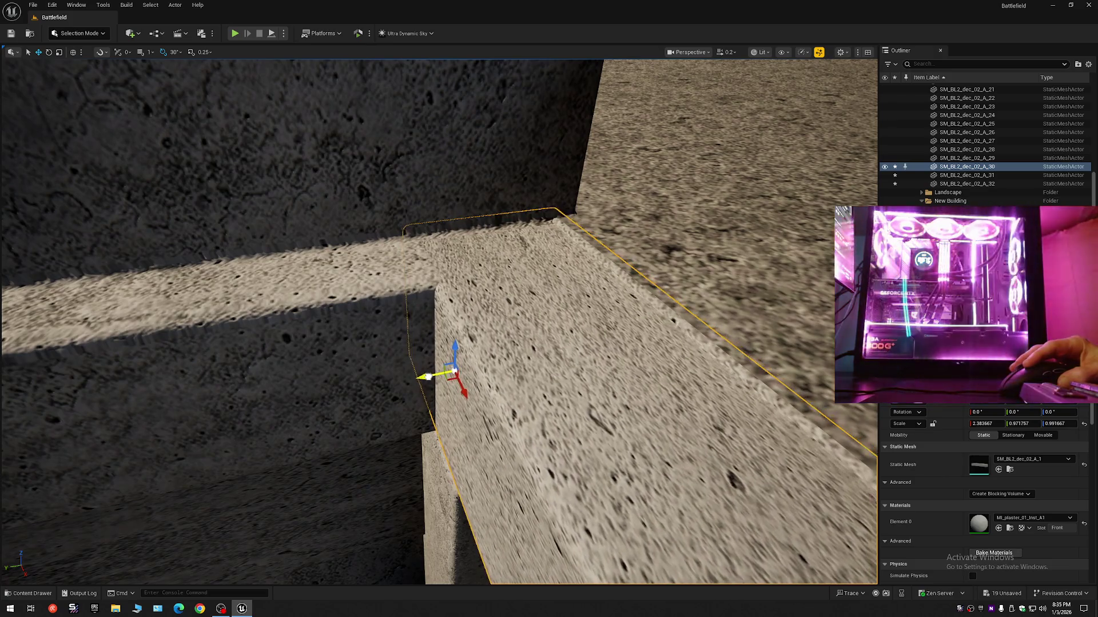
mouse_move(426, 378)
left_mouse_down()
mouse_move(426, 411)
mouse_move(455, 406)
mouse_move(428, 393)
left_mouse_up()
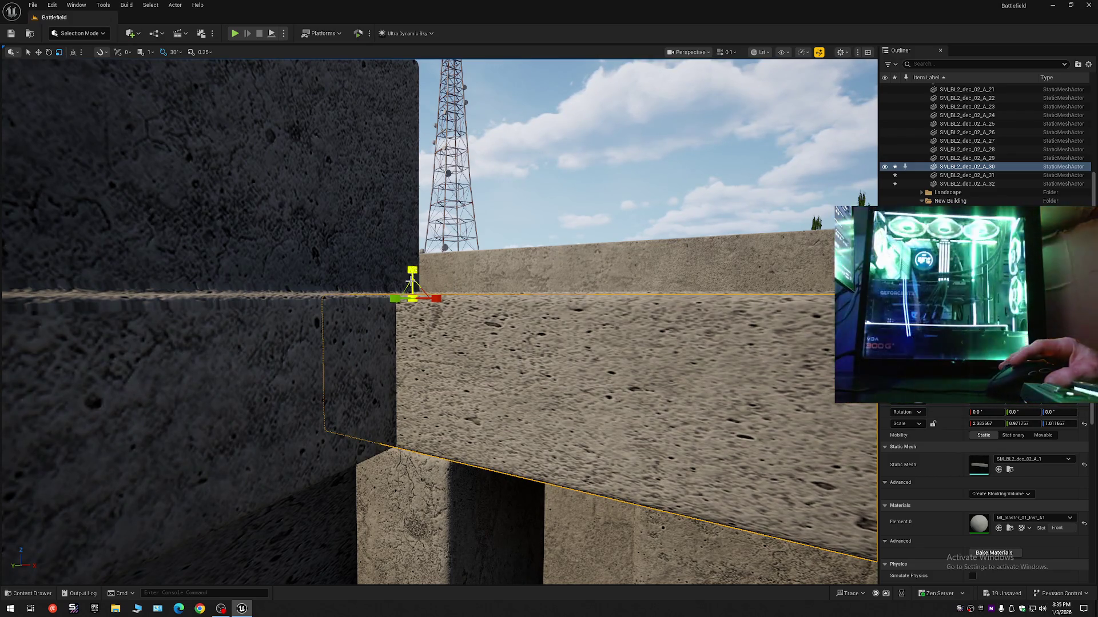
left_click(410, 282)
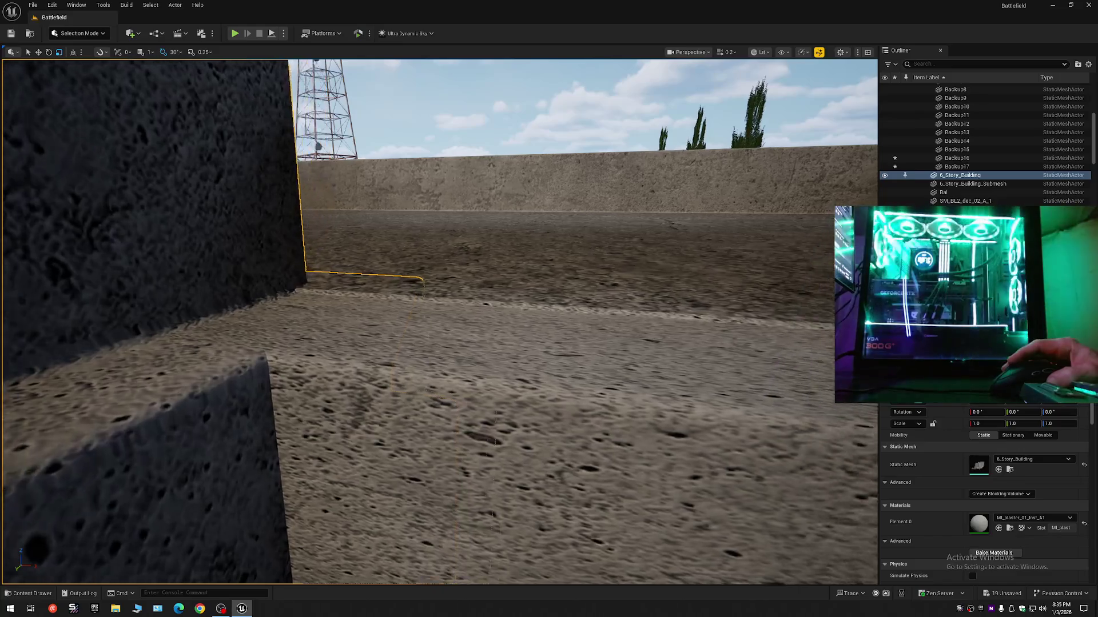
scroll(439, 320, "up", 1)
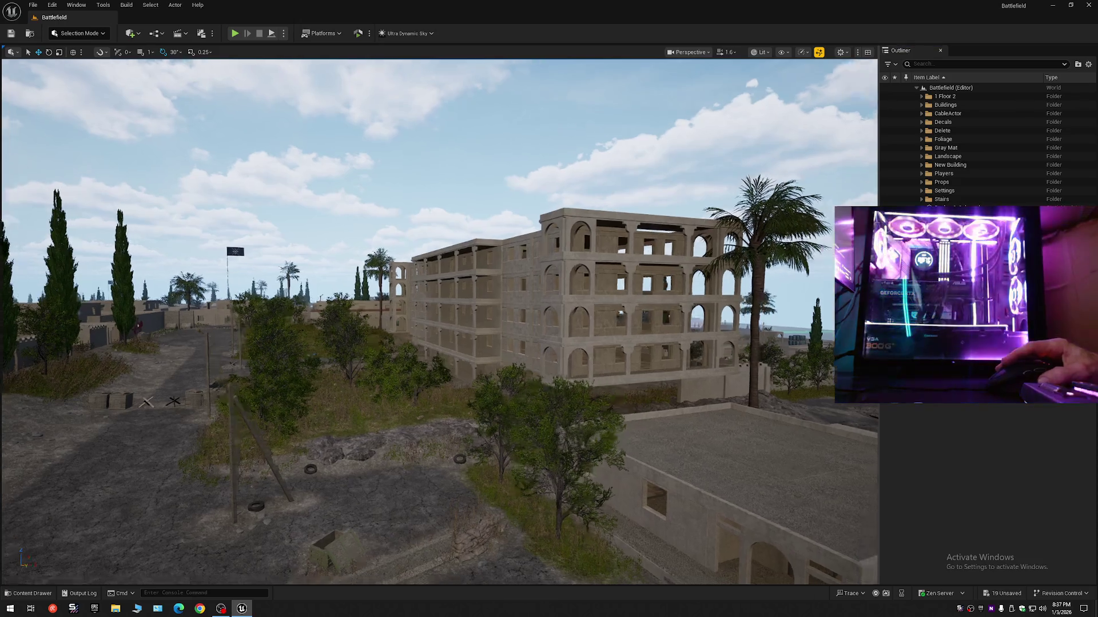
mouse_move(568, 186)
left_mouse_down()
mouse_move(715, 165)
mouse_move(676, 111)
mouse_move(816, 171)
left_mouse_up()
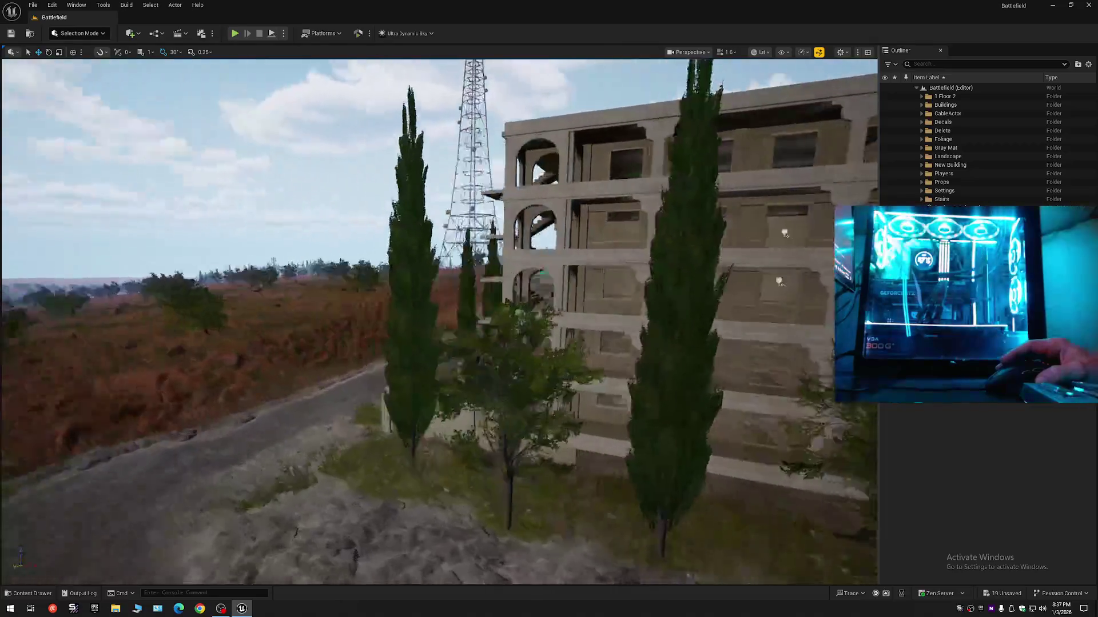
left_click_drag(784, 233, 653, 255)
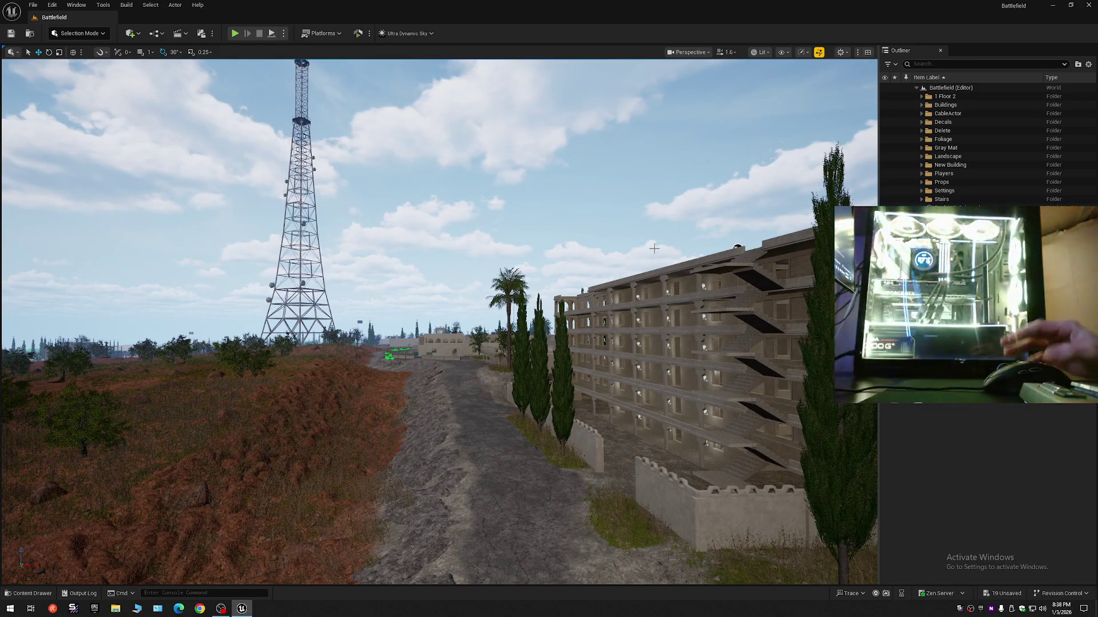
mouse_move(602, 340)
left_mouse_down()
mouse_move(248, 402)
mouse_move(82, 378)
left_mouse_up()
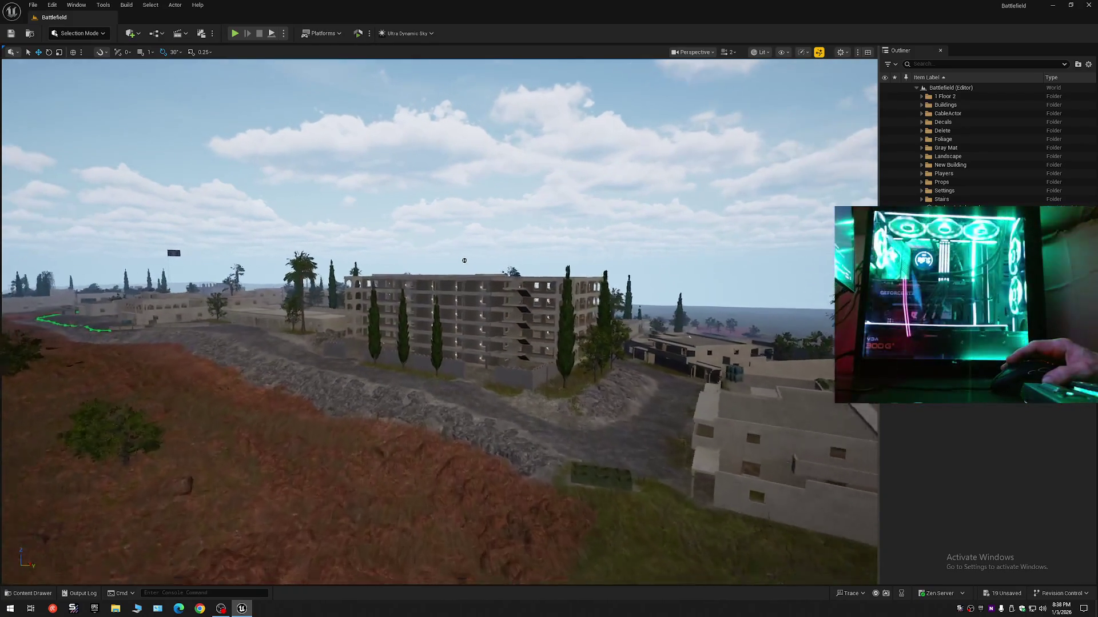
left_click(574, 319)
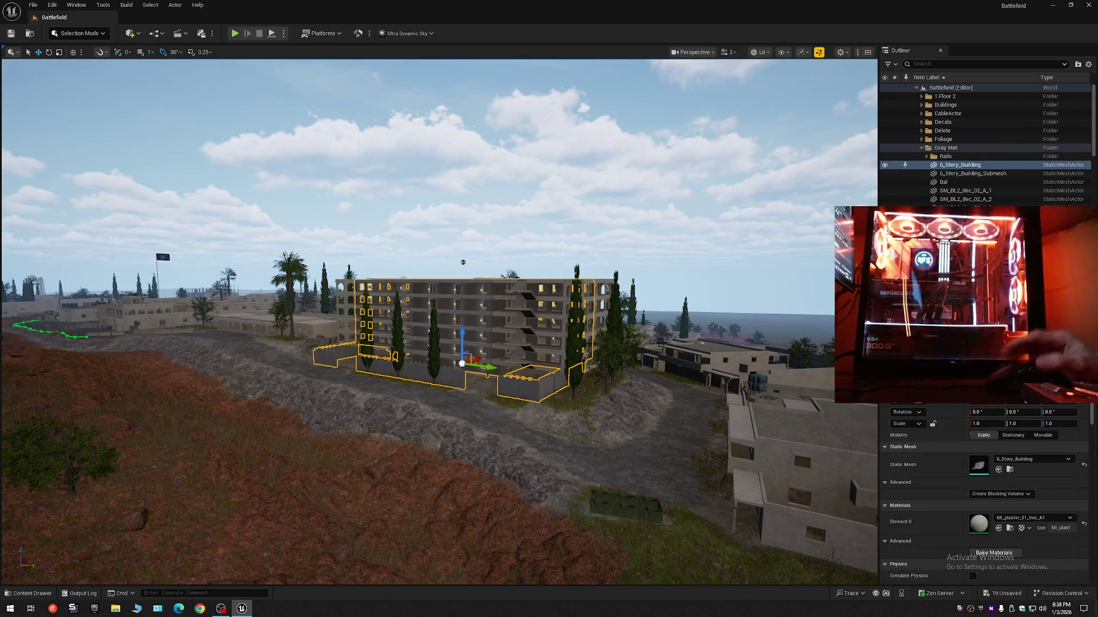
Confirm a Forced Lod Model value of 1 and clear the selection
scroll(979, 529, "down", 10)
type("1")
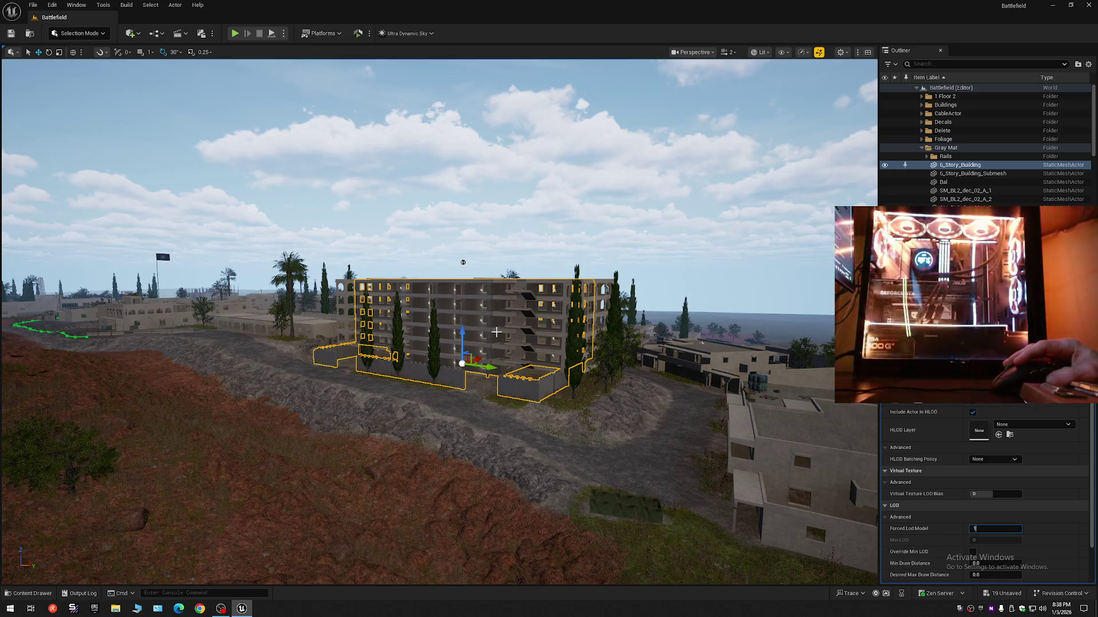
key("Return")
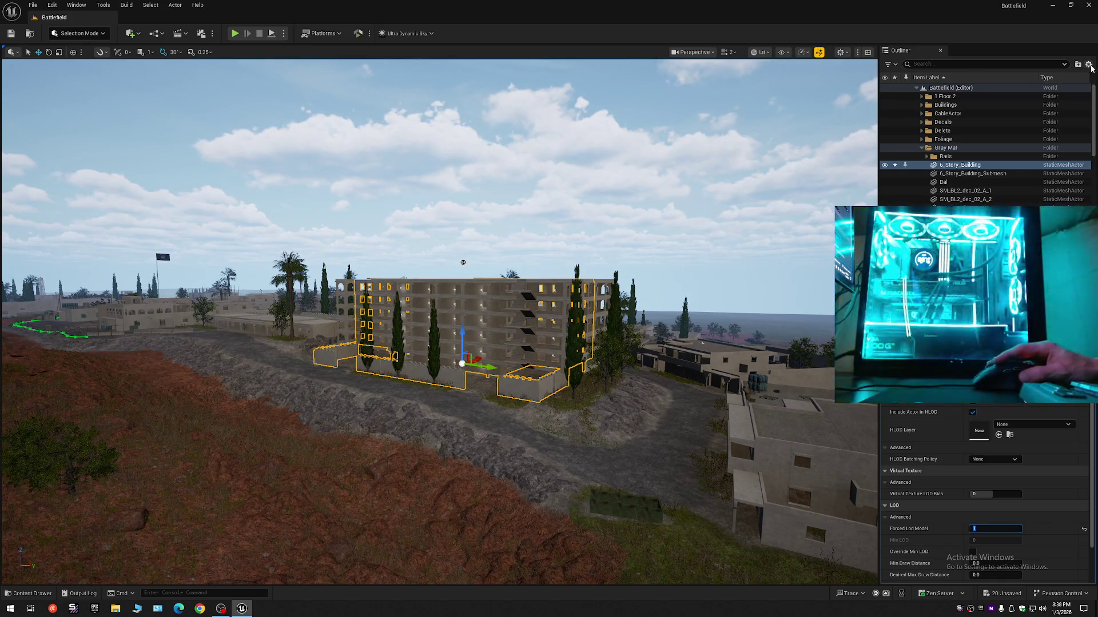
left_click(1088, 64)
left_click(1006, 113)
left_click(660, 266)
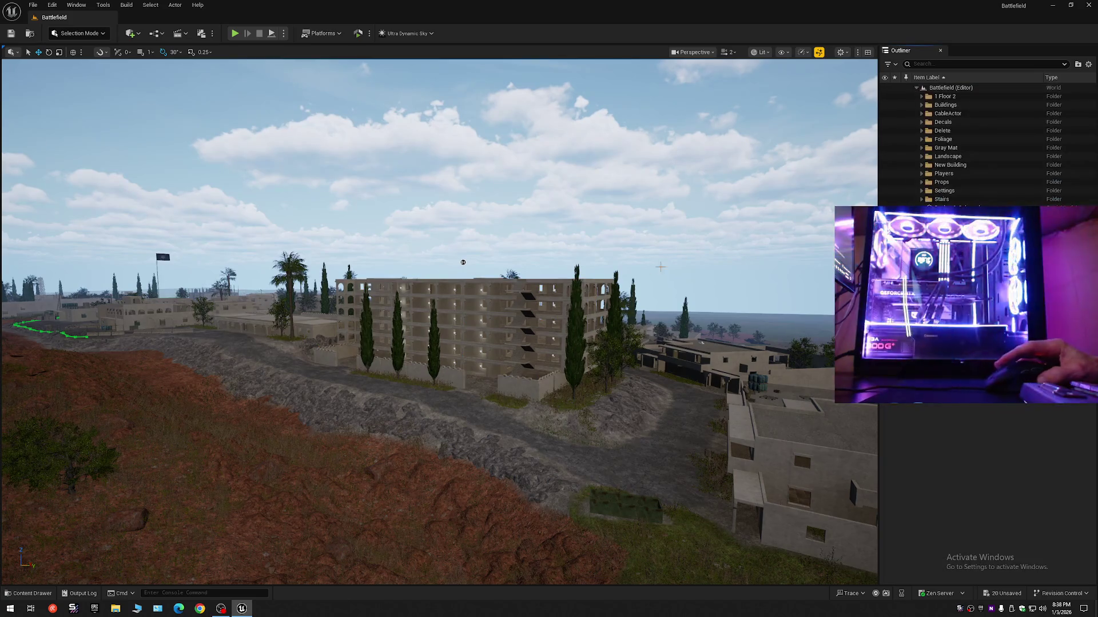
Fly through the ground-floor arcades and over the roof, then select the Bal wall piece
scroll(463, 262, "up", 5)
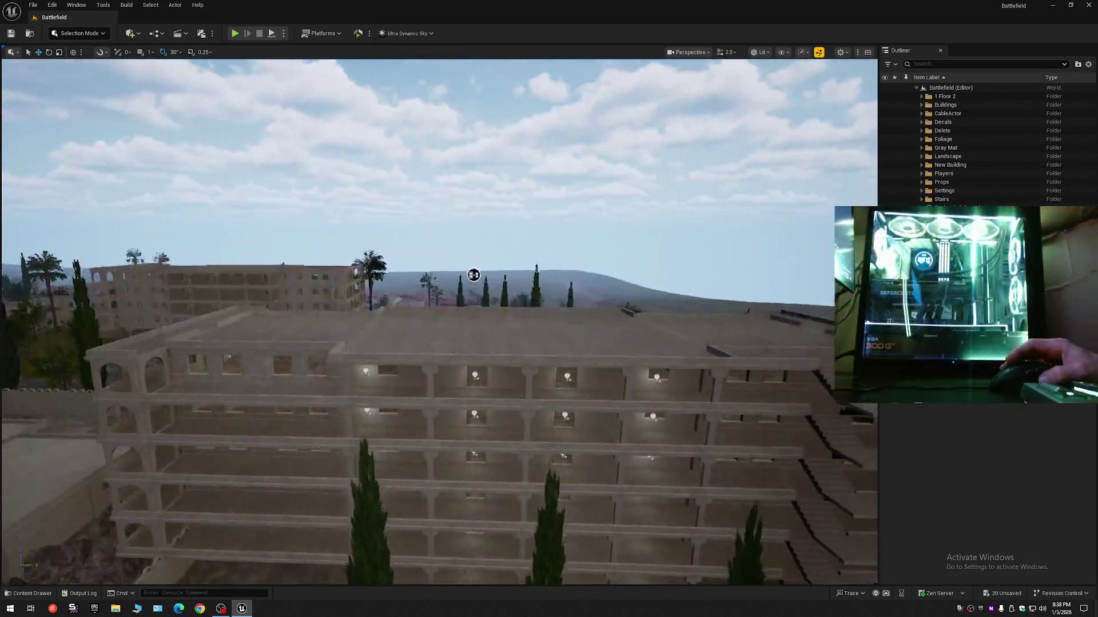
left_click_drag(473, 275, 371, 225)
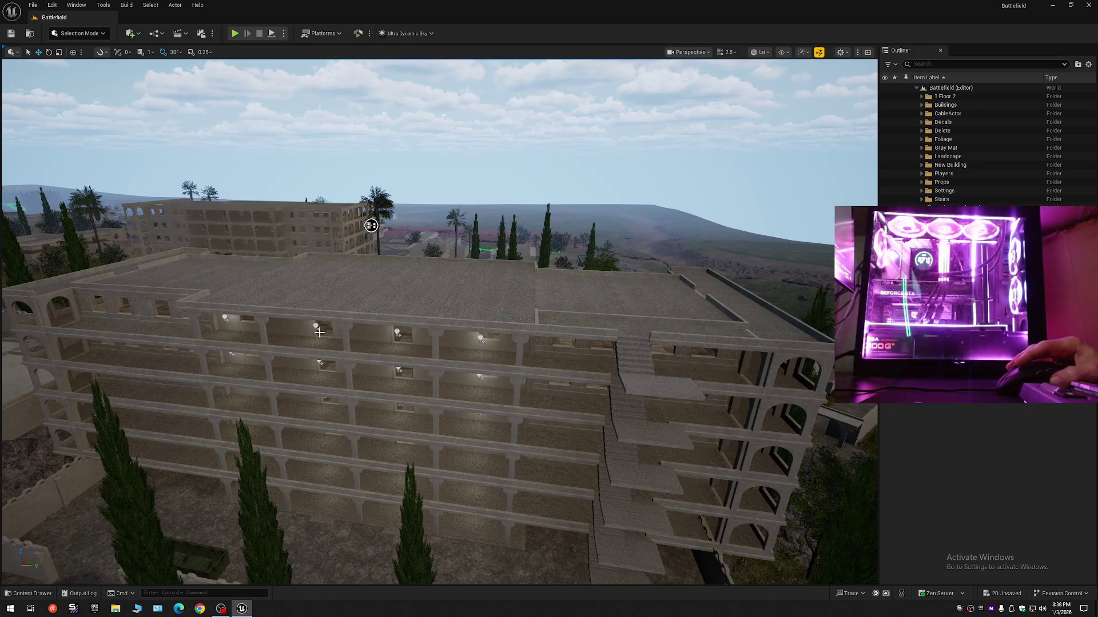
scroll(307, 324, "down", 3)
key("w")
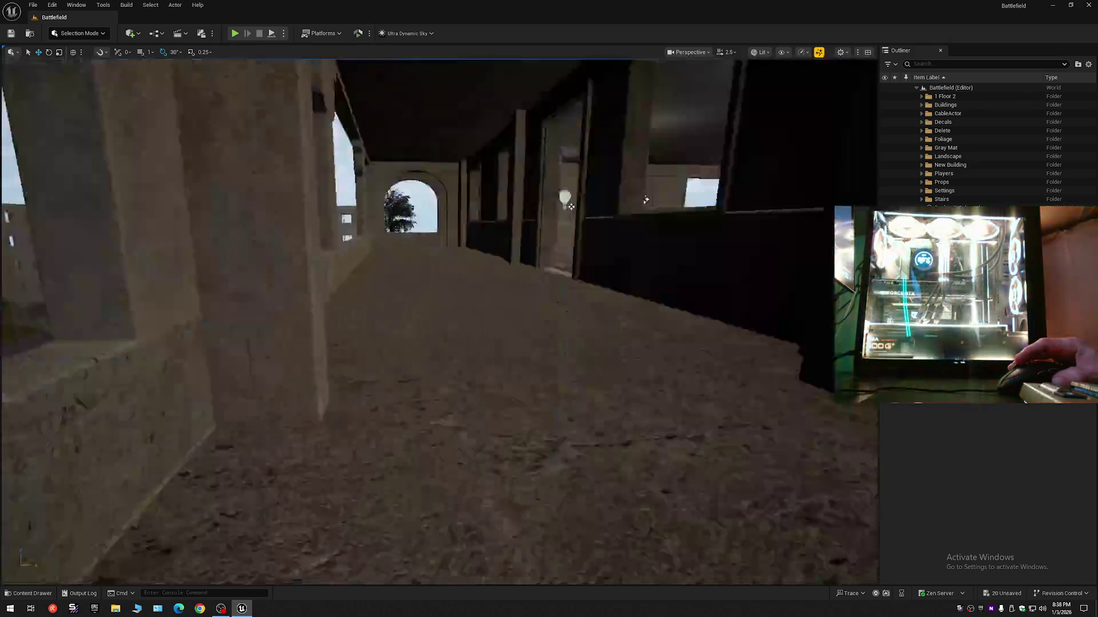
key("s")
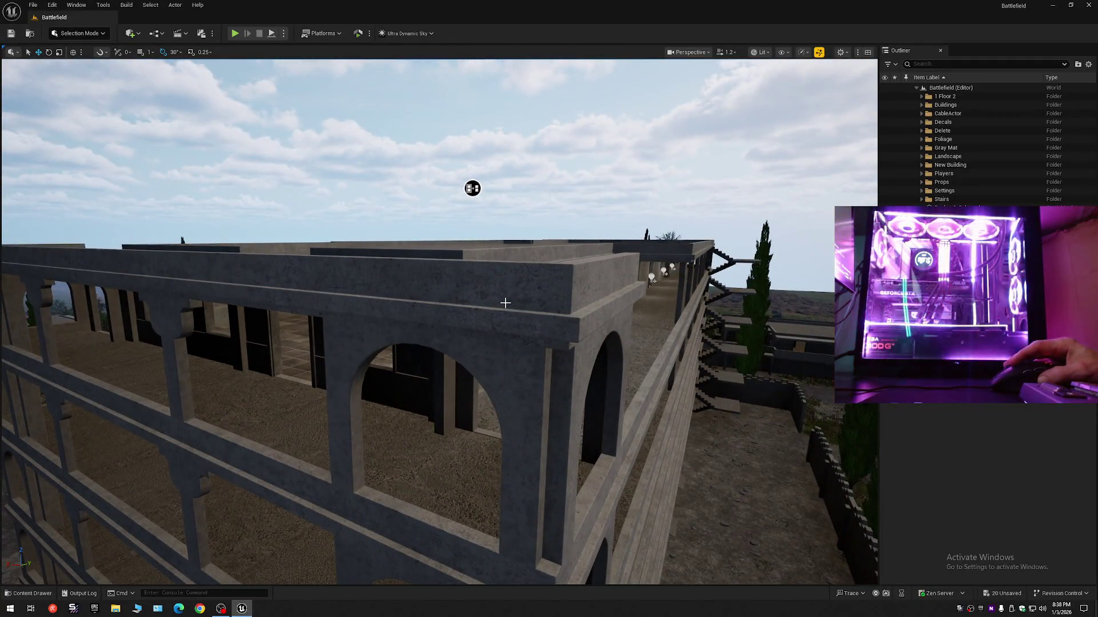
left_click(505, 302)
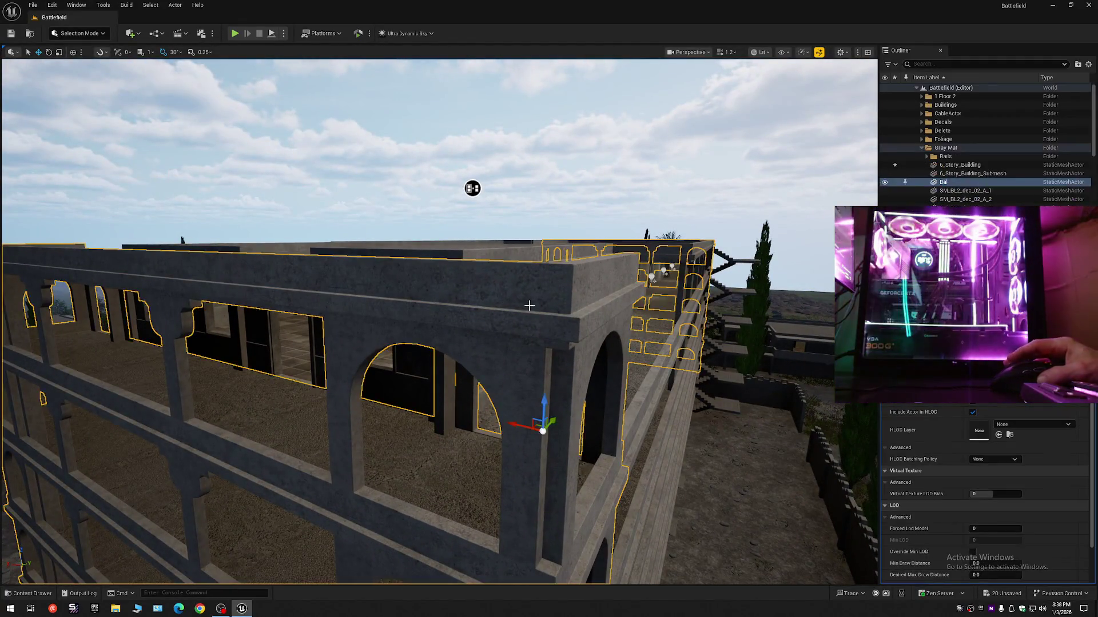
View the selected Bal wall piece up close, then select the main 6_Story_Building mesh
key("s")
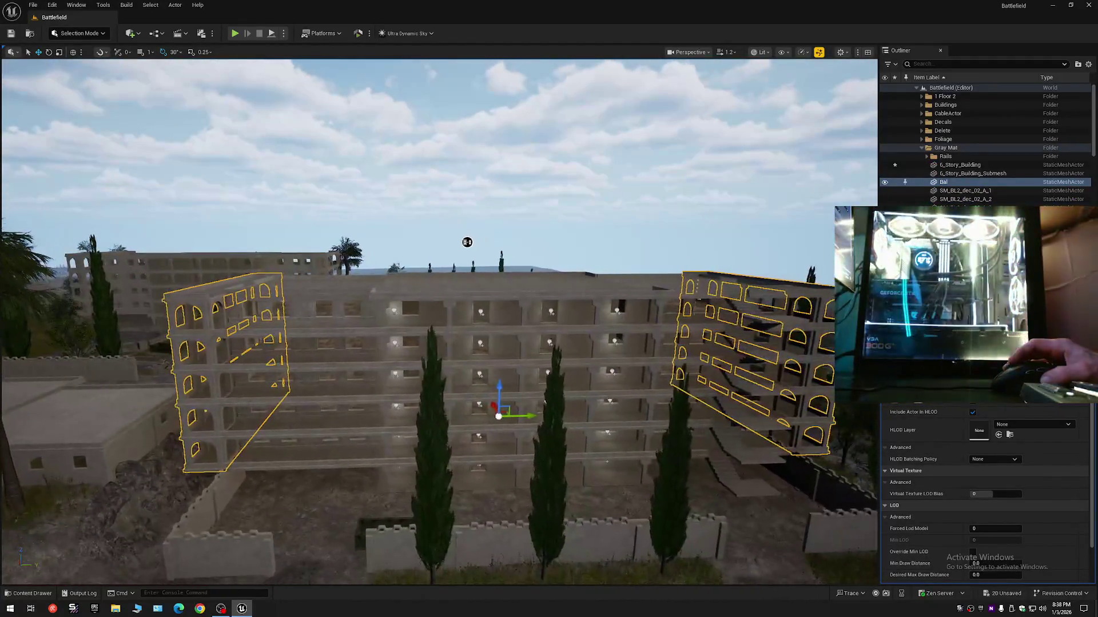
scroll(461, 238, "up", 2)
key("w")
left_click(616, 385)
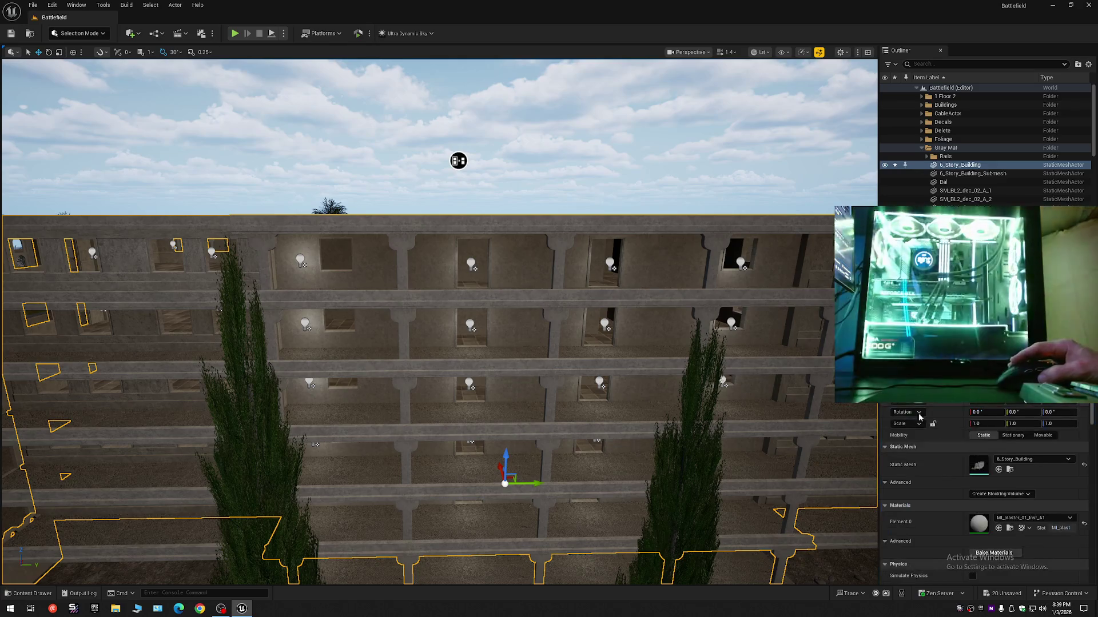
Select the Bal wall piece and compare it with the building in close and wide views
key("s")
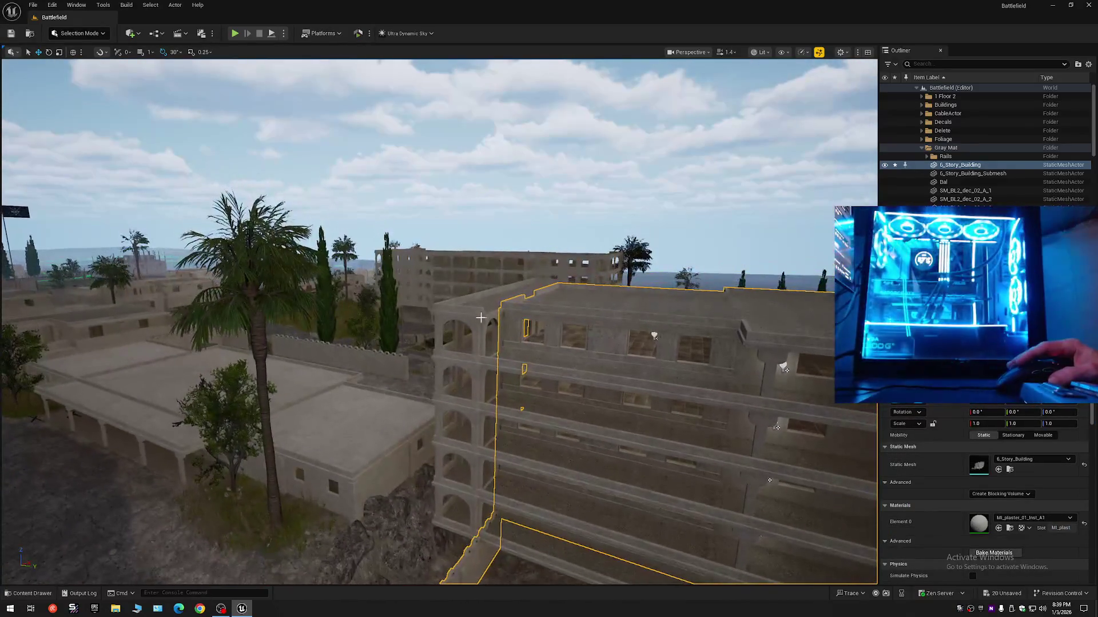
left_click(532, 348)
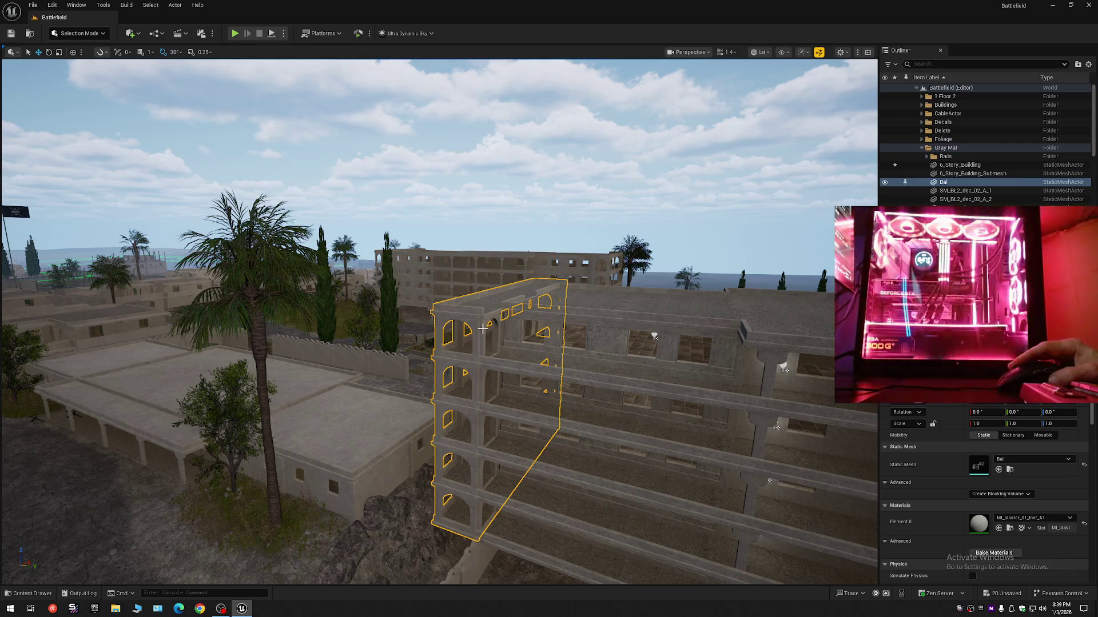
scroll(483, 328, "down", 2)
key("w")
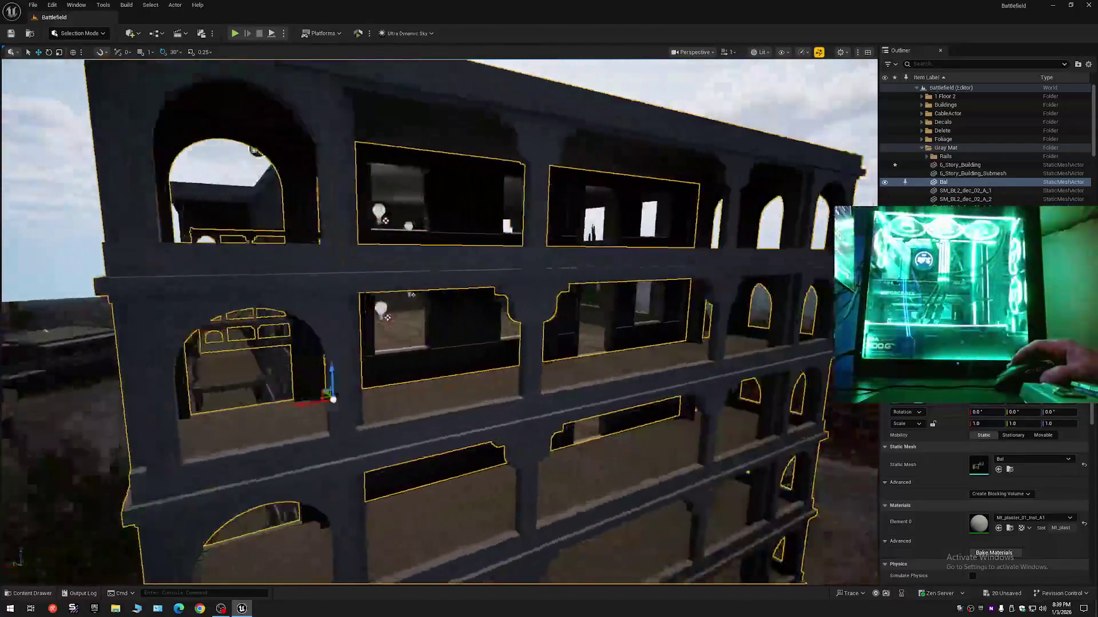
key("s")
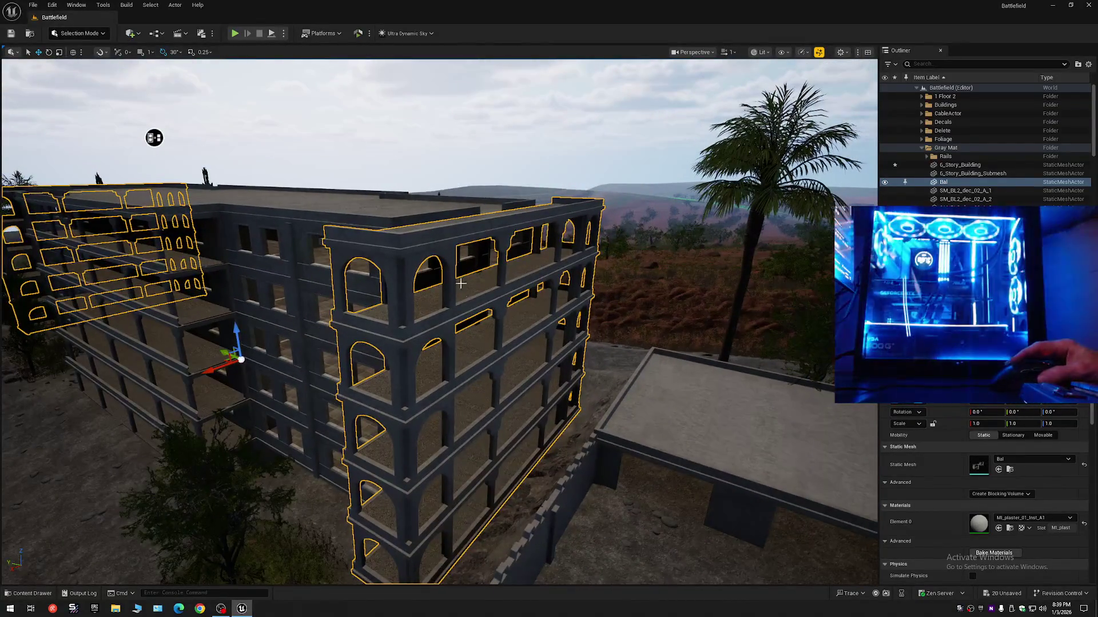
scroll(436, 393, "up", 1)
key("w")
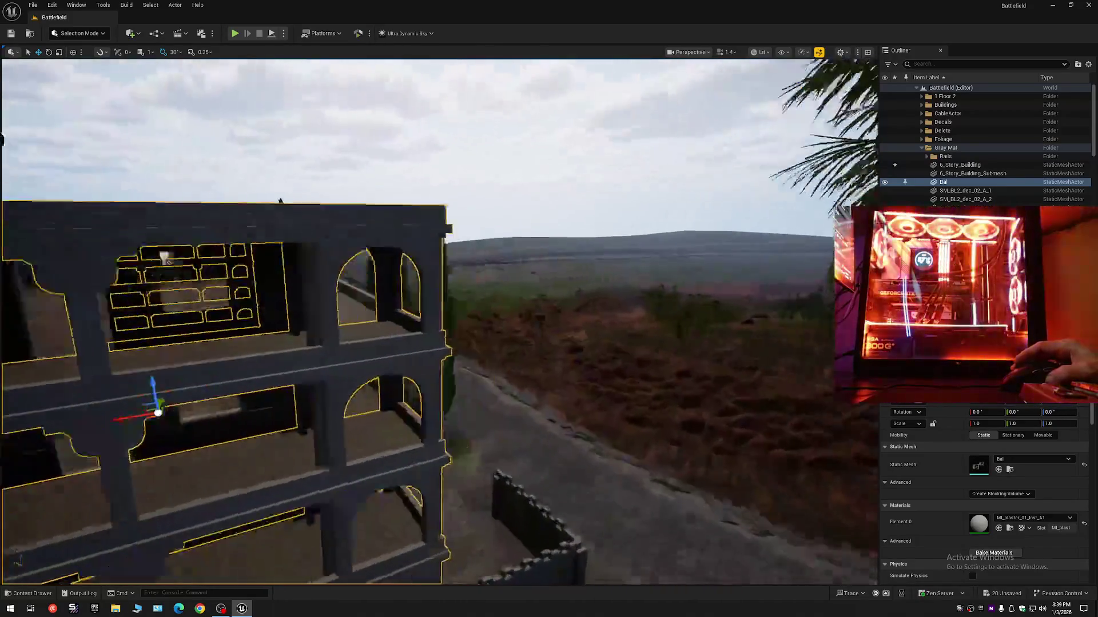
key("s")
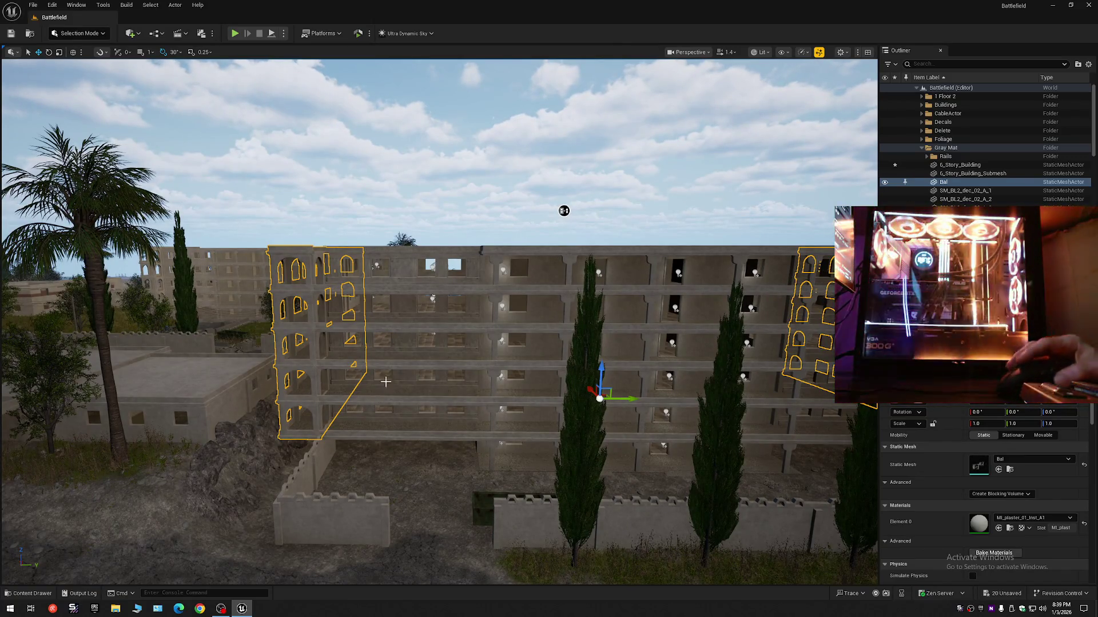
left_click(1088, 64)
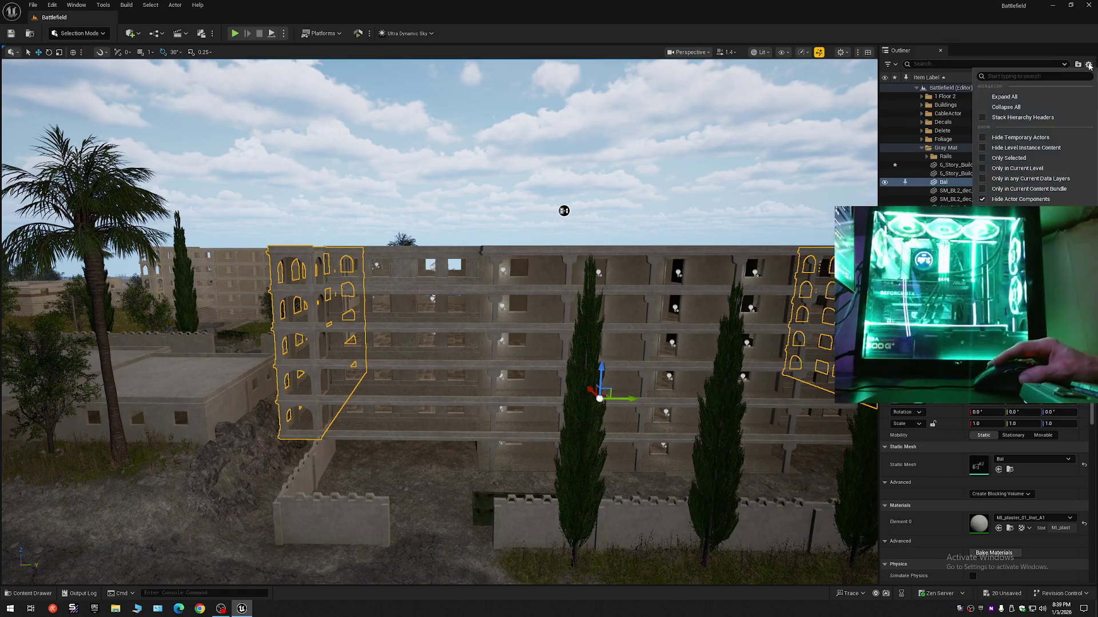
Collapse the Outliner, select the building's floor slabs and undo an accidental move
left_click(1031, 107)
key("Escape")
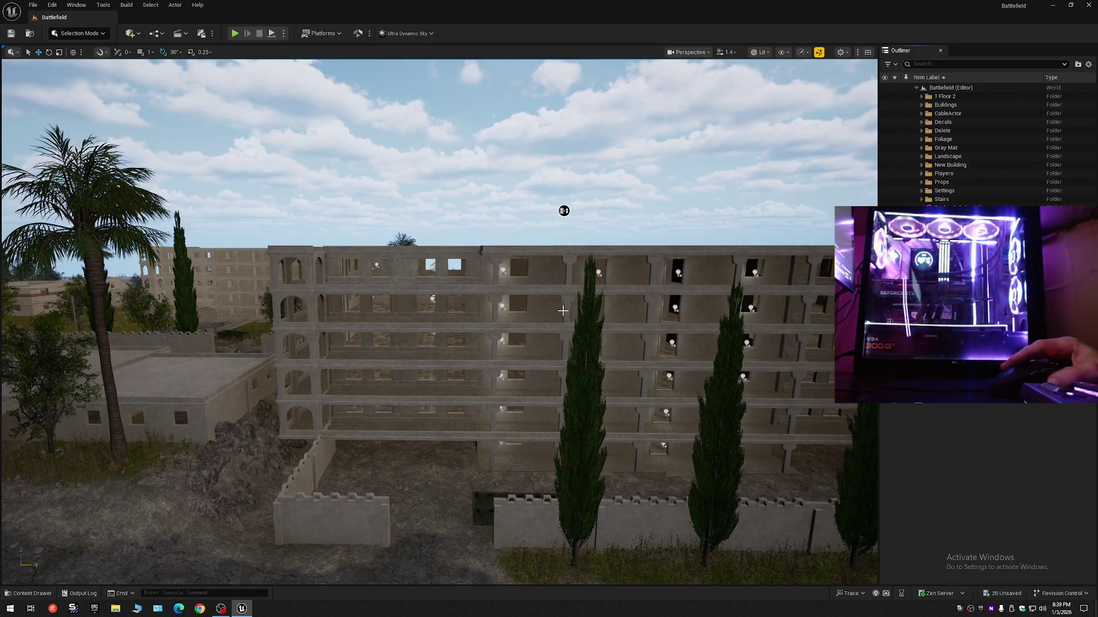
left_click_drag(563, 211, 876, 173)
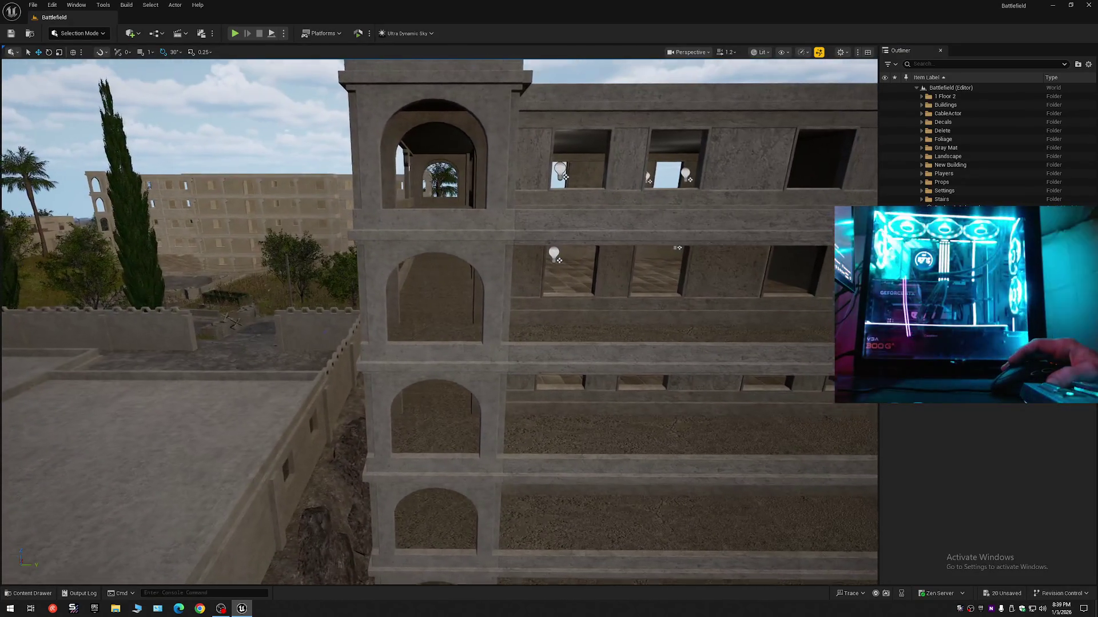
left_click_drag(547, 319, 547, 320)
left_click(437, 314)
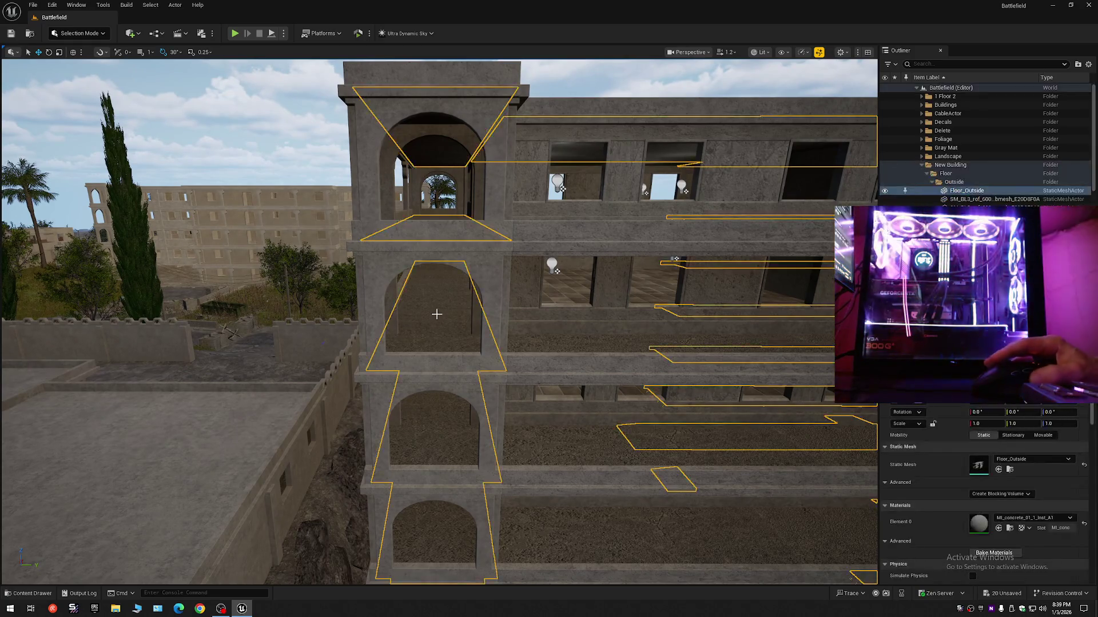
mouse_move(436, 314)
left_mouse_down()
mouse_move(848, 94)
mouse_move(534, 186)
mouse_move(515, 203)
mouse_move(502, 192)
mouse_move(465, 223)
mouse_move(465, 274)
mouse_move(567, 206)
mouse_move(512, 273)
mouse_move(612, 206)
mouse_move(735, 172)
mouse_move(708, 182)
mouse_move(745, 185)
mouse_move(426, 244)
left_mouse_up()
key("ctrl+z")
key("ctrl+z")
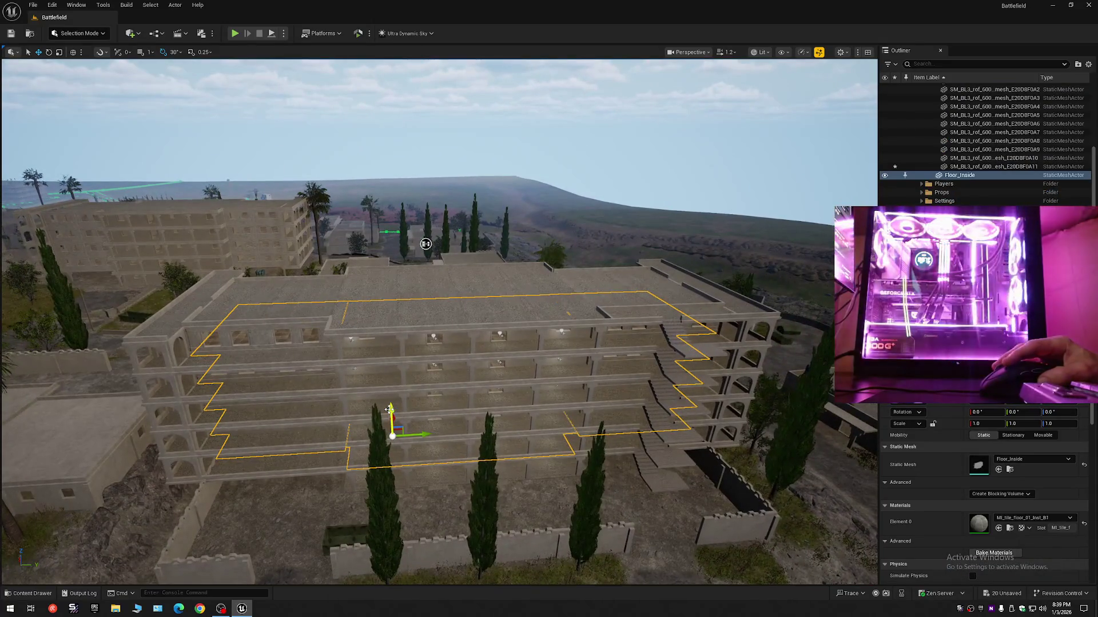
Lift the floor slabs above the building to inspect them, then undo to return them
mouse_move(389, 409)
left_mouse_down()
mouse_move(387, 277)
mouse_move(400, 268)
mouse_move(362, 369)
left_mouse_up()
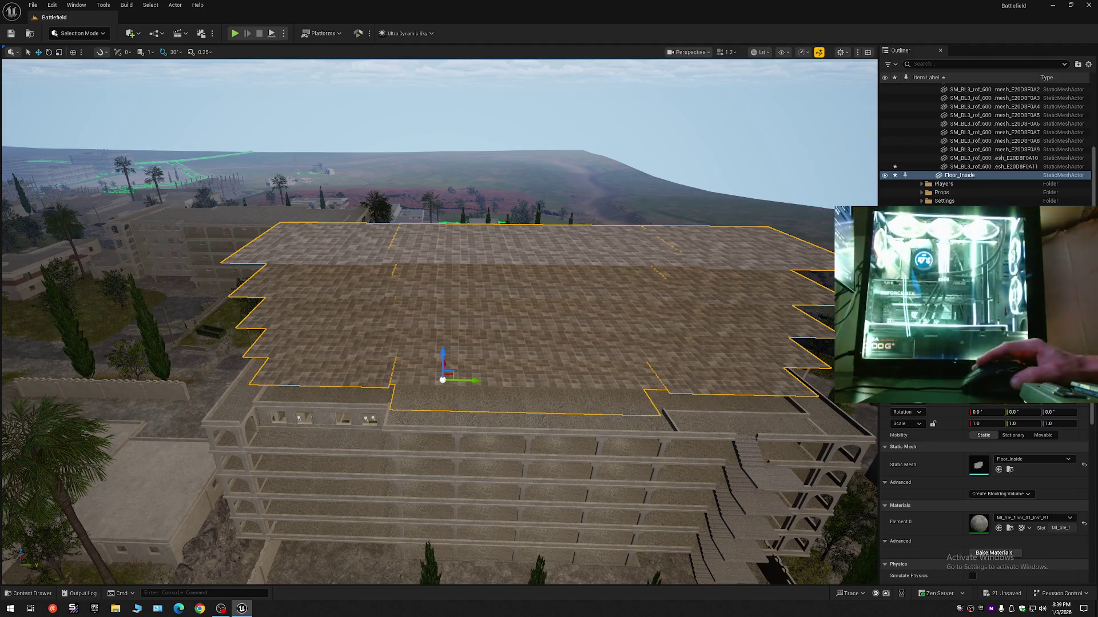
left_click(1088, 64)
left_click(1004, 108)
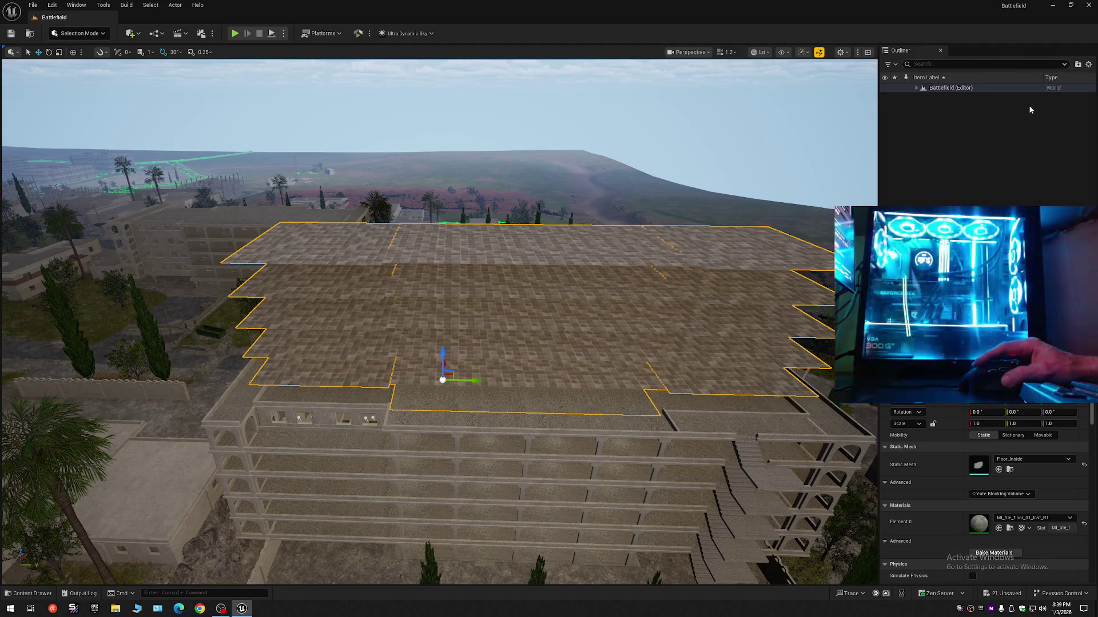
left_click(905, 103)
key("ctrl+z")
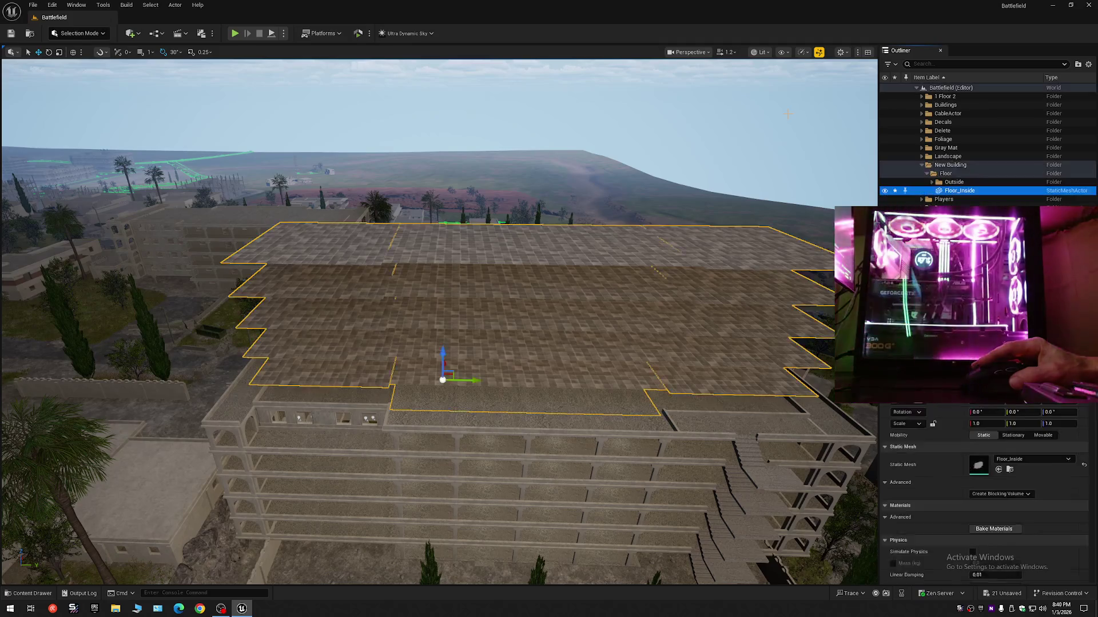
key("ctrl+z")
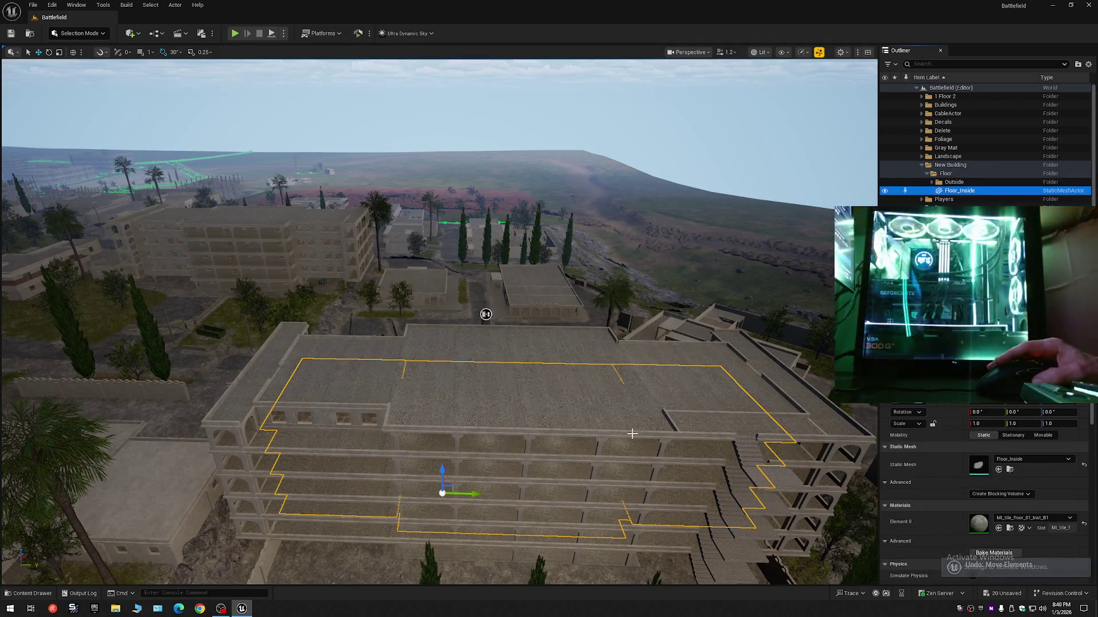
mouse_move(486, 314)
left_mouse_down()
mouse_move(625, 206)
mouse_move(622, 191)
mouse_move(566, 172)
mouse_move(559, 150)
left_mouse_up()
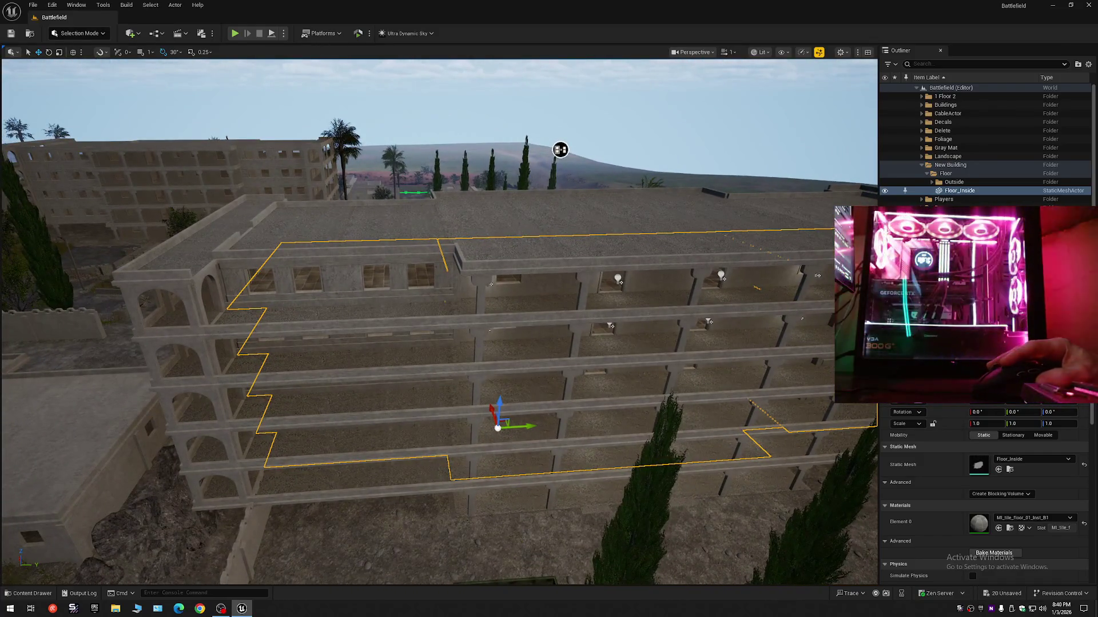
Select a top-storey roof slab, step it down two storeys, then select the outer floor mesh
left_click(383, 314)
key("End")
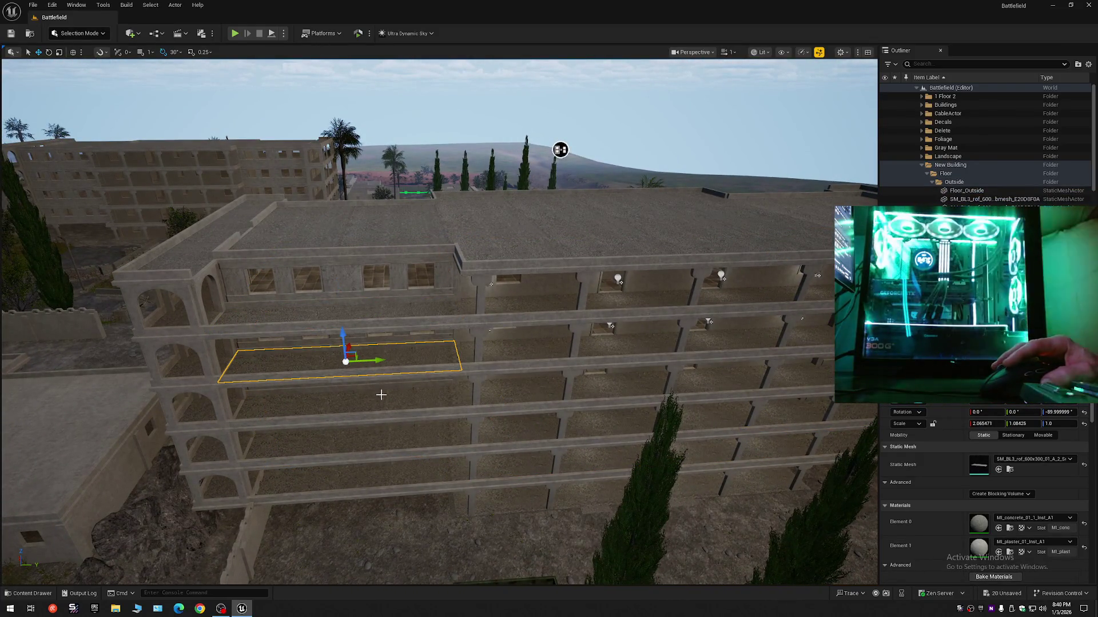
key("End")
key("End")
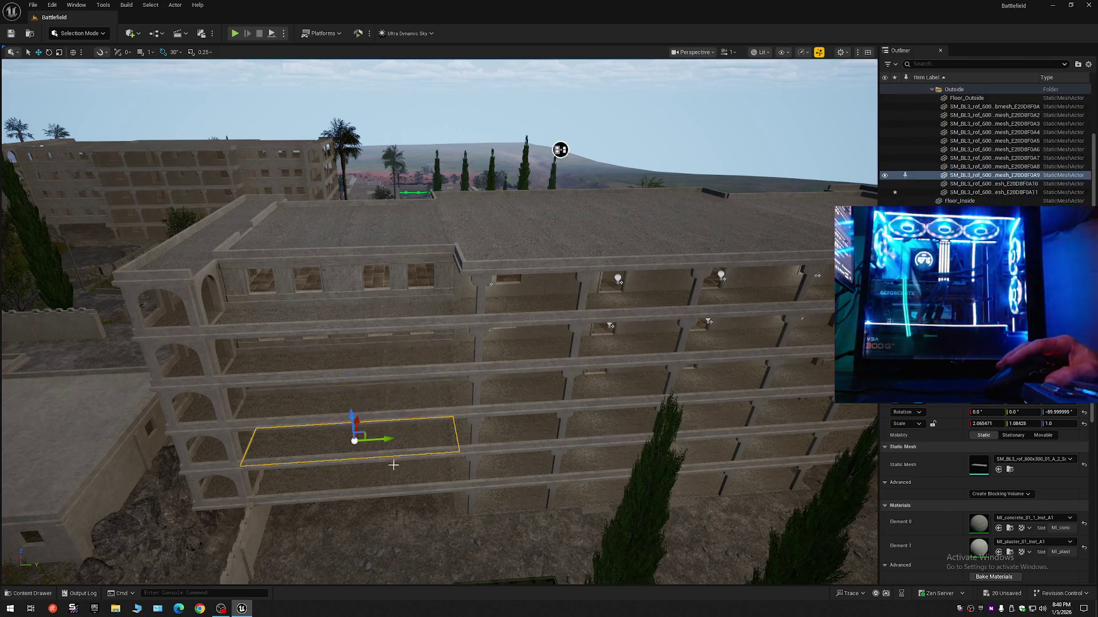
left_click(390, 464, "ctrl")
left_click(537, 395)
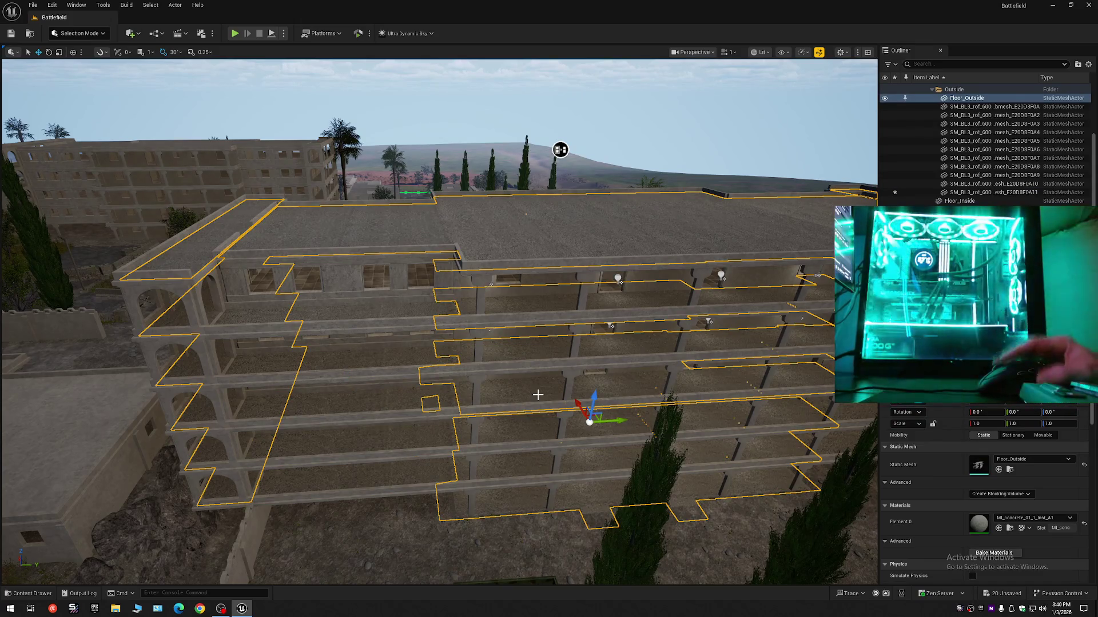
Select the five stacked SM_BL3 roof slabs A6–A10 at the building's left end
left_click(337, 314)
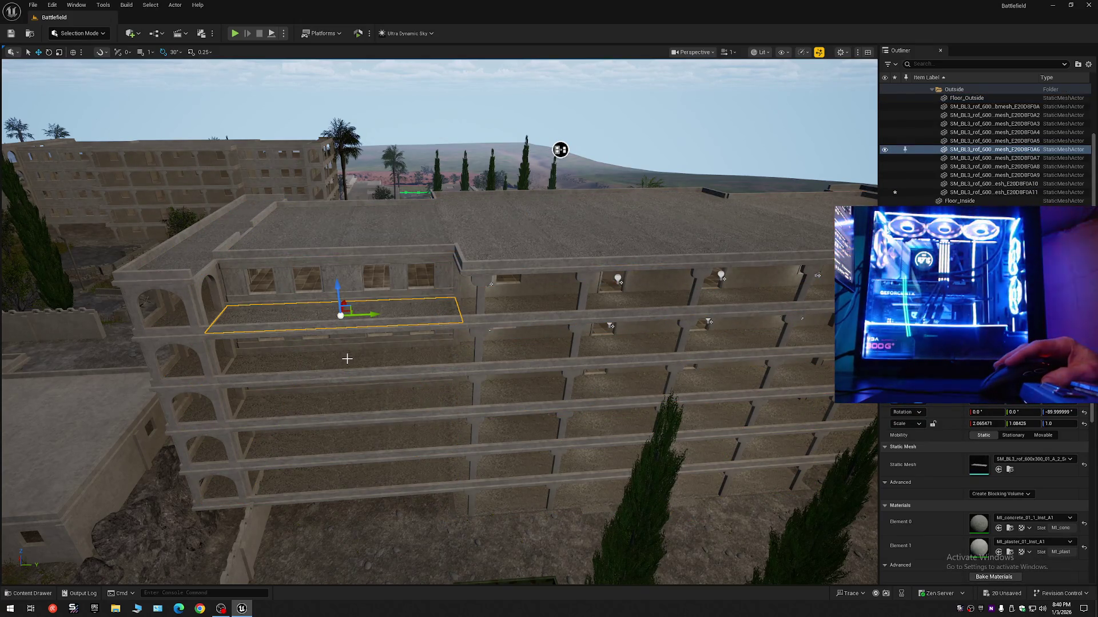
left_click(381, 359, "ctrl")
left_click(373, 401, "ctrl")
left_click(370, 439, "ctrl")
left_click(377, 480, "ctrl")
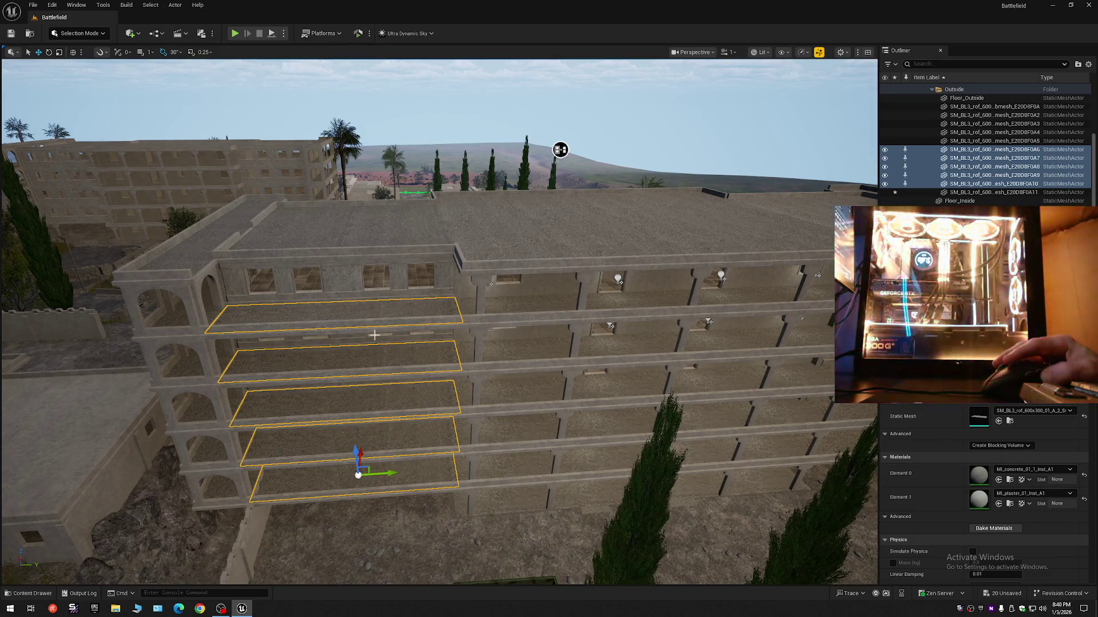
Orbit around both sides of the building, select Floor_Outside, then clear the selection
left_click_drag(405, 442, 468, 267)
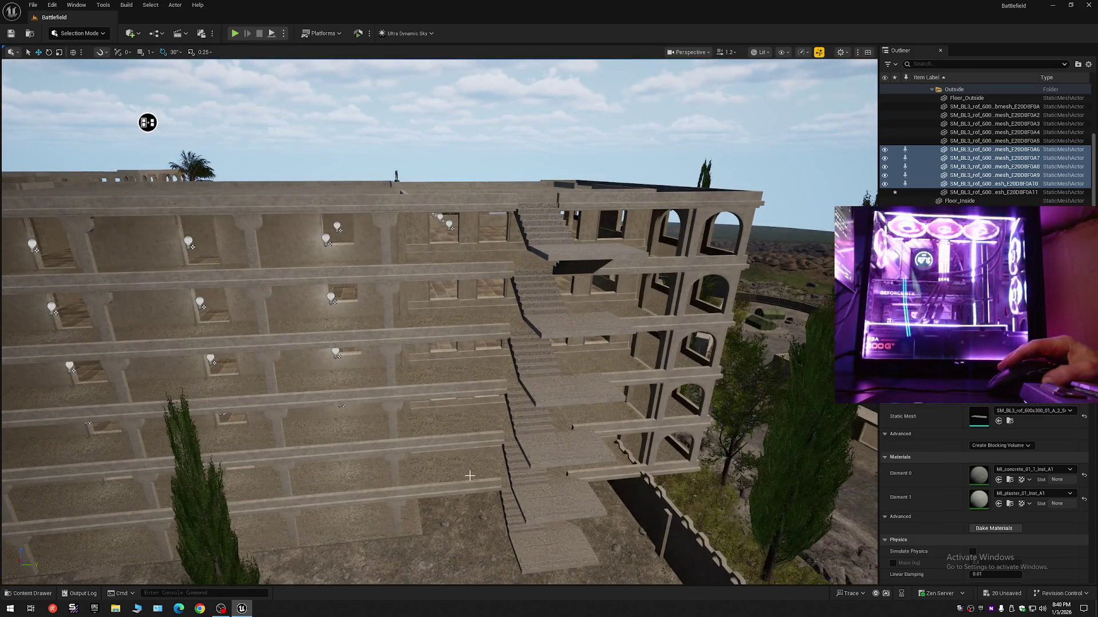
mouse_move(147, 123)
left_mouse_down()
mouse_move(639, 144)
mouse_move(623, 122)
mouse_move(419, 165)
mouse_move(211, 130)
mouse_move(482, 198)
mouse_move(434, 191)
mouse_move(633, 200)
mouse_move(549, 250)
left_mouse_up()
scroll(486, 194, "up", 1)
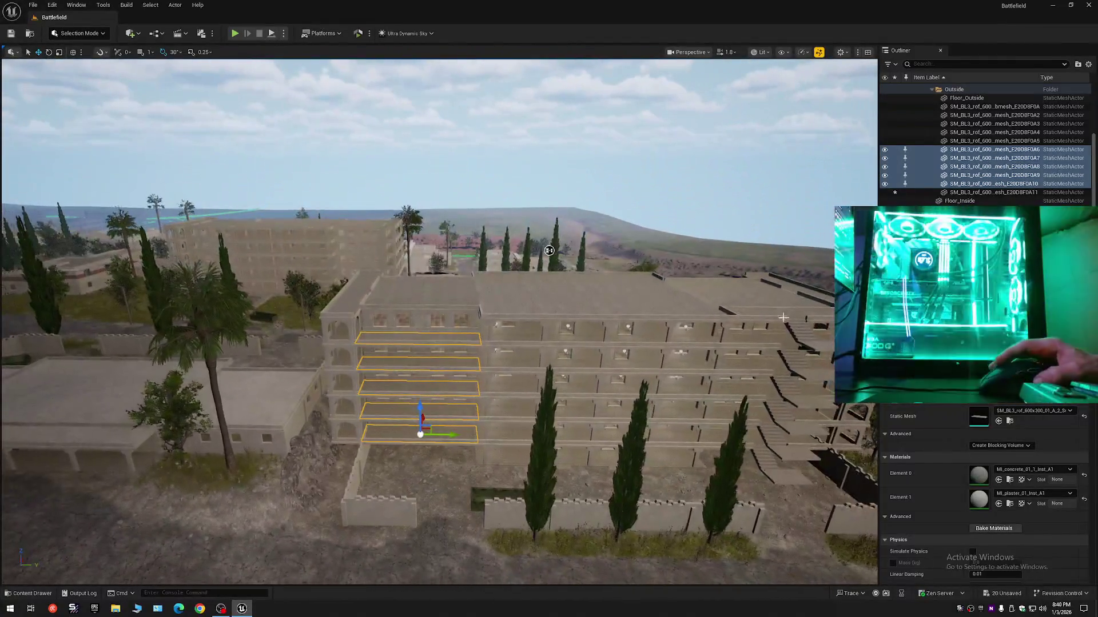
left_click(567, 293)
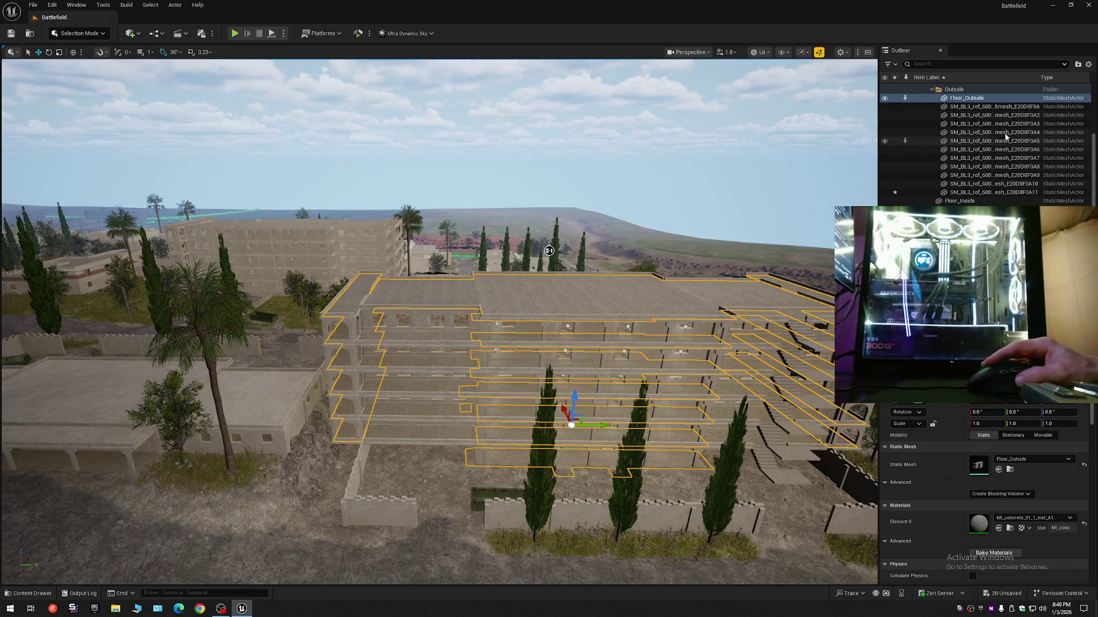
mouse_move(548, 250)
left_mouse_down()
mouse_move(374, 105)
mouse_move(416, 81)
mouse_move(373, 111)
left_mouse_up()
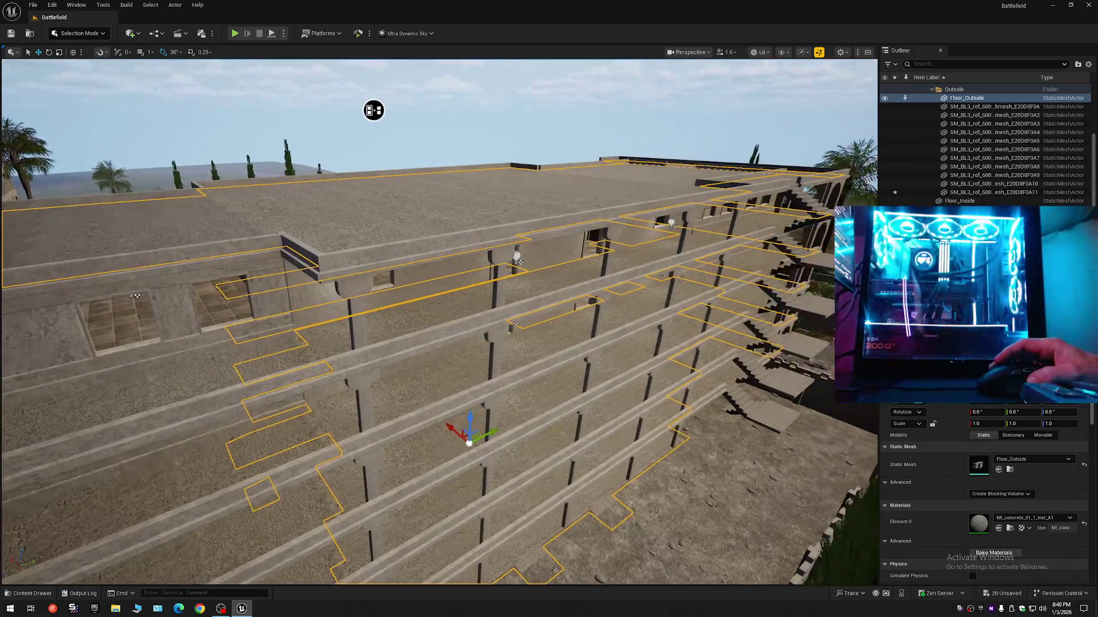
key("Escape")
left_click_drag(734, 307, 600, 337)
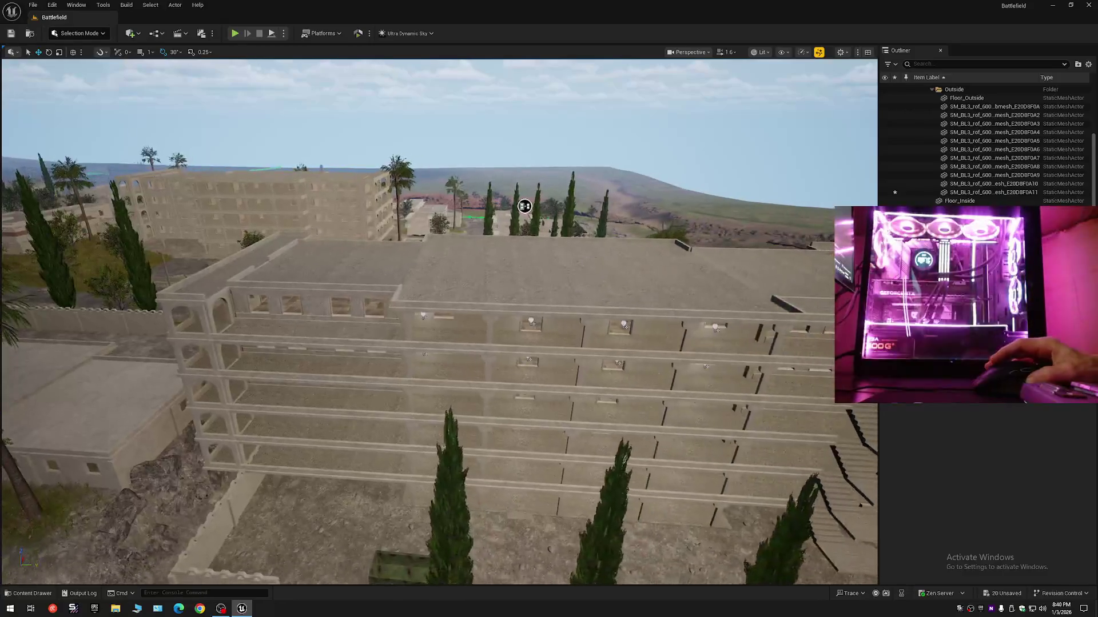
Collapse and re-expand the Outliner, frame the stairs and fly beneath them
left_click(1088, 64)
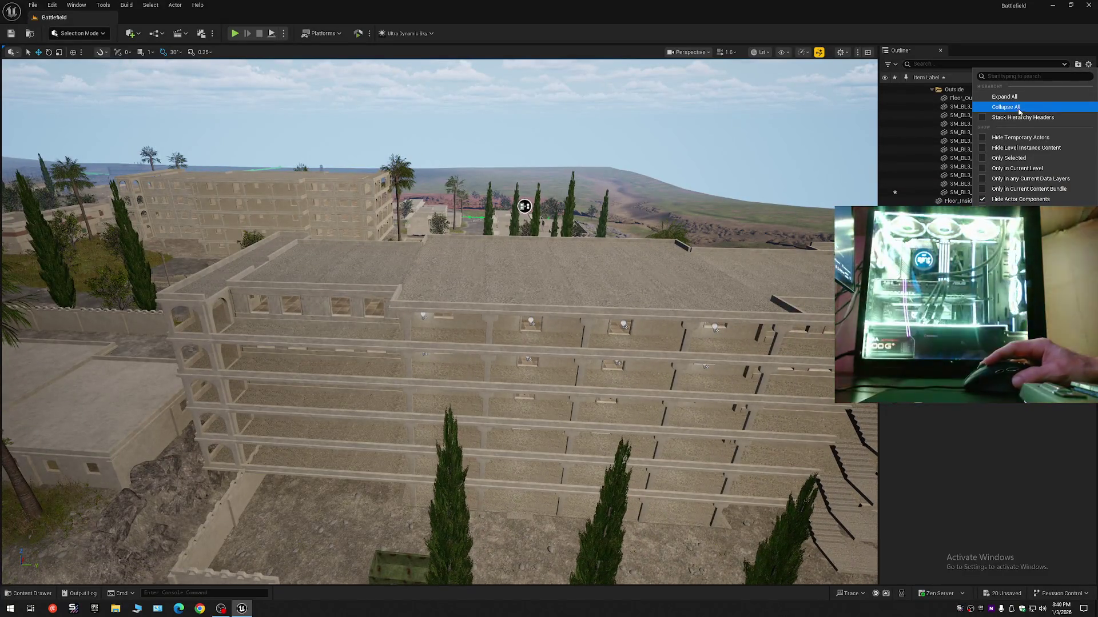
left_click(995, 106)
left_click(916, 88)
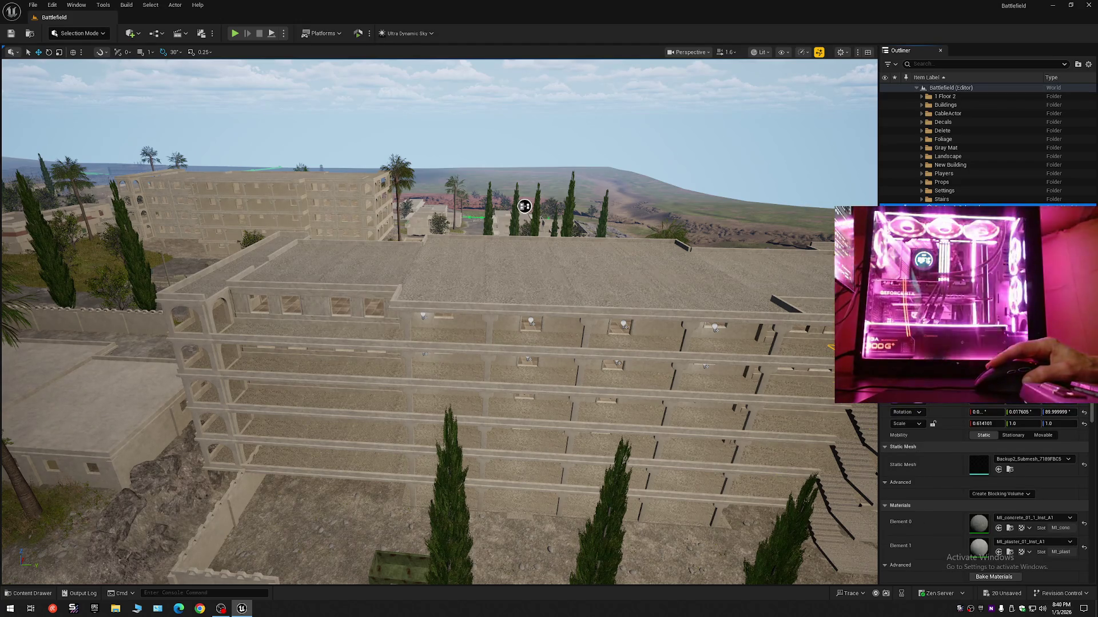
key("f")
scroll(320, 196, "up", 10)
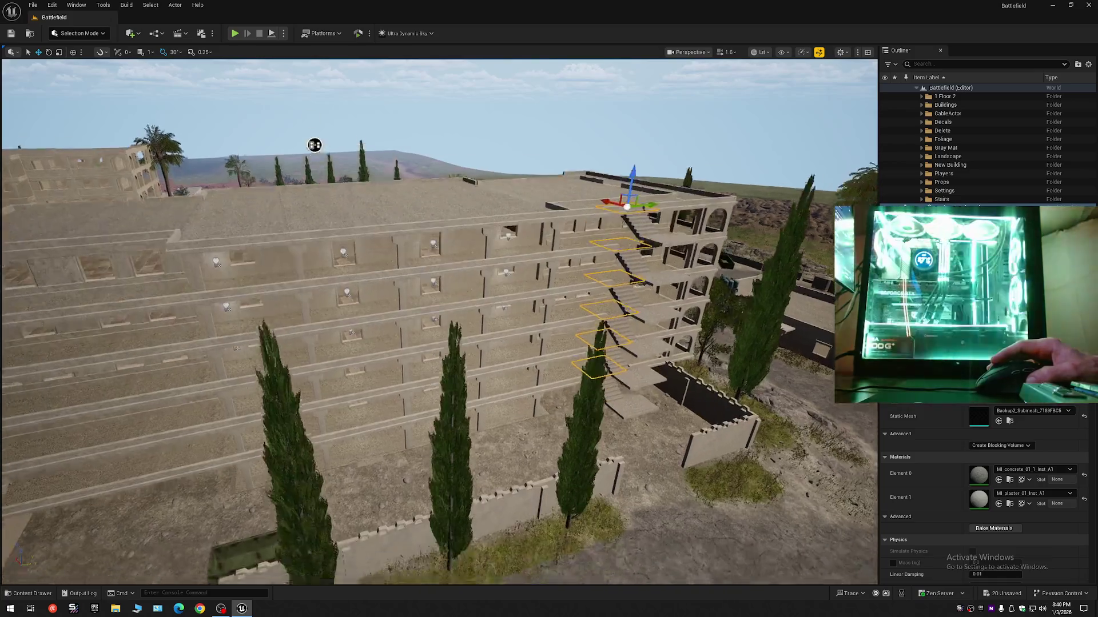
key("w")
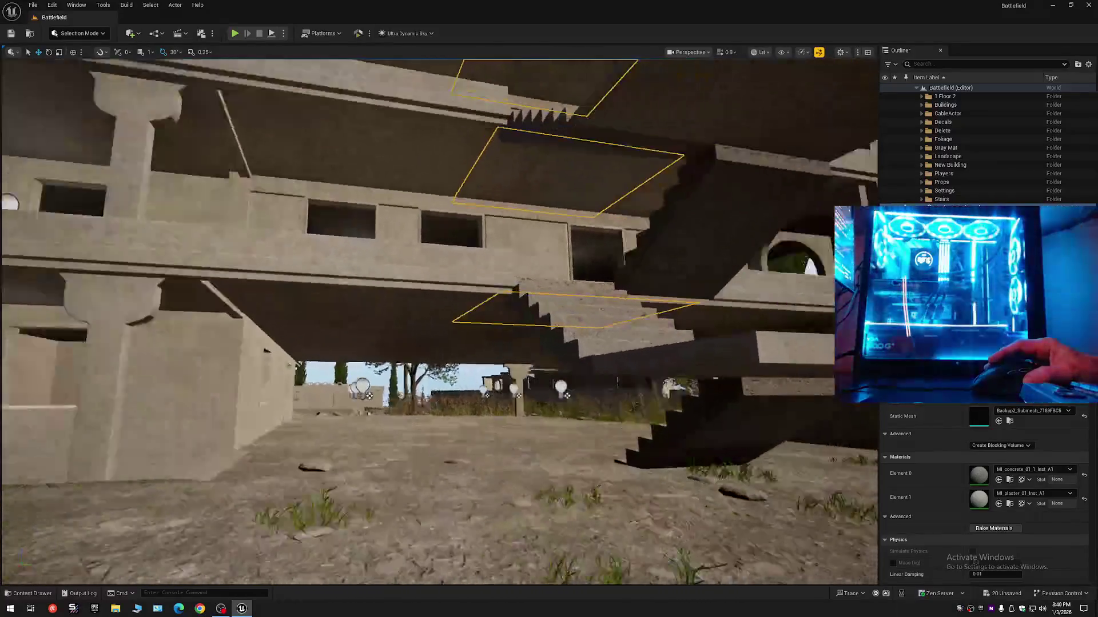
key("s")
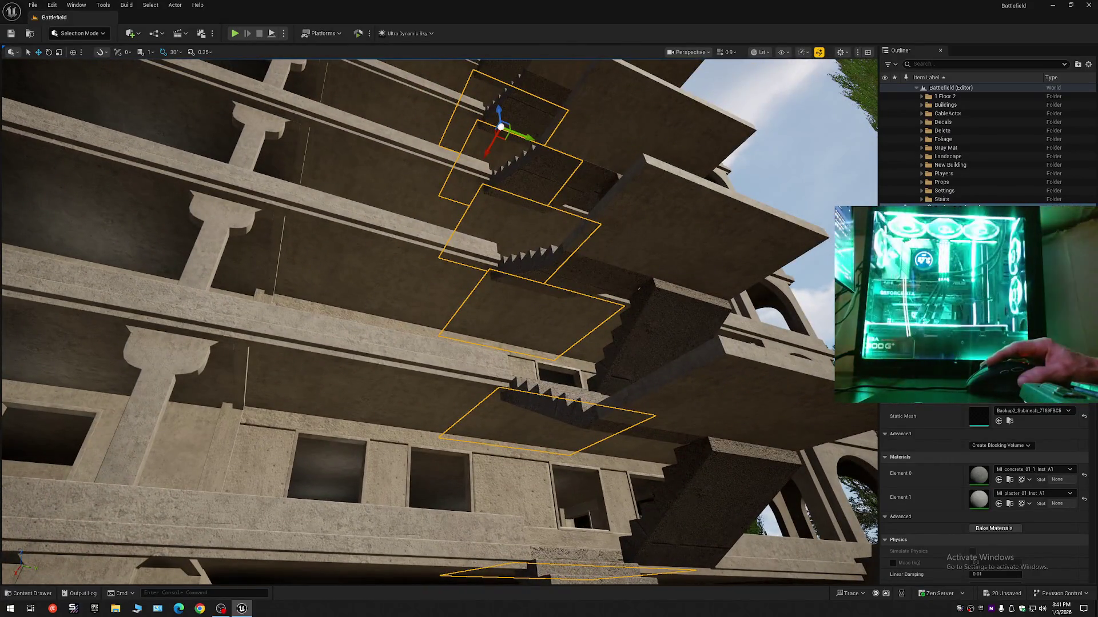
Select all the stacked stair flights together
left_click(949, 207)
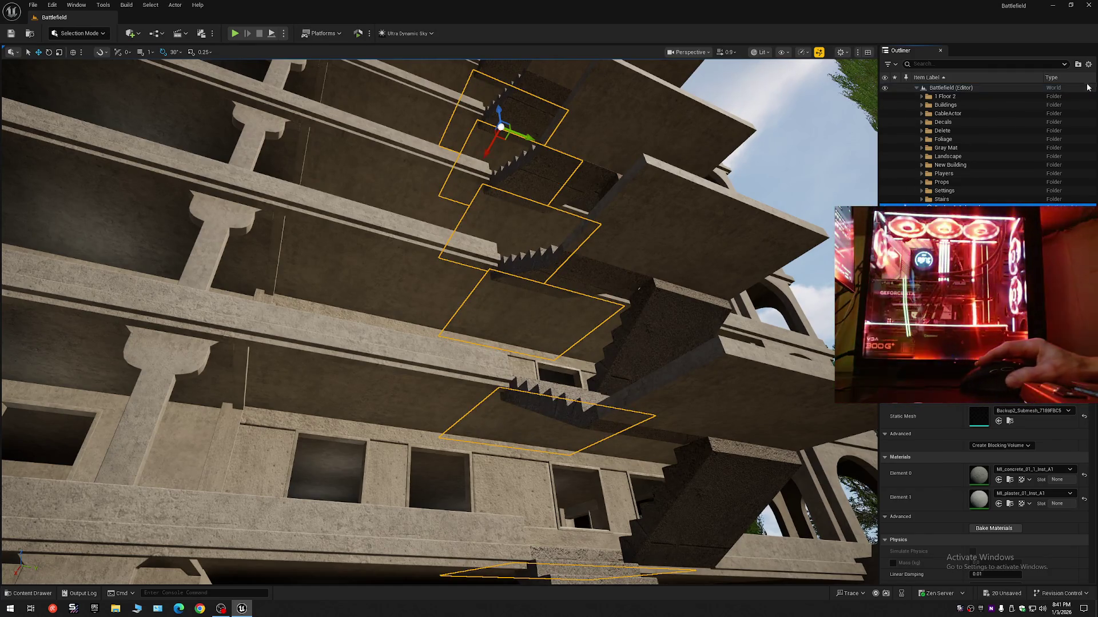
right_click(972, 87)
left_click(973, 105)
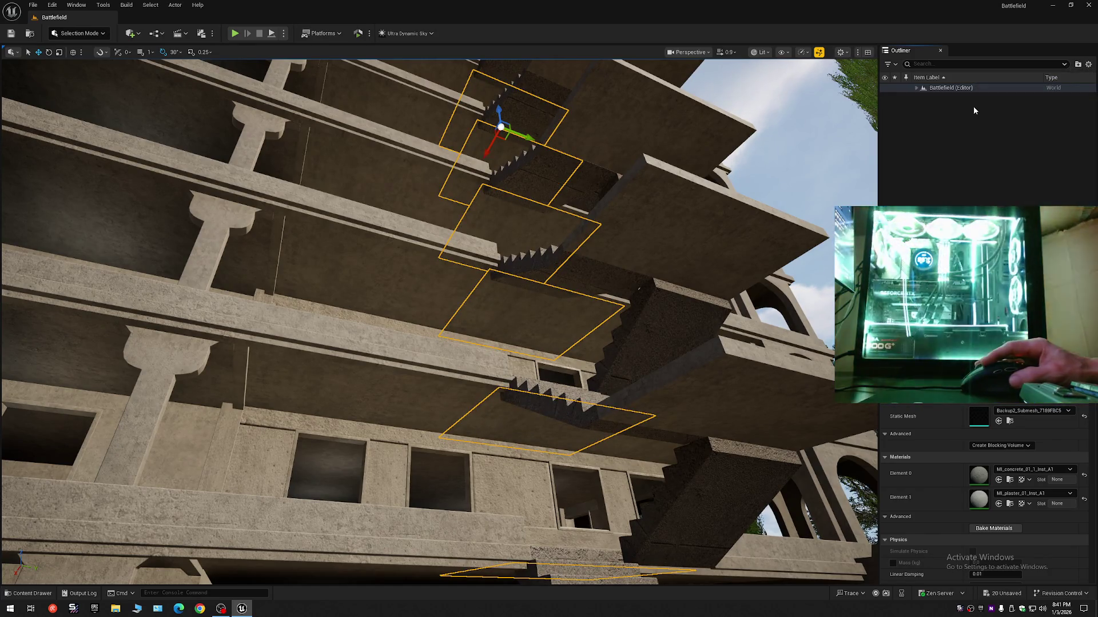
left_click(917, 87)
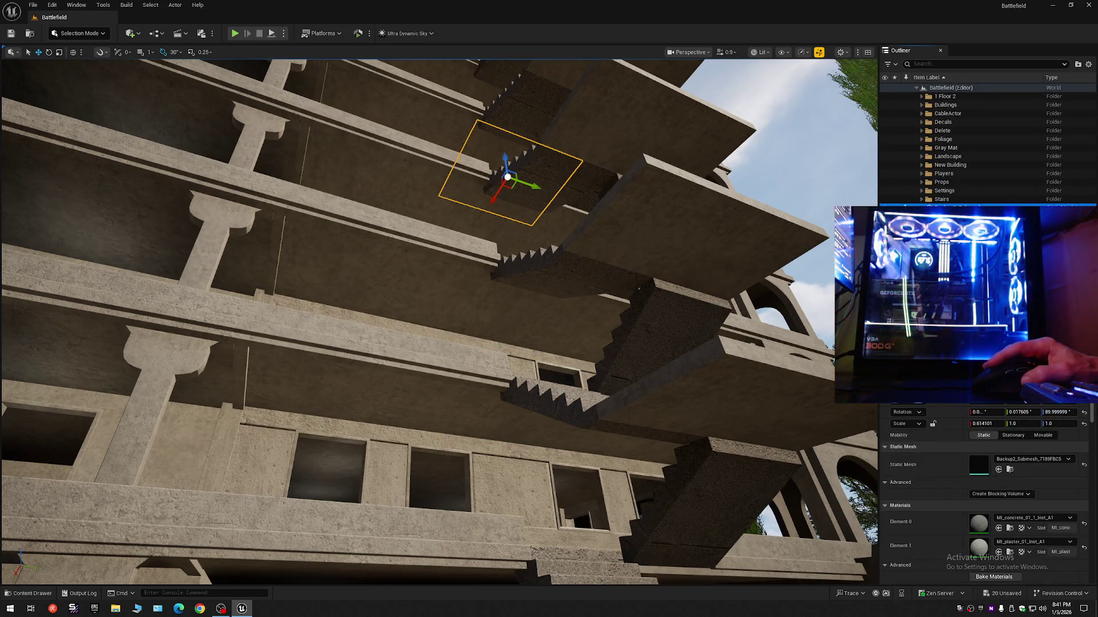
key("ctrl+z")
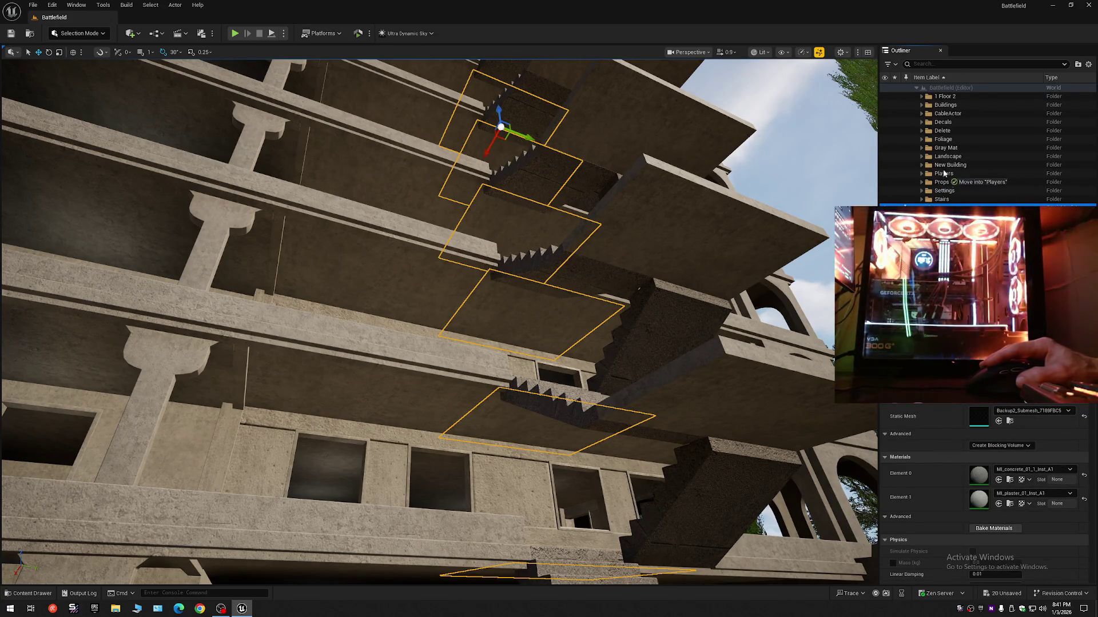
Move the selected stair flights into the Gray Mat folder
left_click_drag(944, 173, 945, 147)
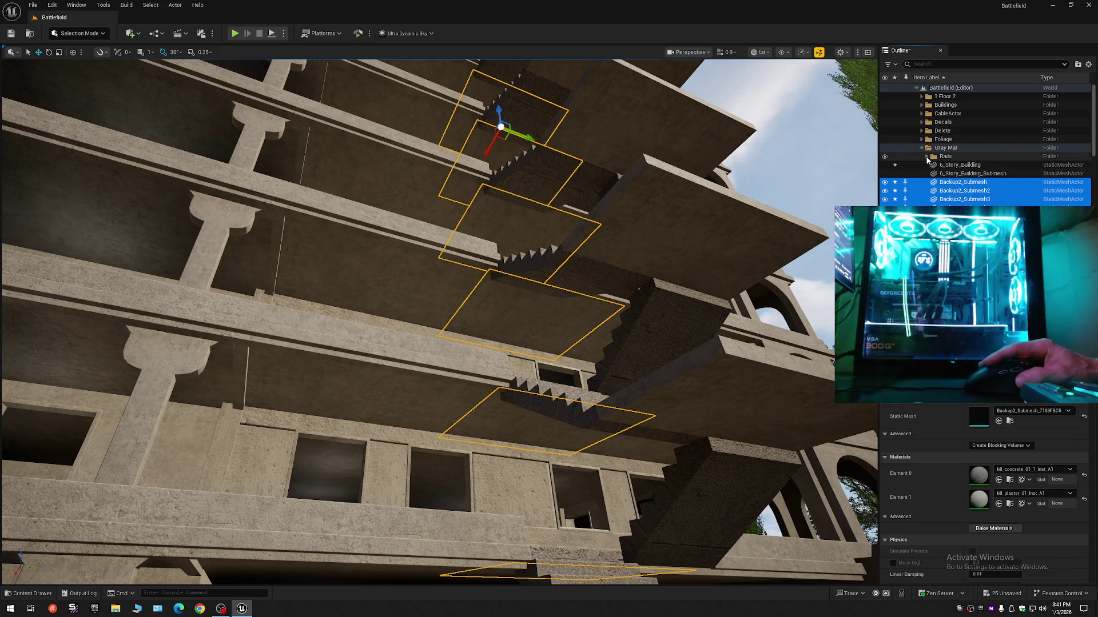
left_click(1056, 143)
left_click_drag(1094, 127, 1095, 196)
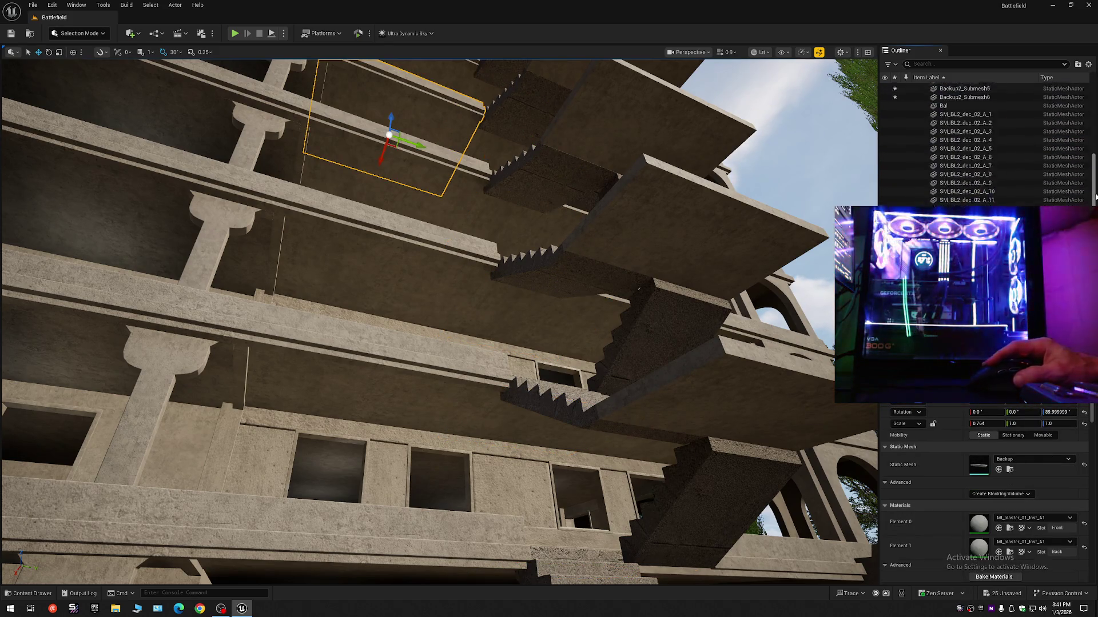
scroll(1095, 196, "down", 5)
Hide the SM_BL2_dec_02_A deco meshes, leaving only floor slabs and stairs visible
left_click(967, 202, "shift")
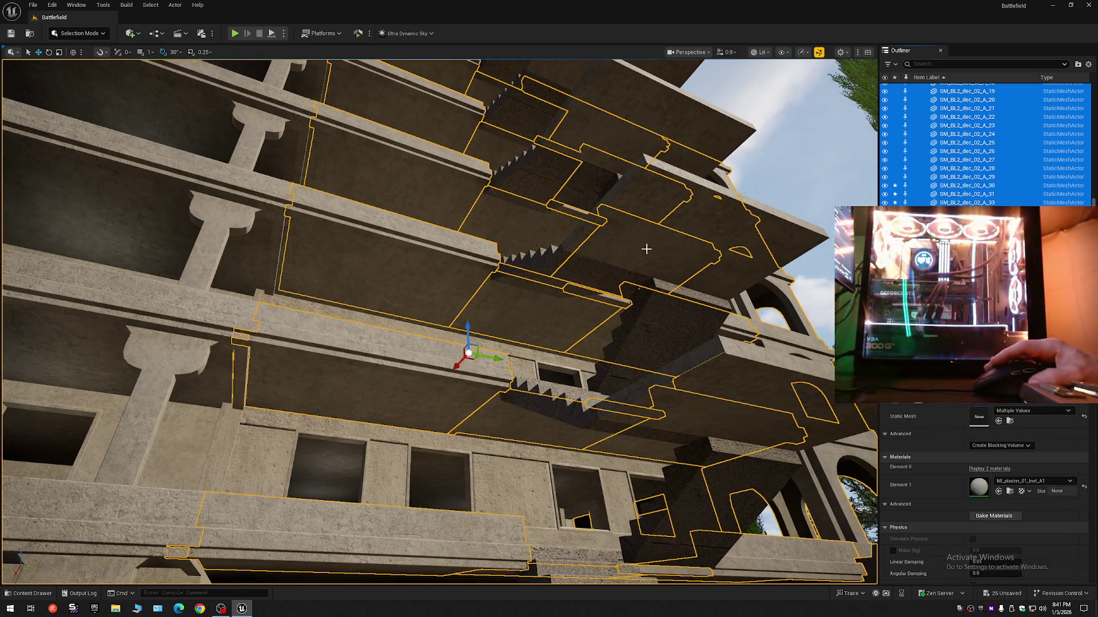
mouse_move(646, 249)
left_mouse_down()
mouse_move(493, 294)
mouse_move(503, 252)
mouse_move(527, 234)
left_mouse_up()
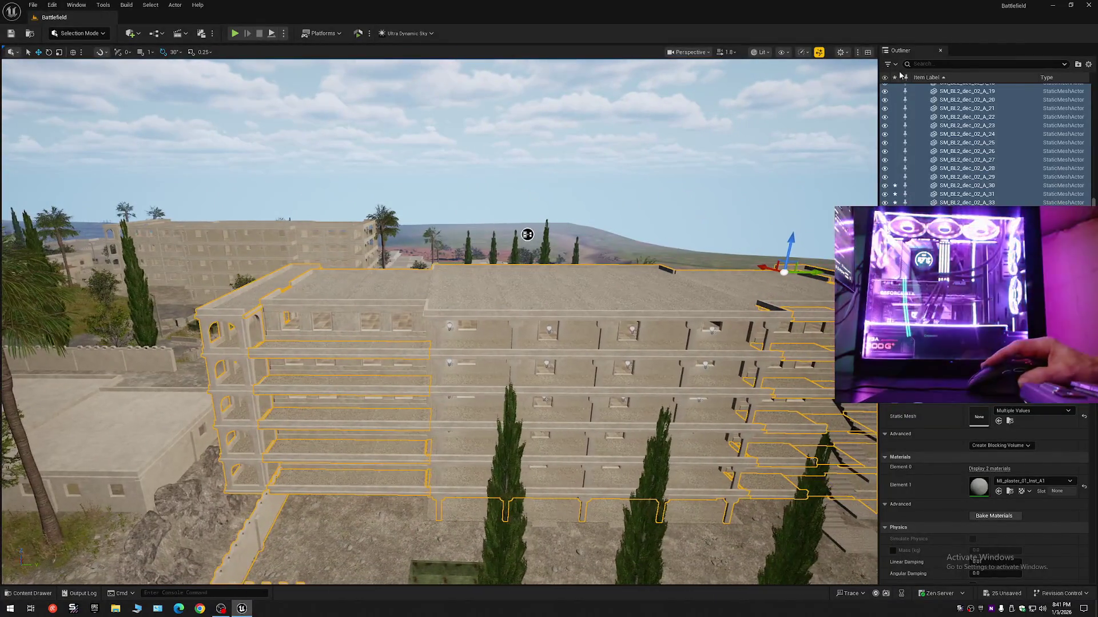
left_click(885, 92)
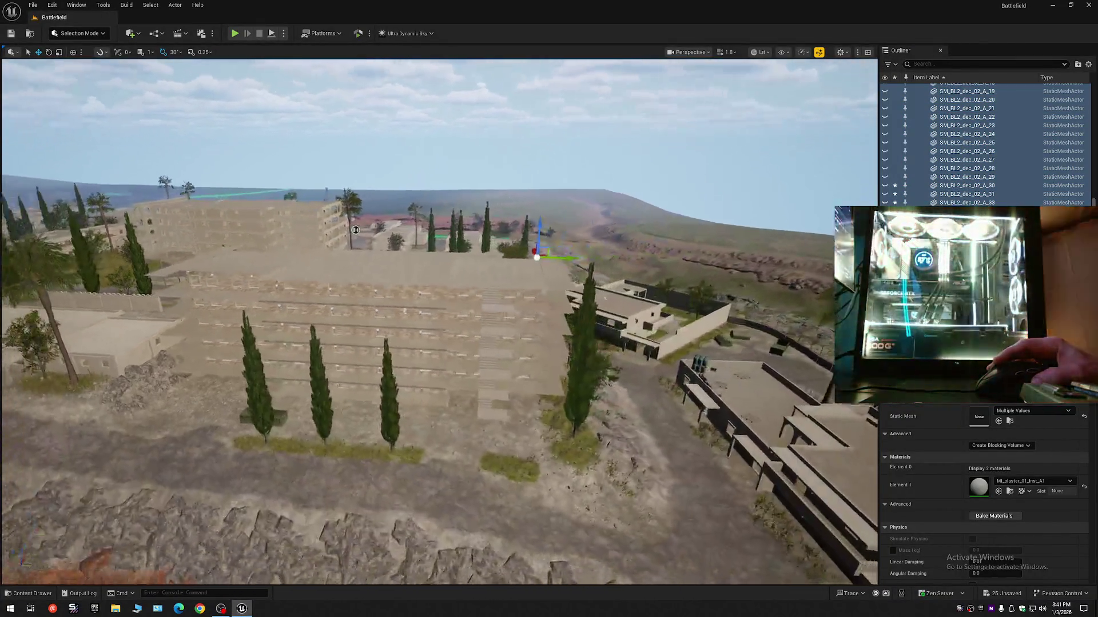
left_click_drag(527, 234, 561, 246)
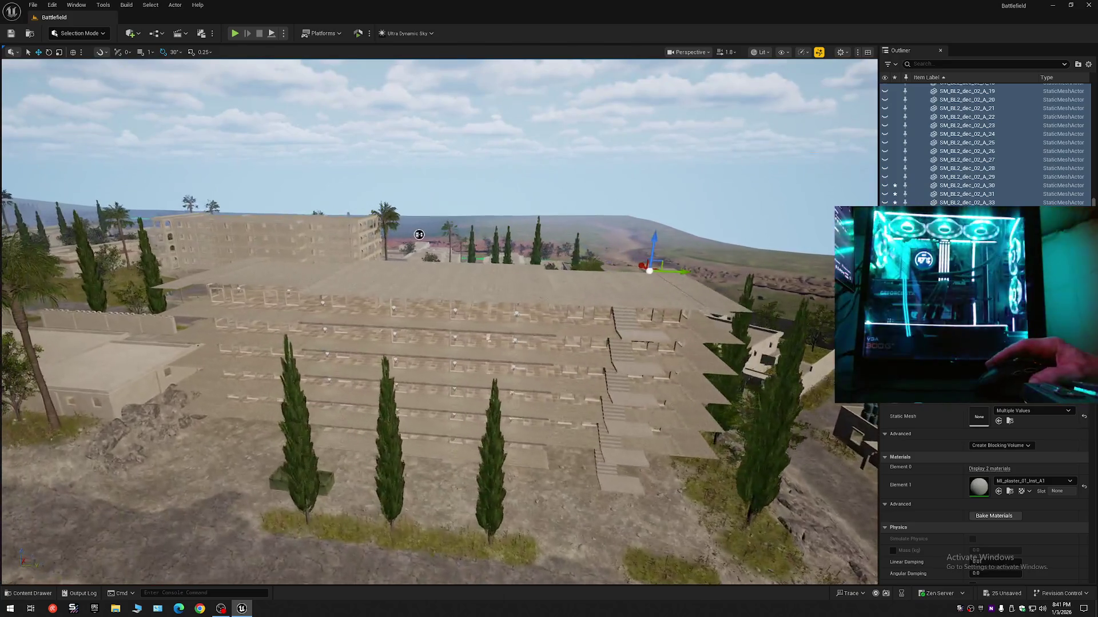
left_click(886, 126)
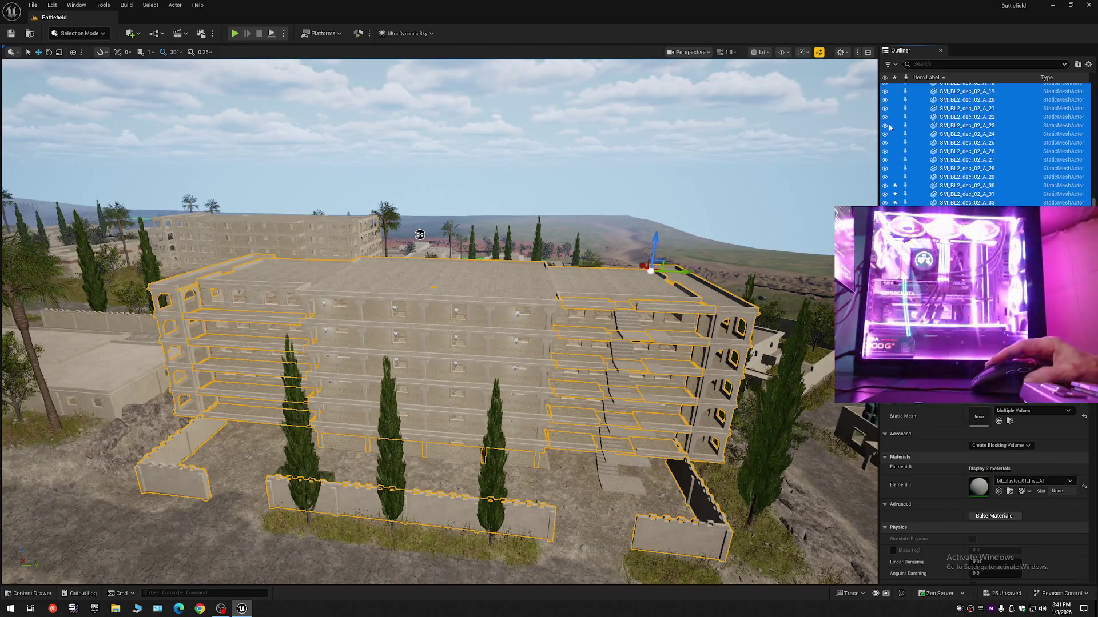
left_click(885, 126)
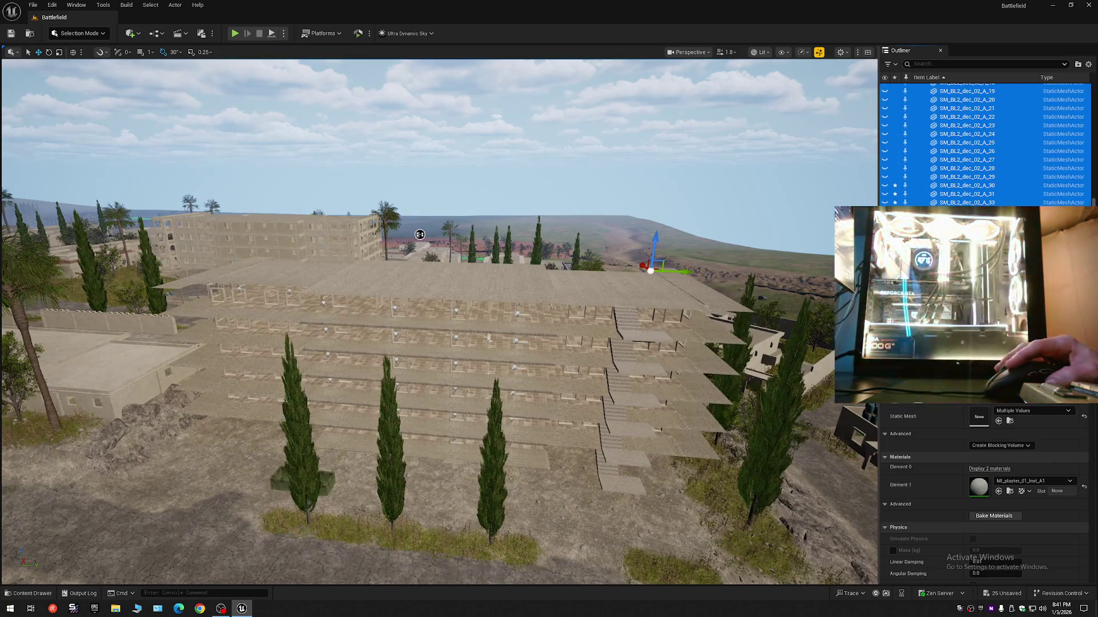
left_click(498, 272)
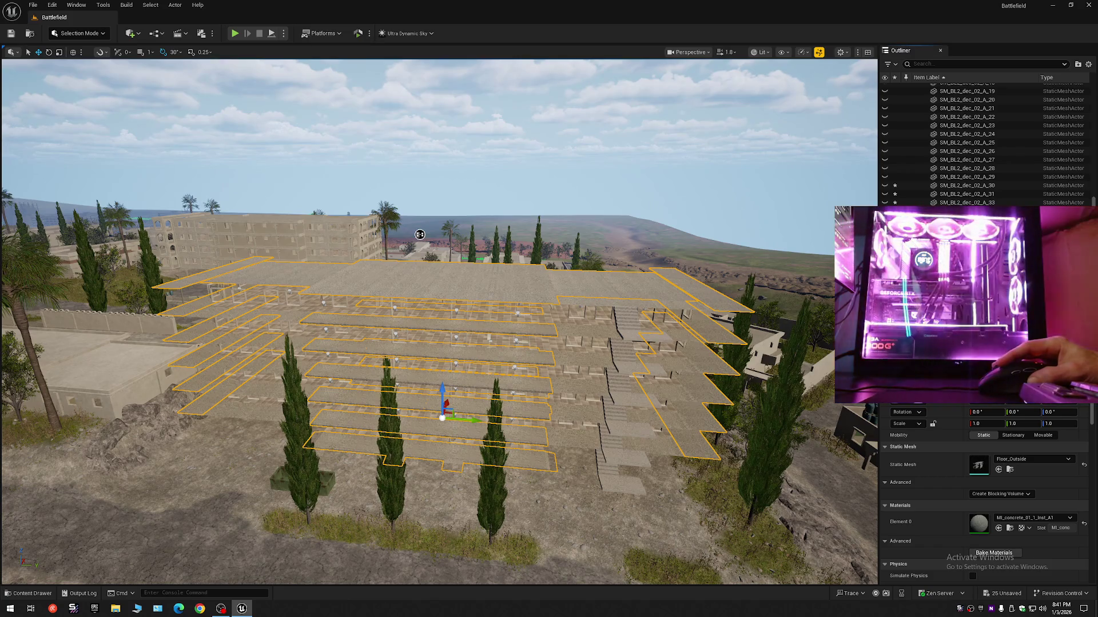
Hide the selected floor slabs with H and inspect the window frames
key("h")
key("w")
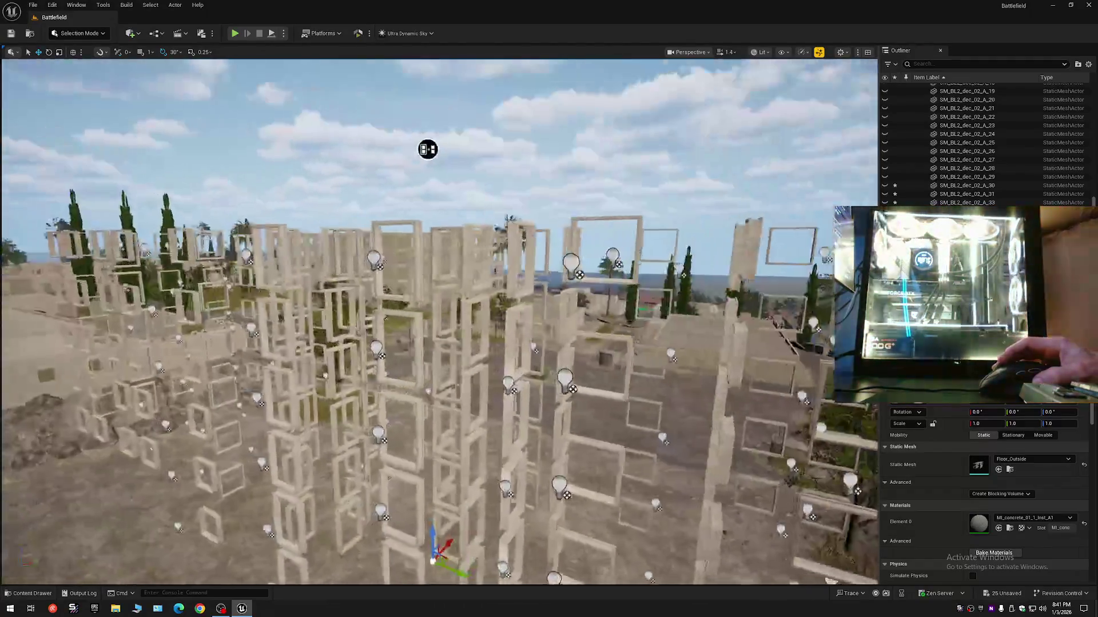
key("s")
scroll(635, 88, "up", 5)
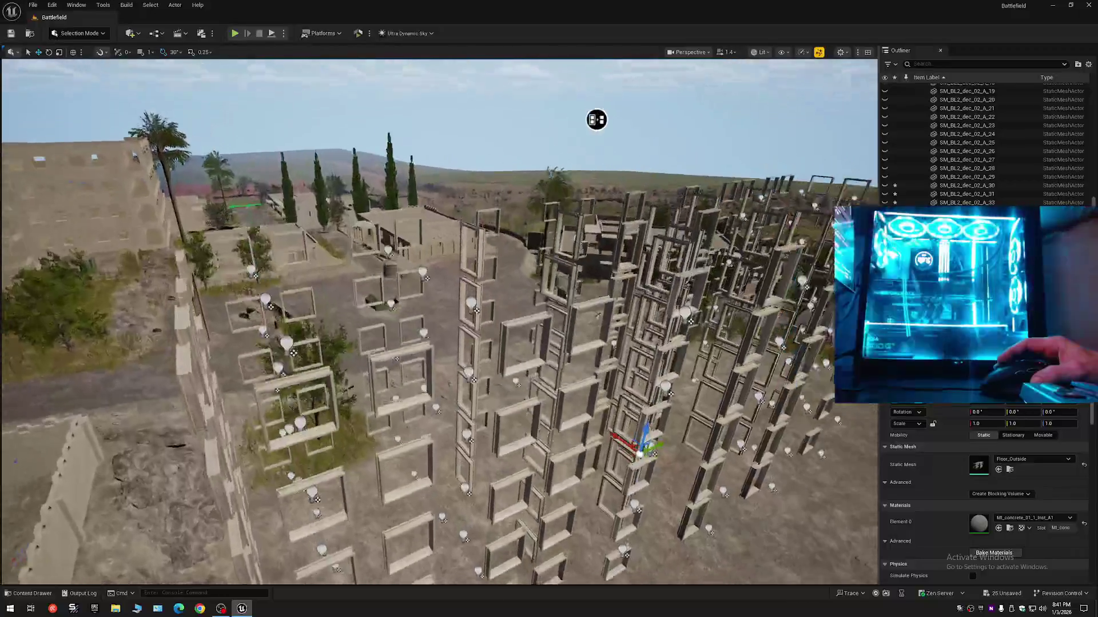
left_click(570, 302)
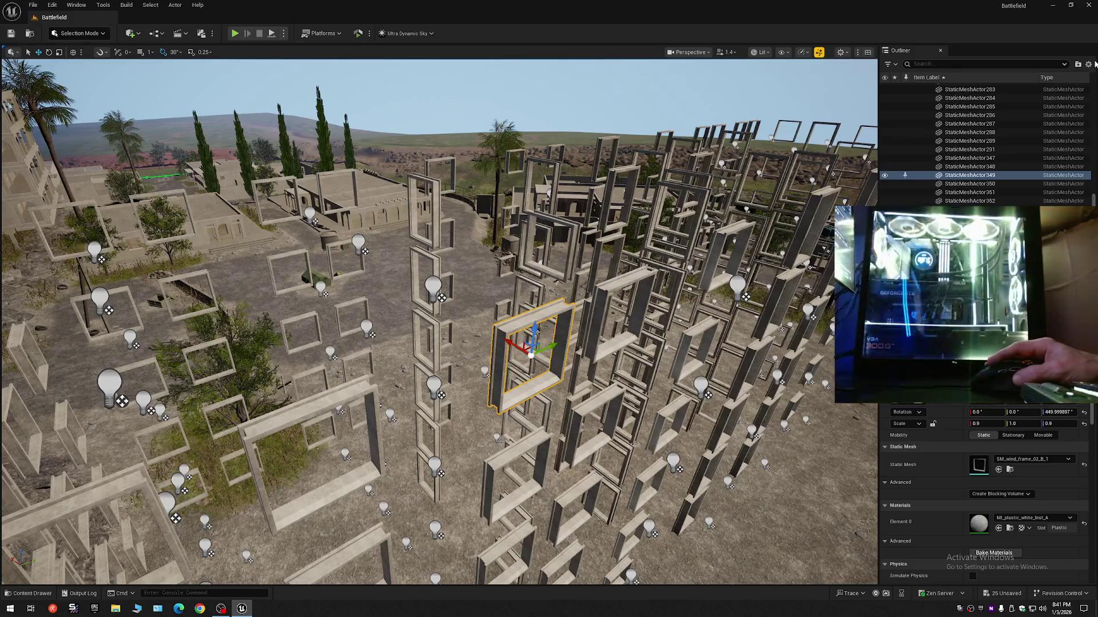
Collapse and re-expand the Outliner, then show the Gray Mat building meshes again
left_click(1088, 64)
left_click(1006, 98)
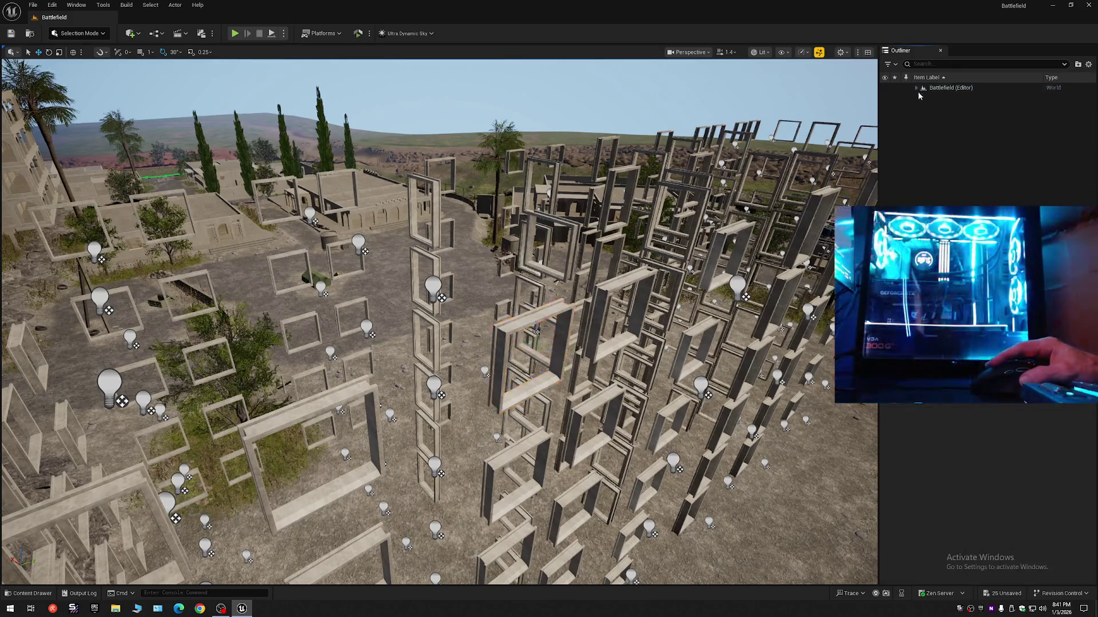
mouse_move(343, 172)
left_mouse_down()
mouse_move(362, 118)
mouse_move(294, 130)
mouse_move(390, 159)
mouse_move(416, 228)
mouse_move(572, 142)
mouse_move(726, 83)
mouse_move(592, 193)
left_mouse_up()
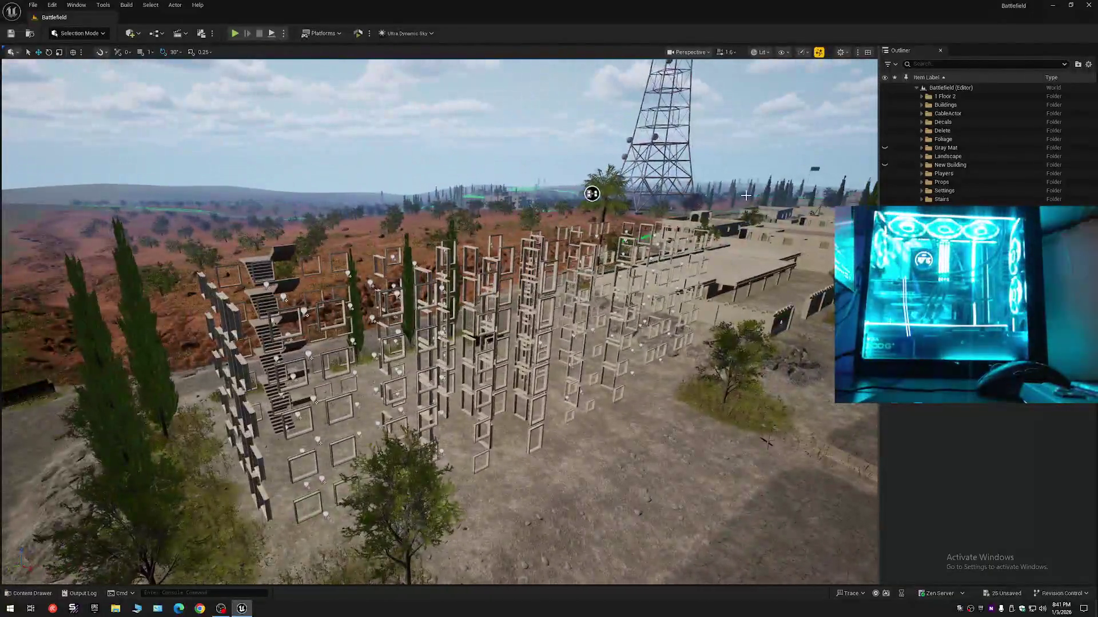
left_click(1089, 65)
left_click(1005, 111)
left_click(916, 88)
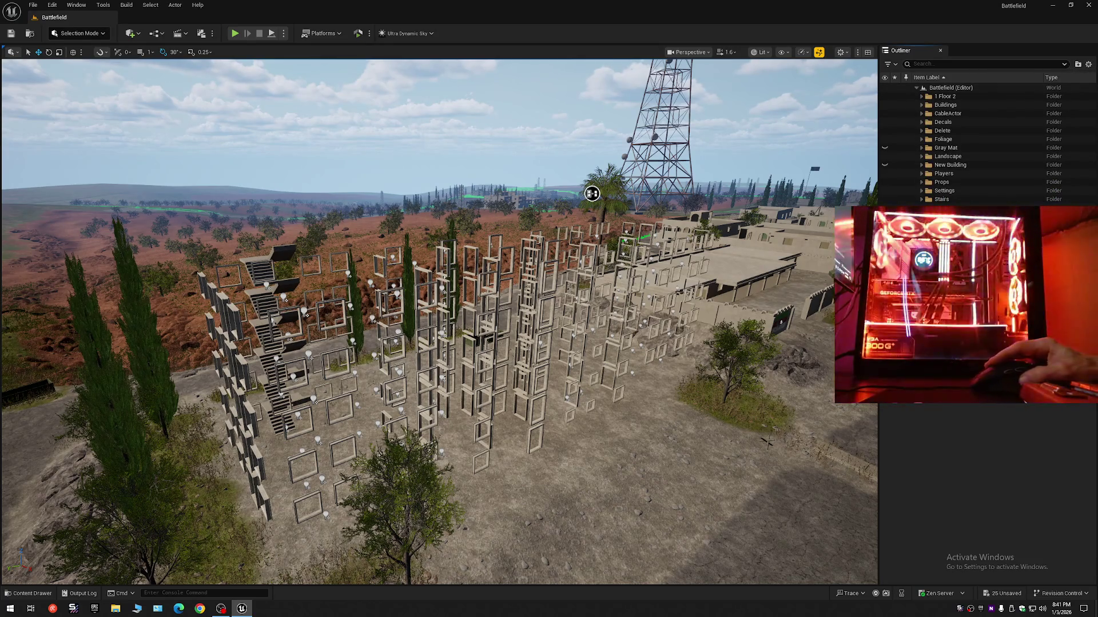
left_click(885, 148)
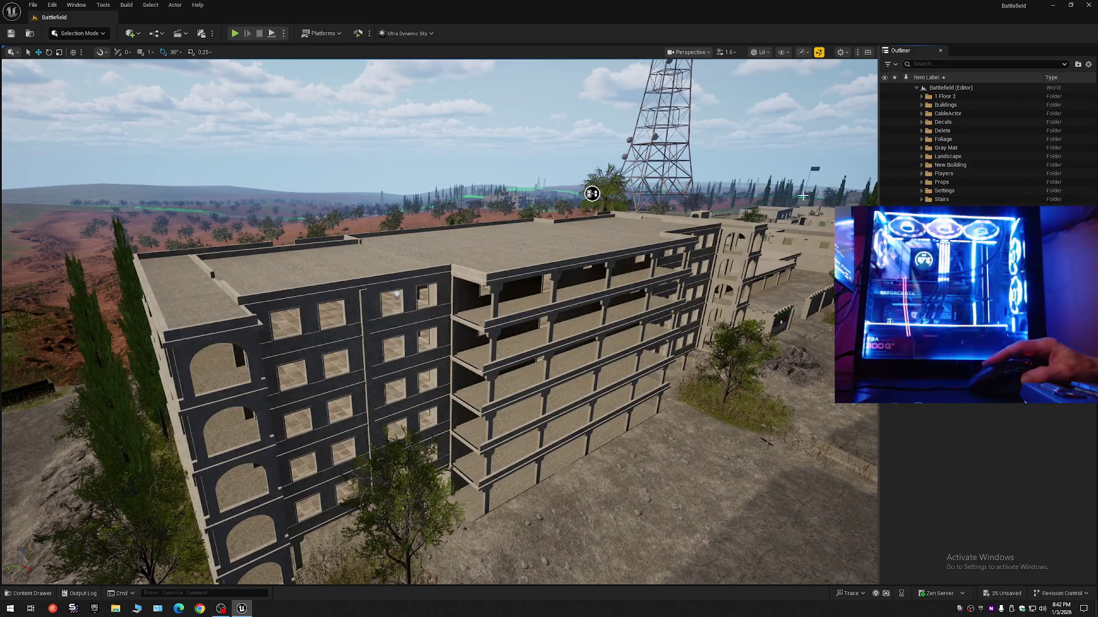
Hide the Floor_Outside slab to reveal the tiled Floor_Inside rooms below
mouse_move(592, 193)
left_mouse_down()
mouse_move(642, 245)
mouse_move(642, 285)
mouse_move(692, 253)
left_mouse_up()
left_click(642, 252)
left_click(885, 190)
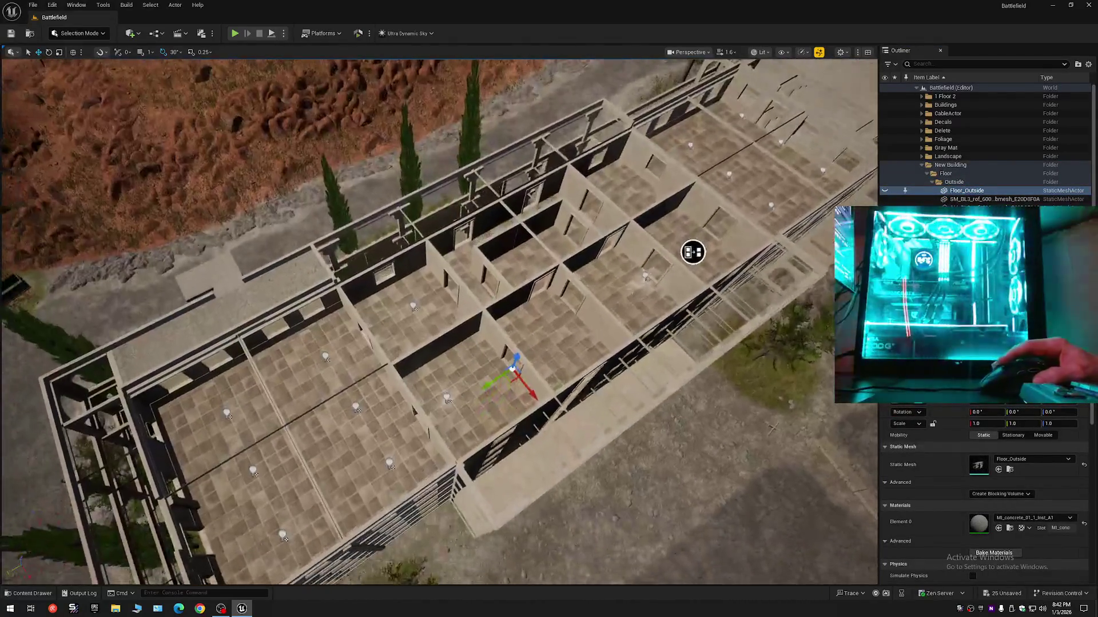
left_click(692, 252)
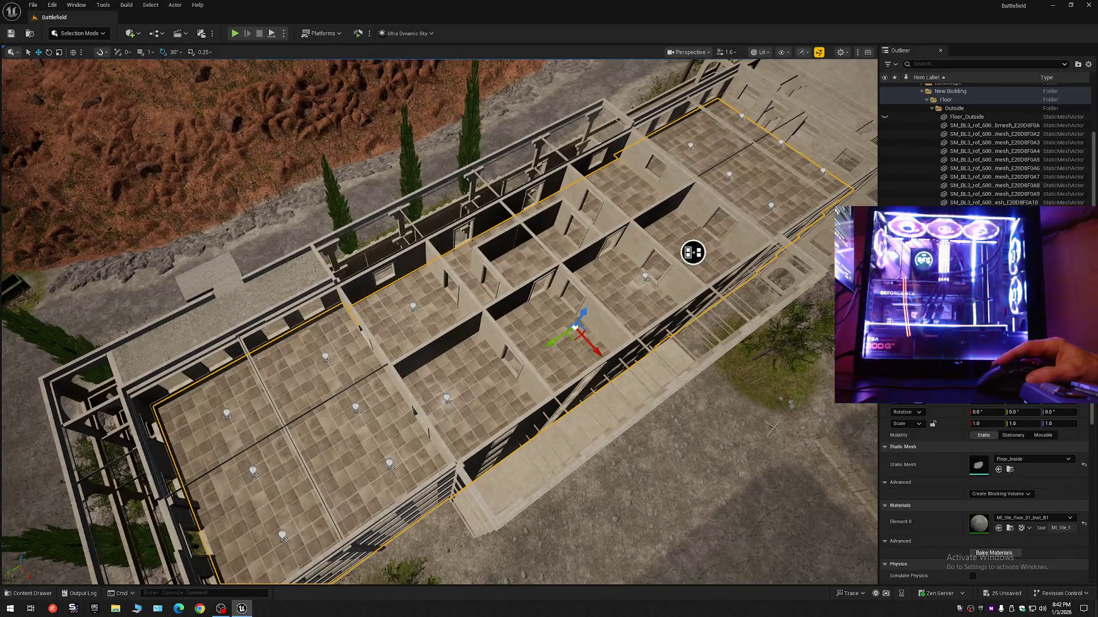
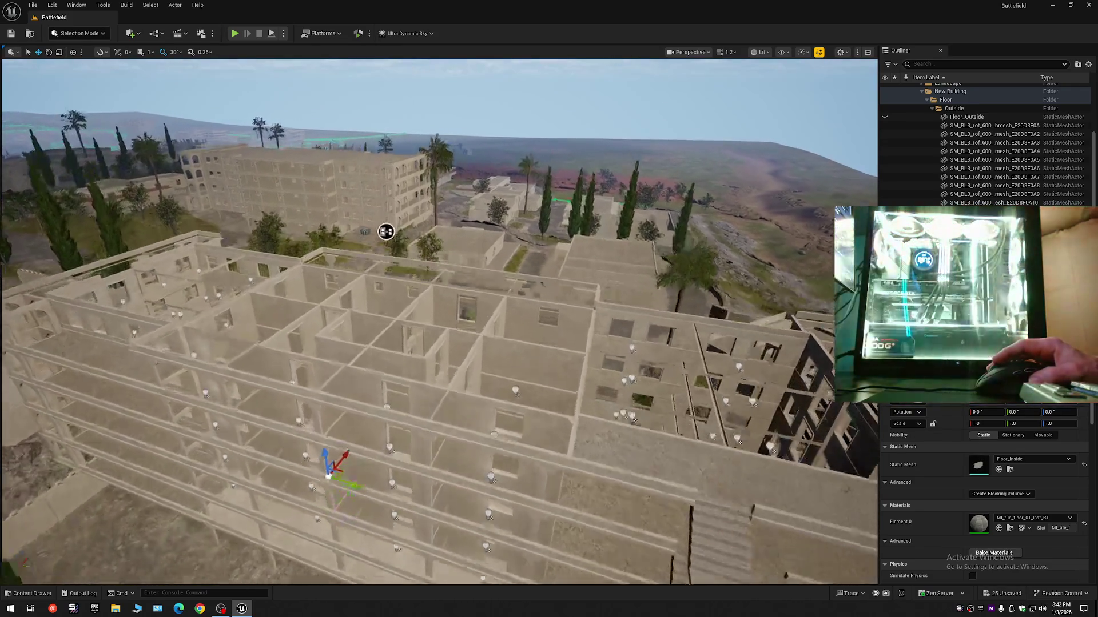
Fly through the building's tiled rooms to a doorway, then deselect and collapse the Outliner to Battlefield (Editor)
mouse_move(386, 231)
left_mouse_down()
mouse_move(473, 235)
mouse_move(703, 196)
mouse_move(629, 74)
mouse_move(588, 102)
mouse_move(623, 154)
mouse_move(489, 171)
left_mouse_up()
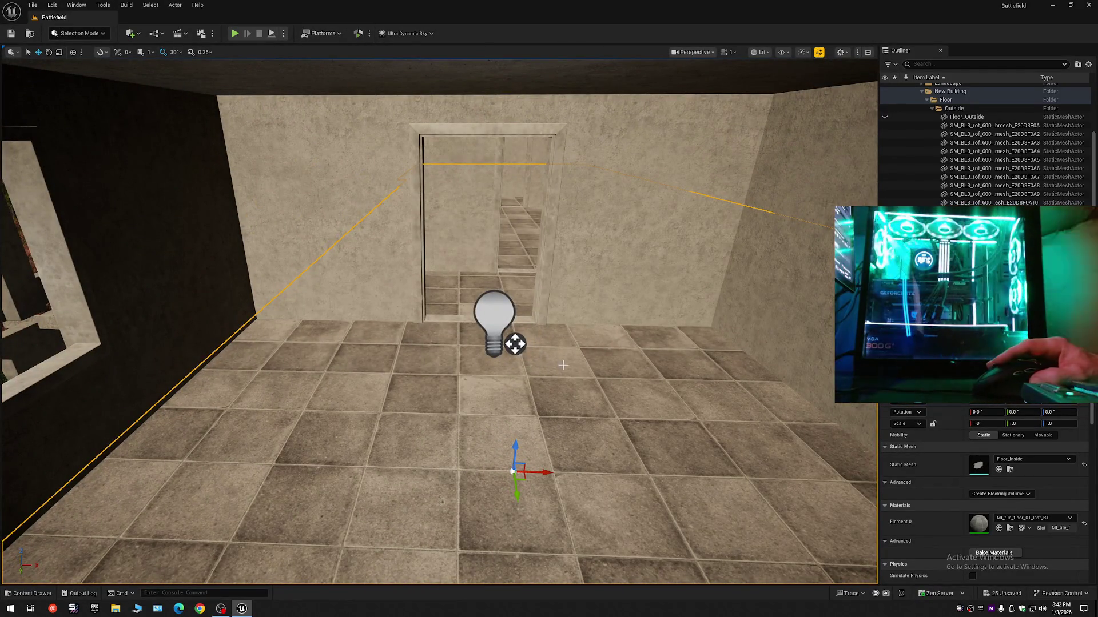
left_click_drag(527, 367, 527, 368)
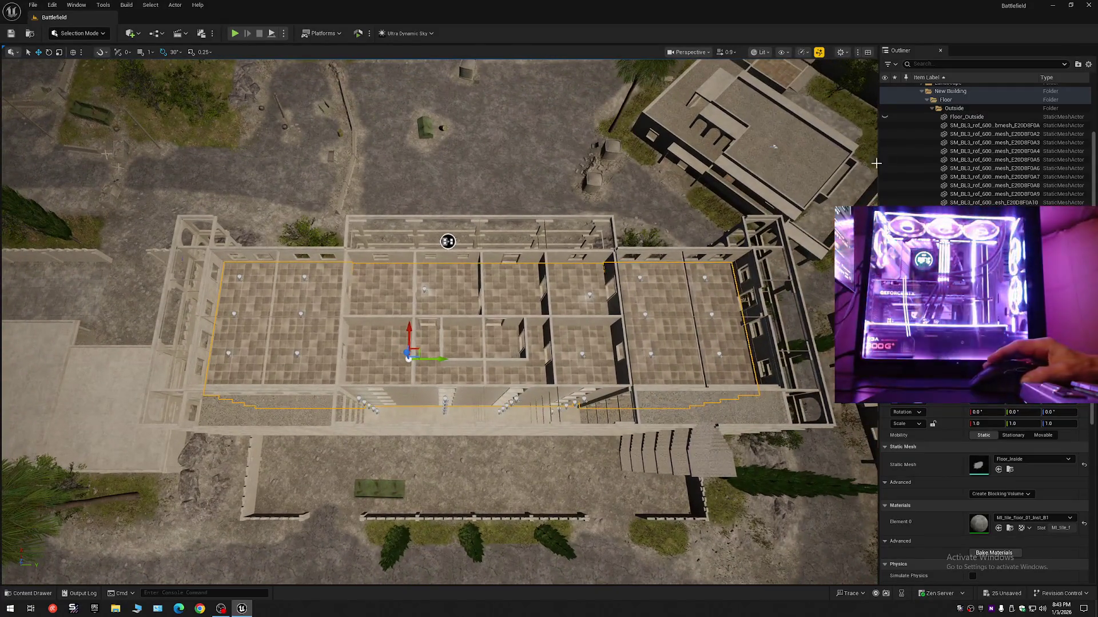
left_click(930, 109)
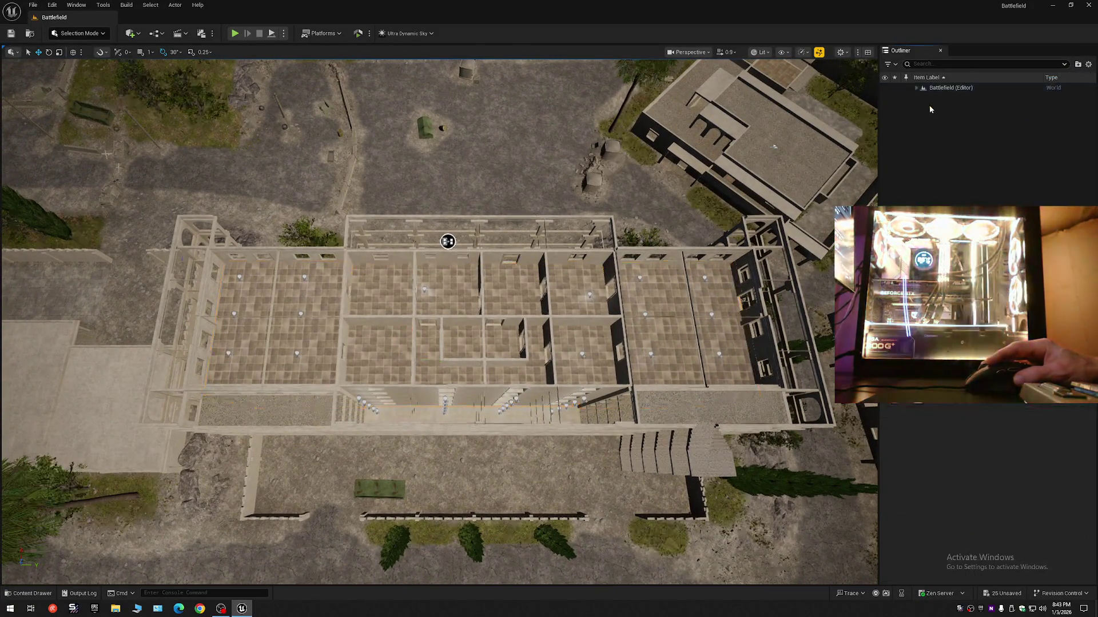
Expand Battlefield (Editor)'s folders, view the underside and balcony, and toggle Gray Mat folder visibility
left_click(920, 87)
left_click_drag(527, 368, 527, 368)
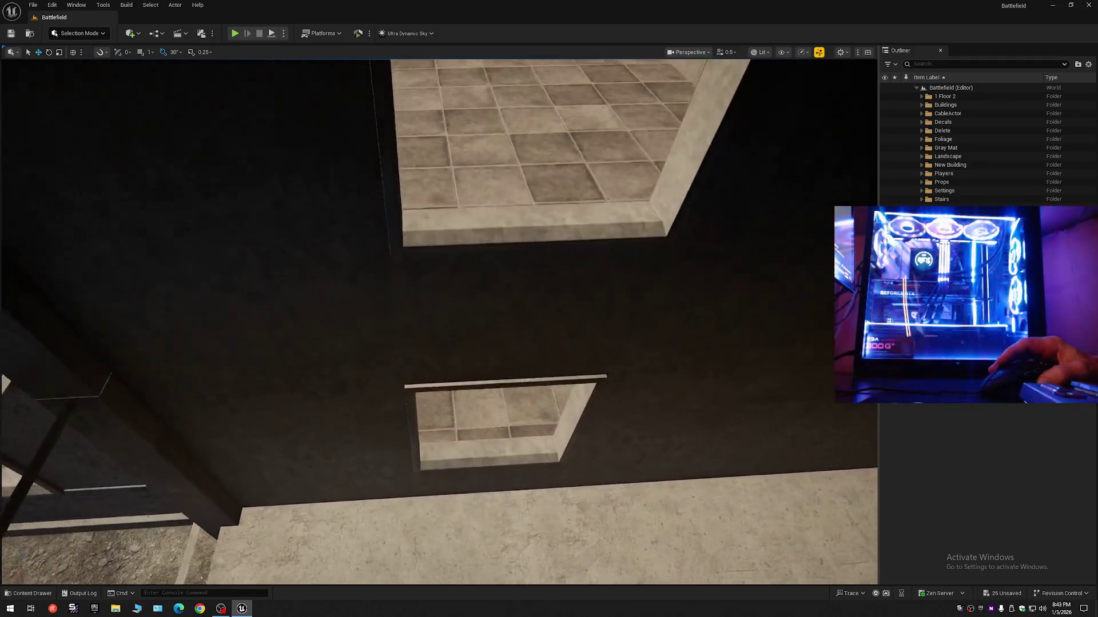
mouse_move(527, 367)
left_mouse_down()
mouse_move(387, 172)
mouse_move(527, 367)
left_mouse_up()
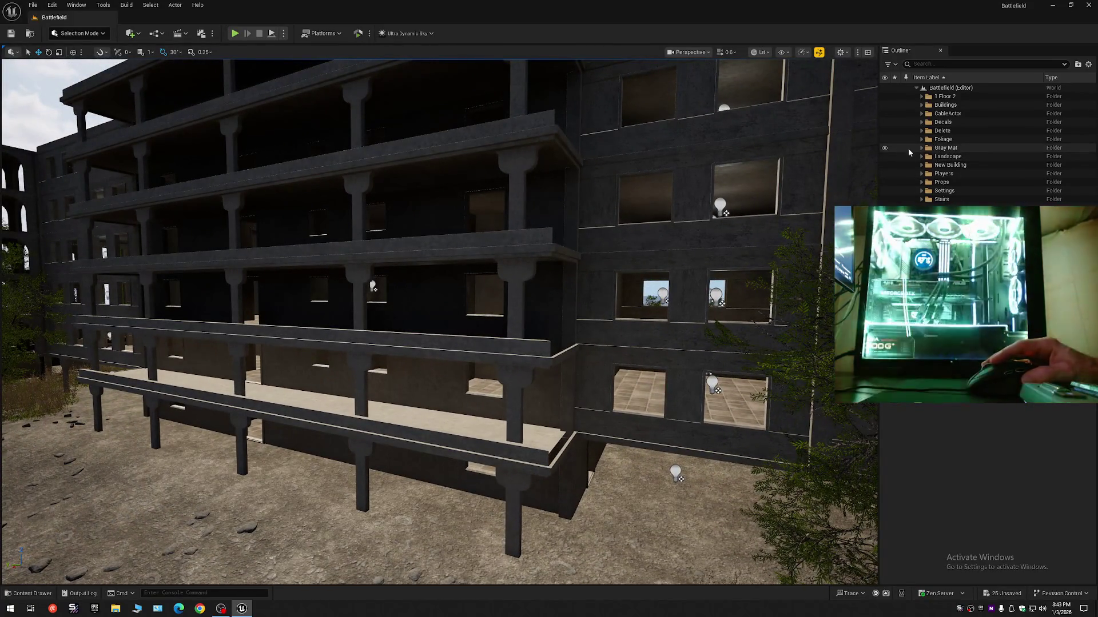
left_click(884, 149)
left_click(885, 149)
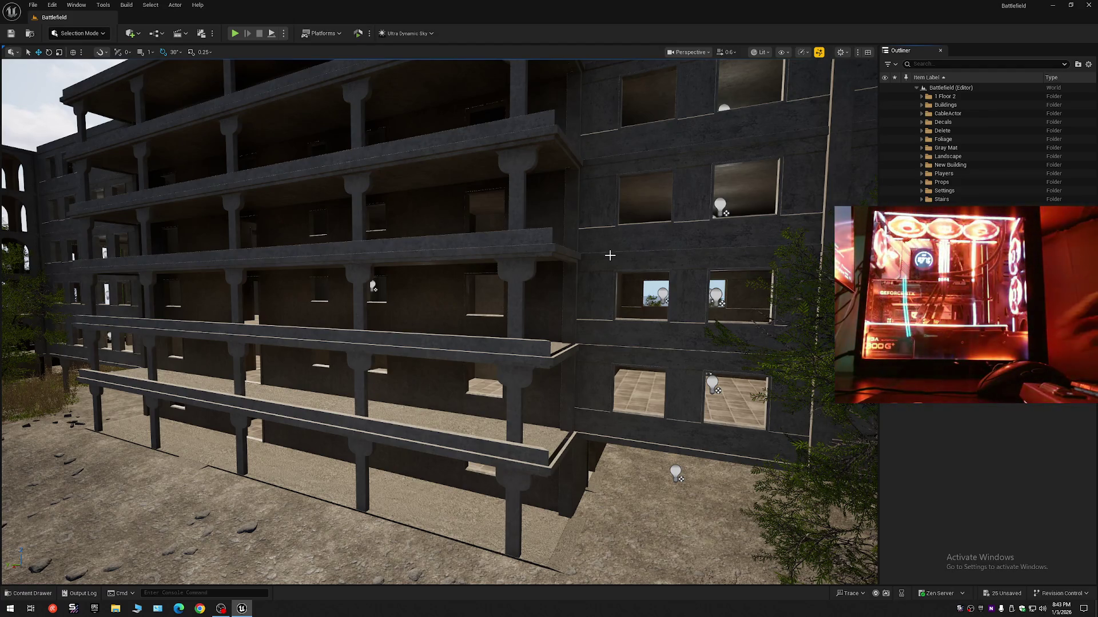
scroll(611, 290, "up", 2)
key("s")
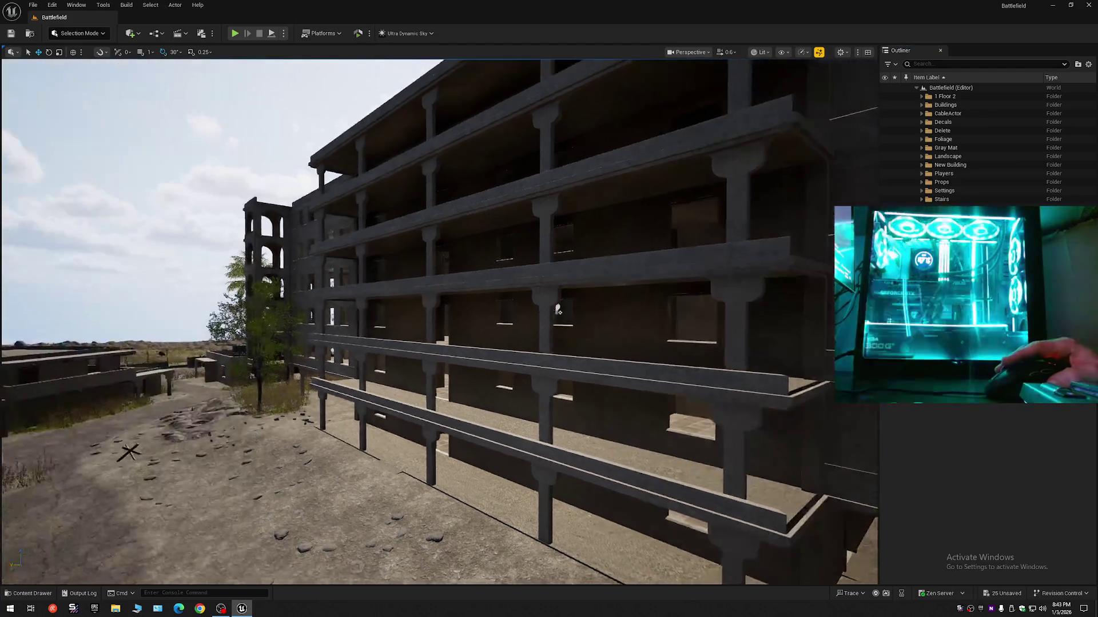
key("w")
scroll(576, 343, "down", 2)
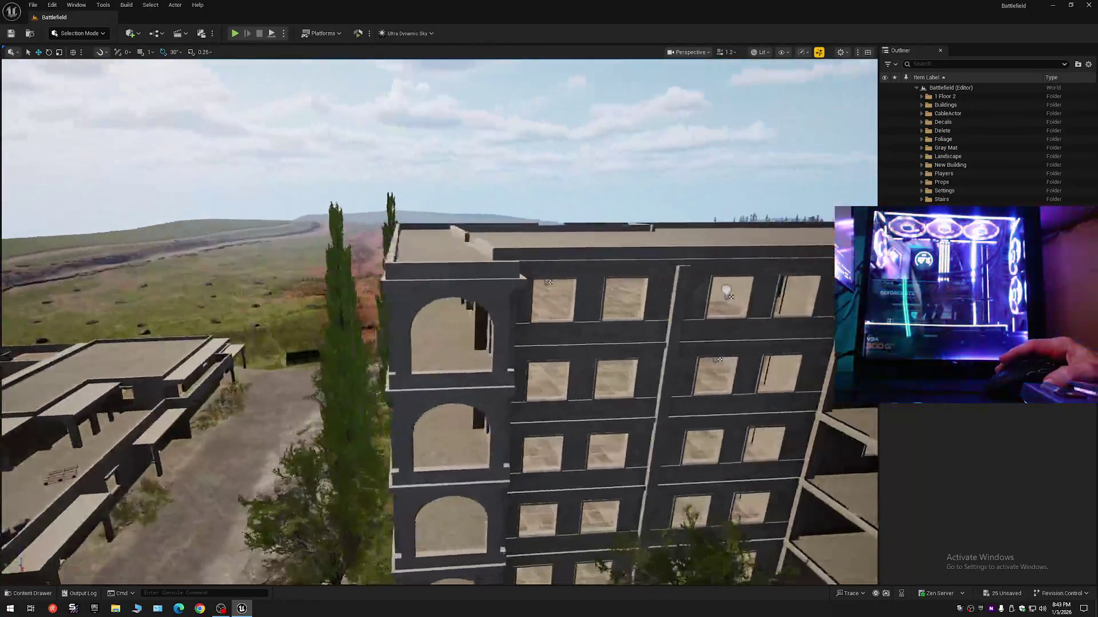
key("w")
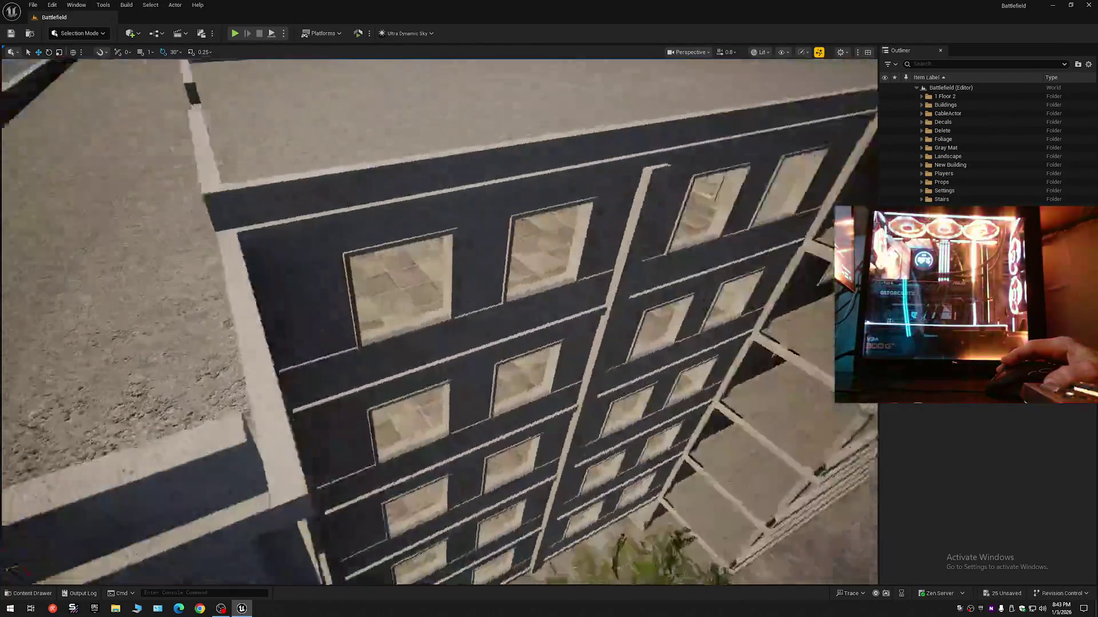
scroll(574, 99, "down", 2)
scroll(439, 322, "down", 1)
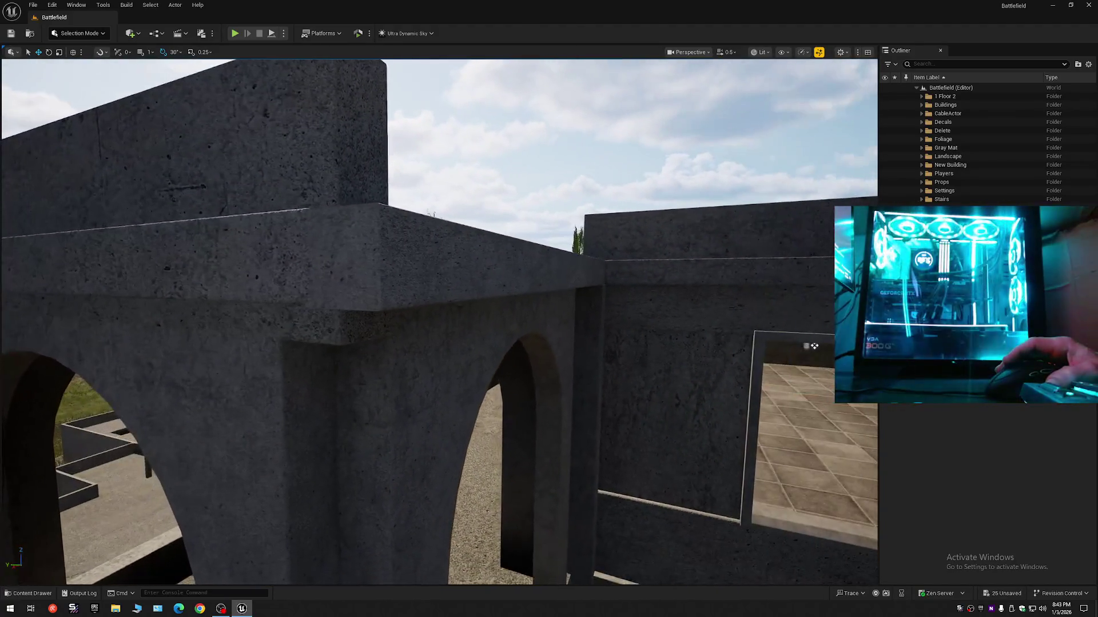
key("w")
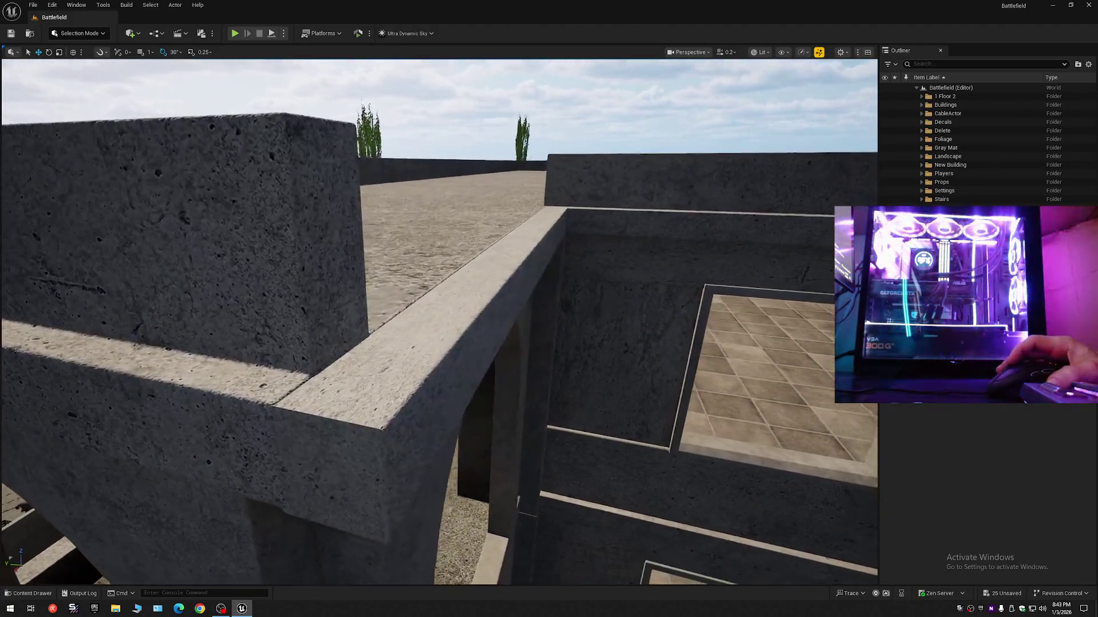
scroll(440, 322, "down", 2)
key("s")
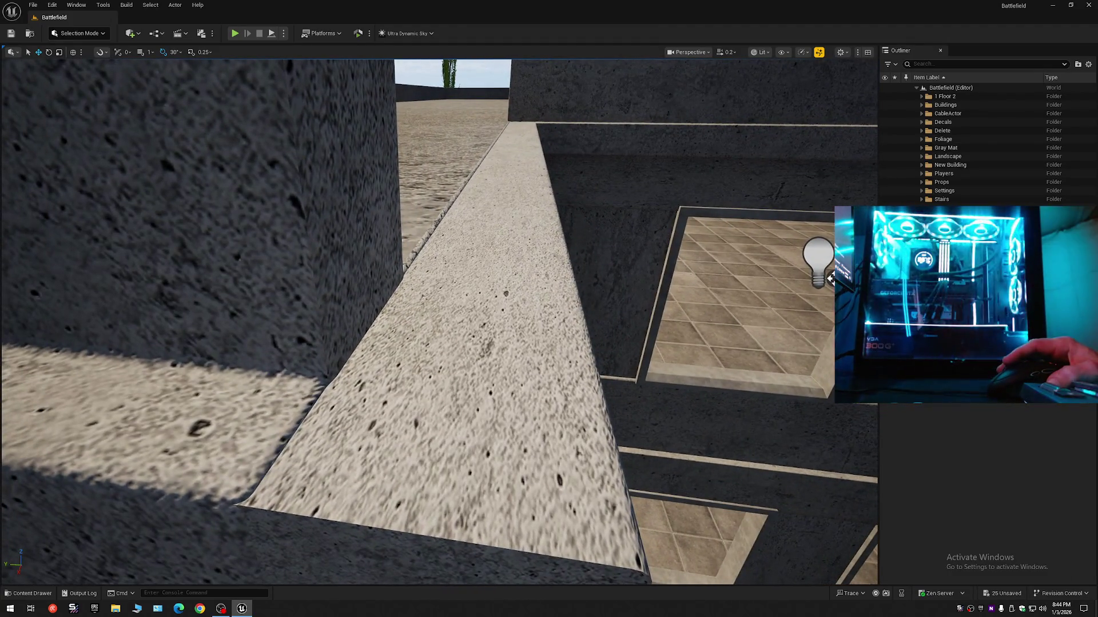
key("w")
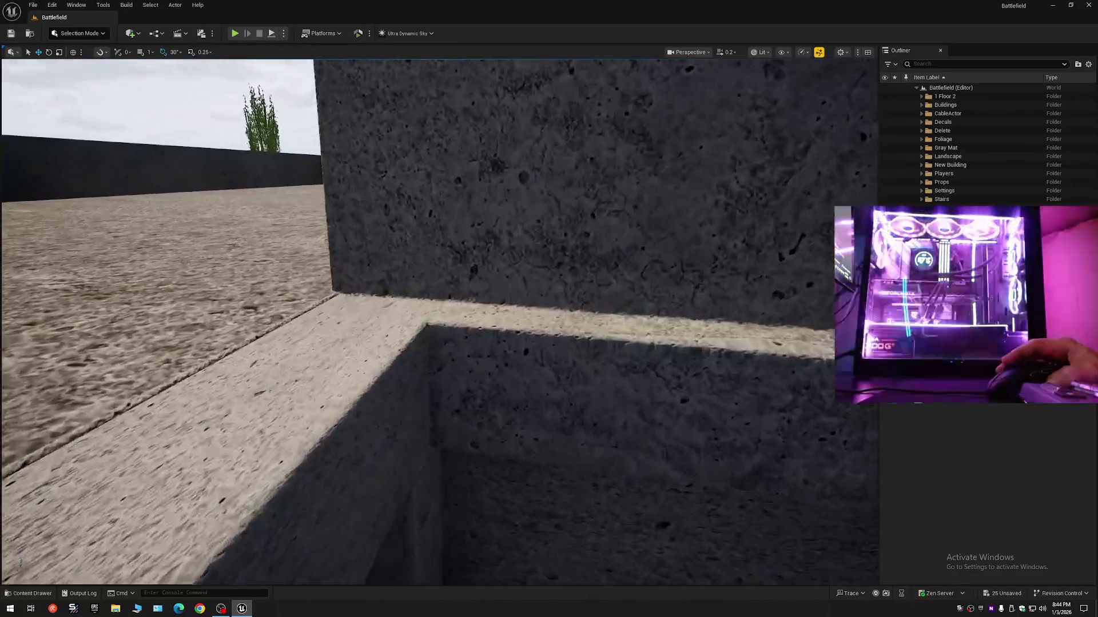
scroll(439, 322, "up", 3)
key("e")
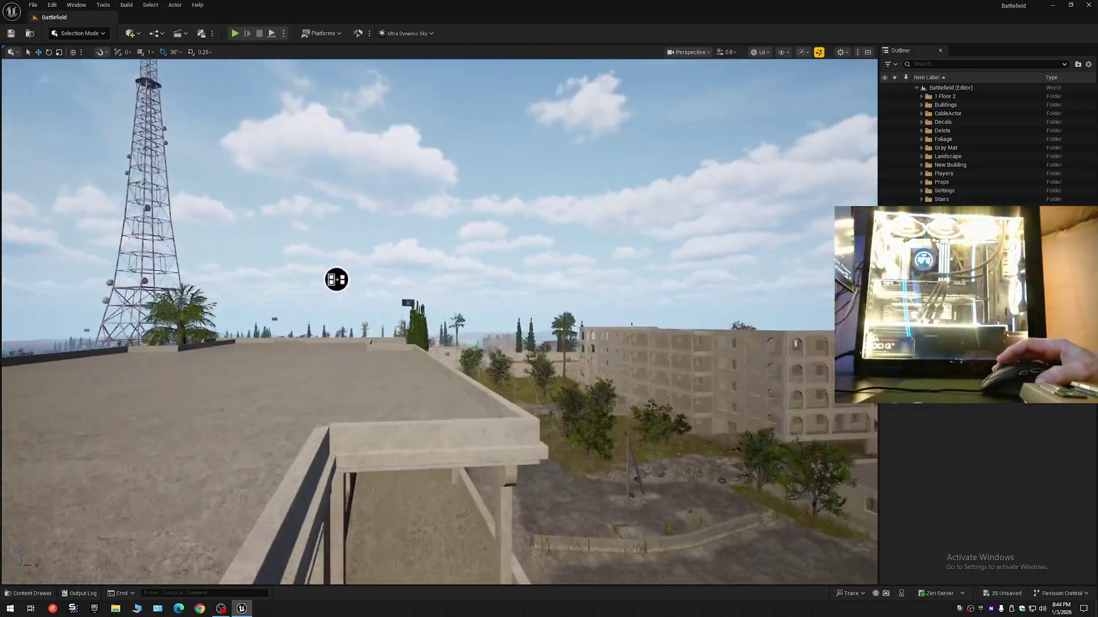
key("w")
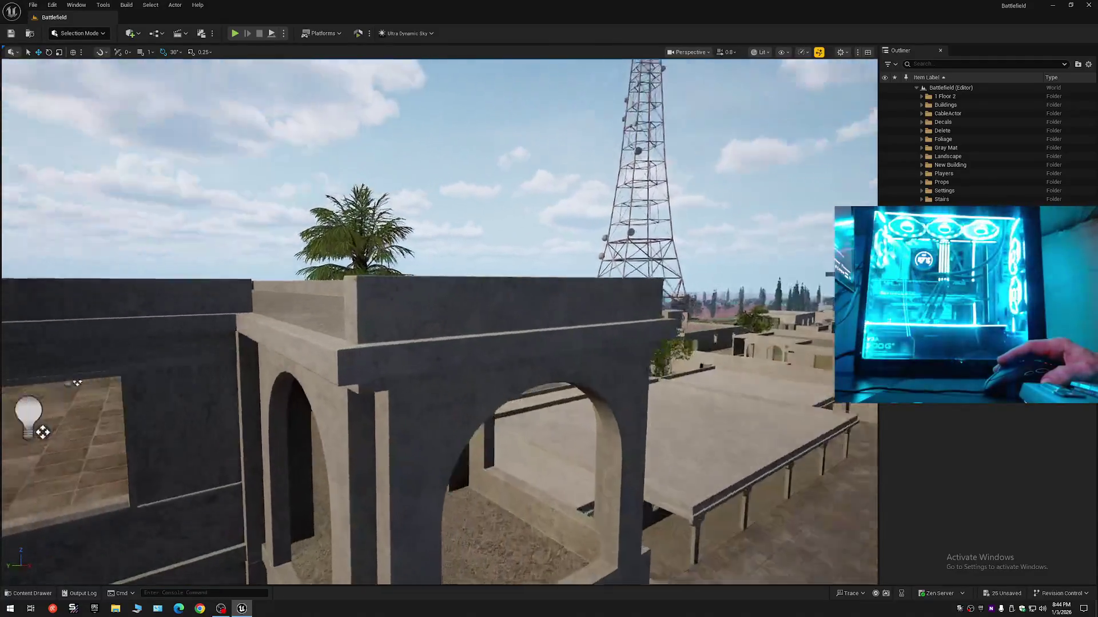
scroll(439, 322, "down", 1)
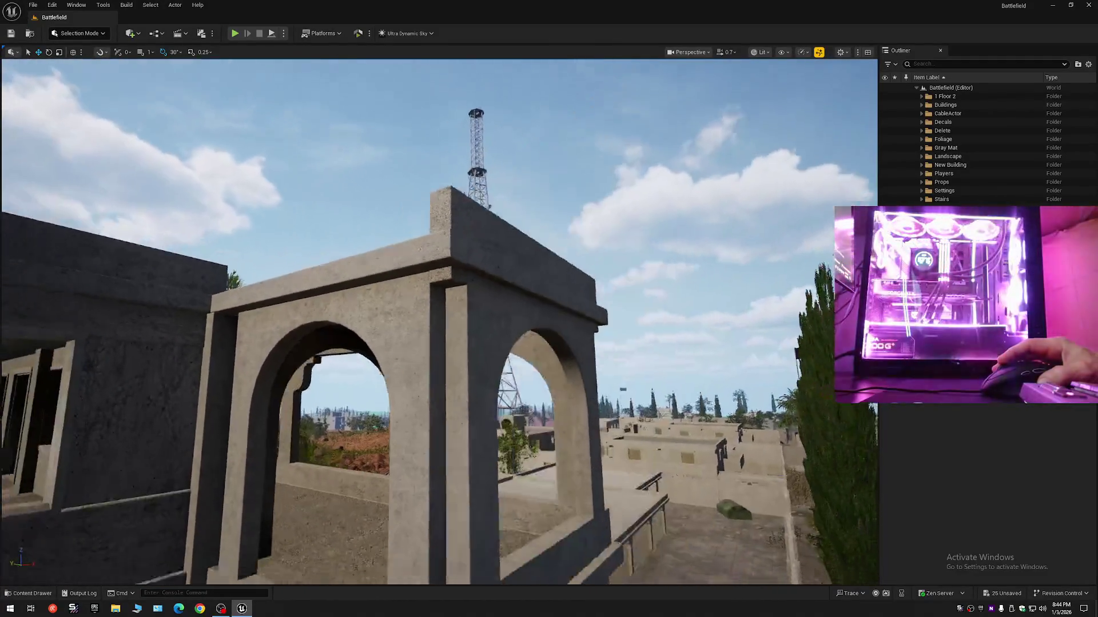
key("d")
left_click(405, 294)
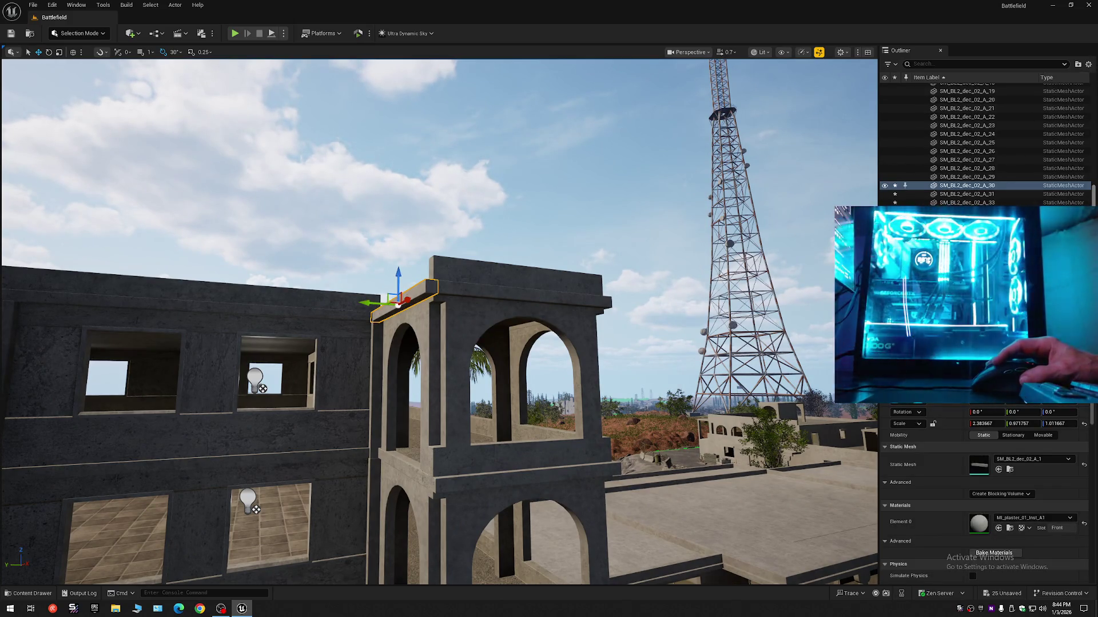
scroll(984, 143, "up", 10)
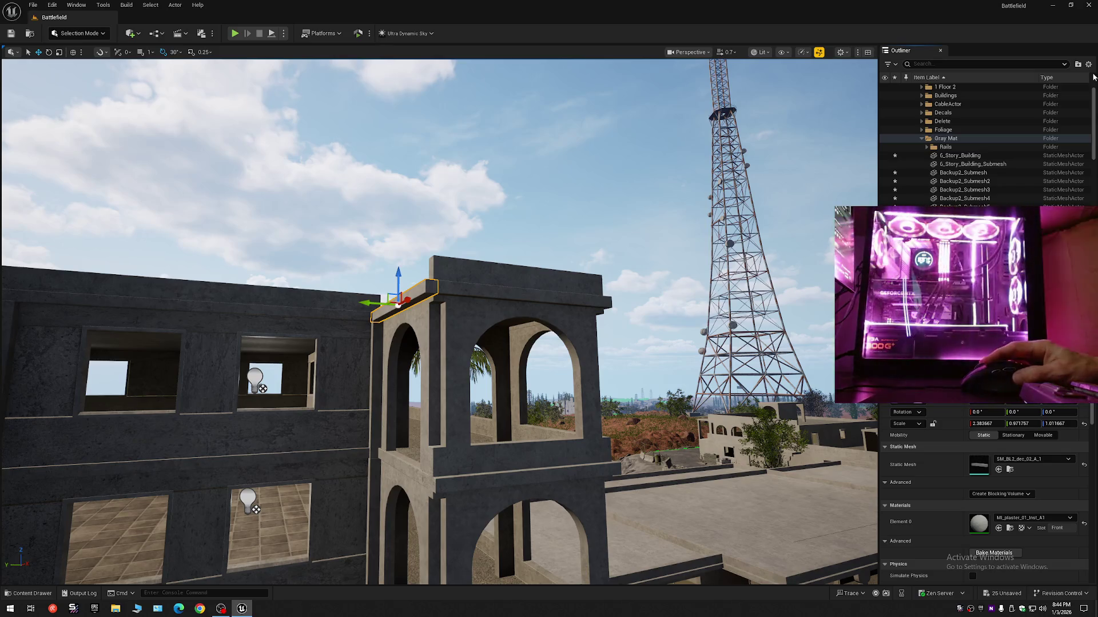
scroll(984, 143, "up", 2)
left_click(918, 88)
left_click(918, 88)
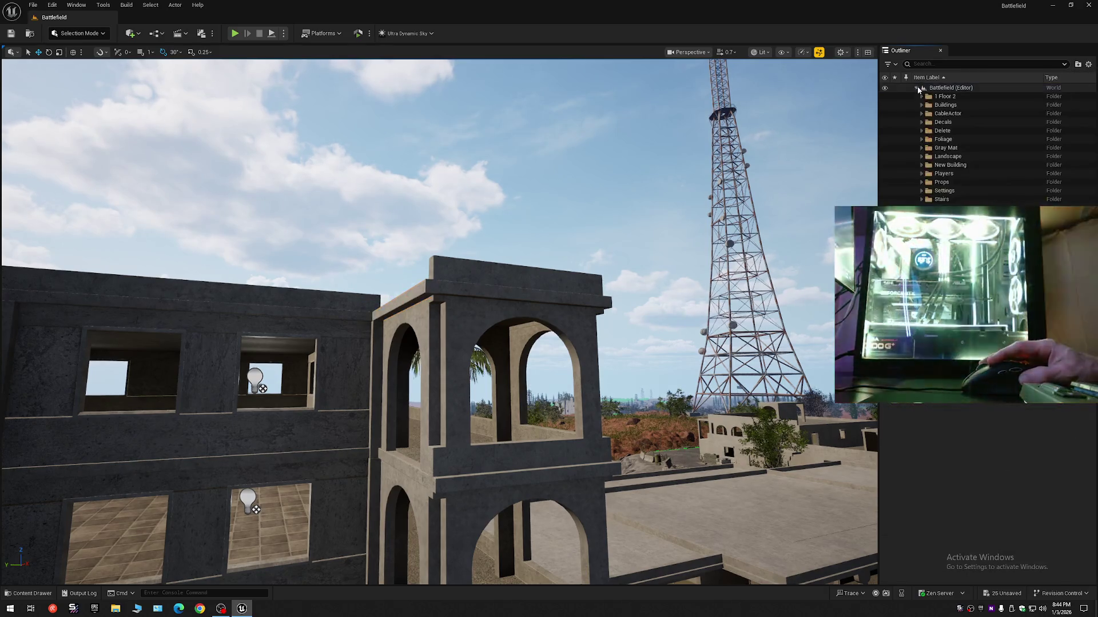
Fly toward the multi-storey building and its surrounding trees
mouse_move(676, 286)
left_mouse_down()
mouse_move(569, 275)
mouse_move(677, 286)
left_mouse_up()
scroll(603, 277, "up", 2)
scroll(580, 275, "down", 2)
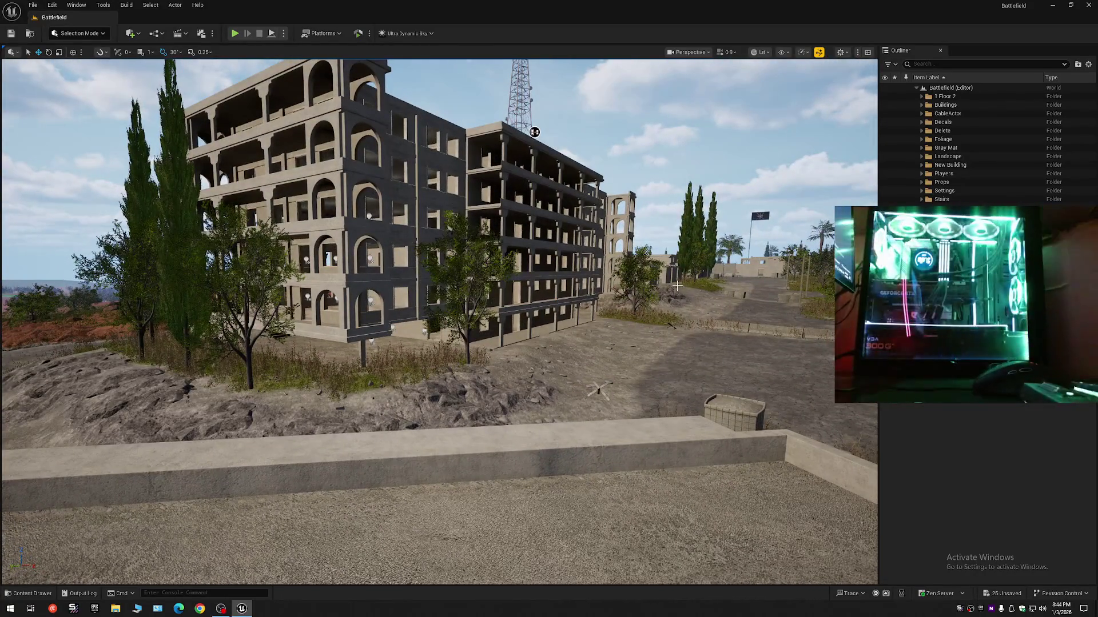
mouse_move(573, 351)
left_mouse_down()
mouse_move(547, 352)
mouse_move(553, 368)
left_mouse_up()
scroll(553, 351, "up", 2)
scroll(548, 351, "down", 2)
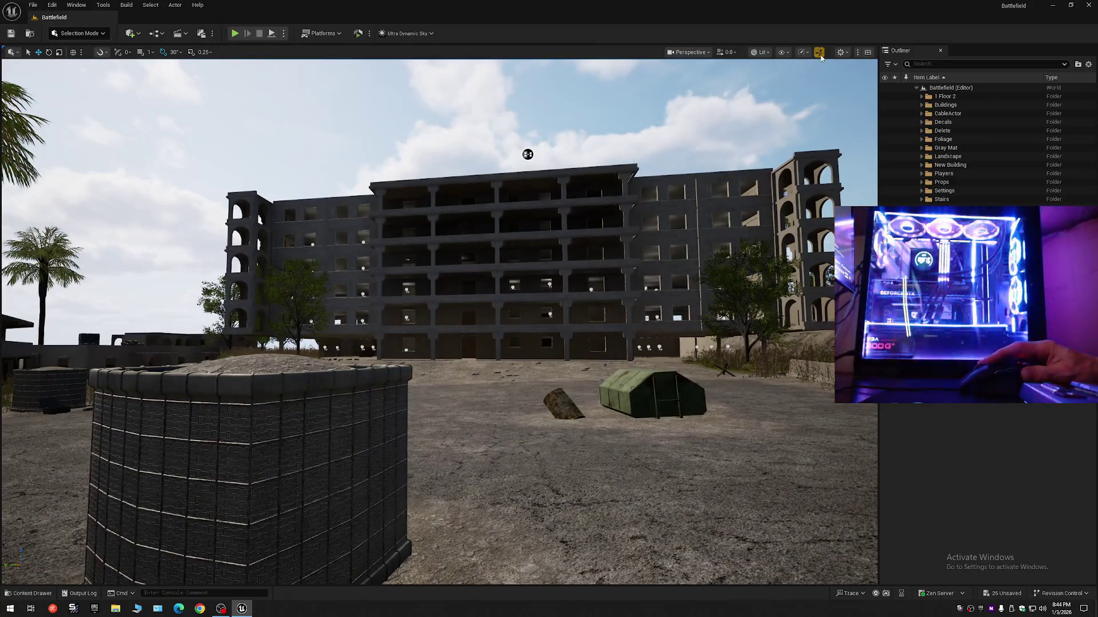
Switch the viewport performance mode for darker lighting, then survey the courtyard, tower and rooftop ledge
left_click(819, 54)
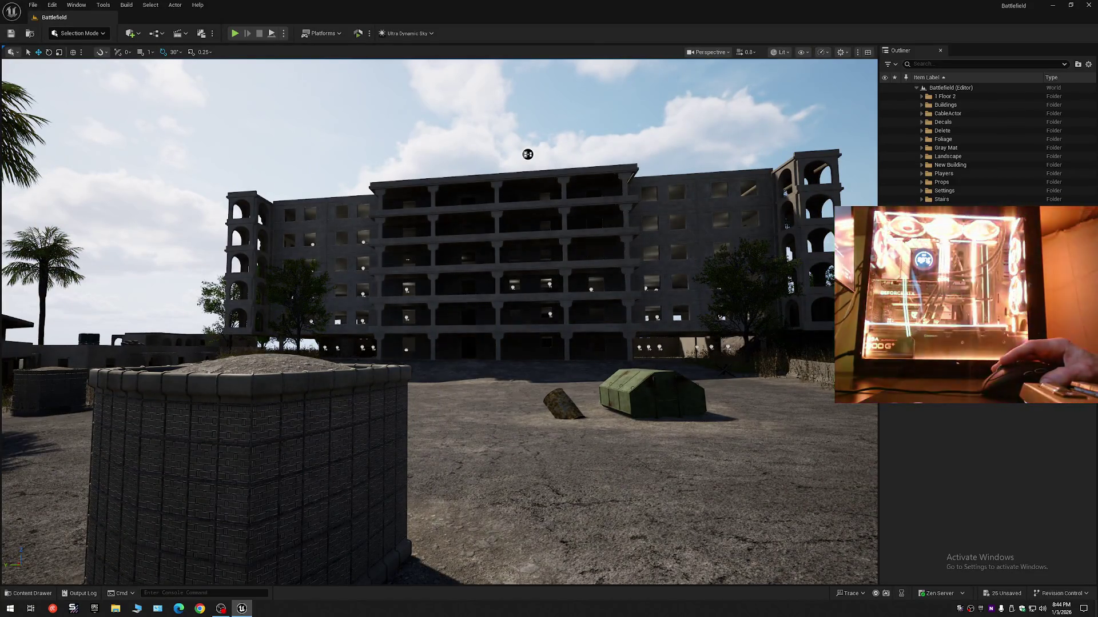
mouse_move(527, 154)
left_mouse_down()
mouse_move(485, 154)
mouse_move(580, 164)
mouse_move(600, 127)
left_mouse_up()
left_click_drag(517, 393, 516, 393)
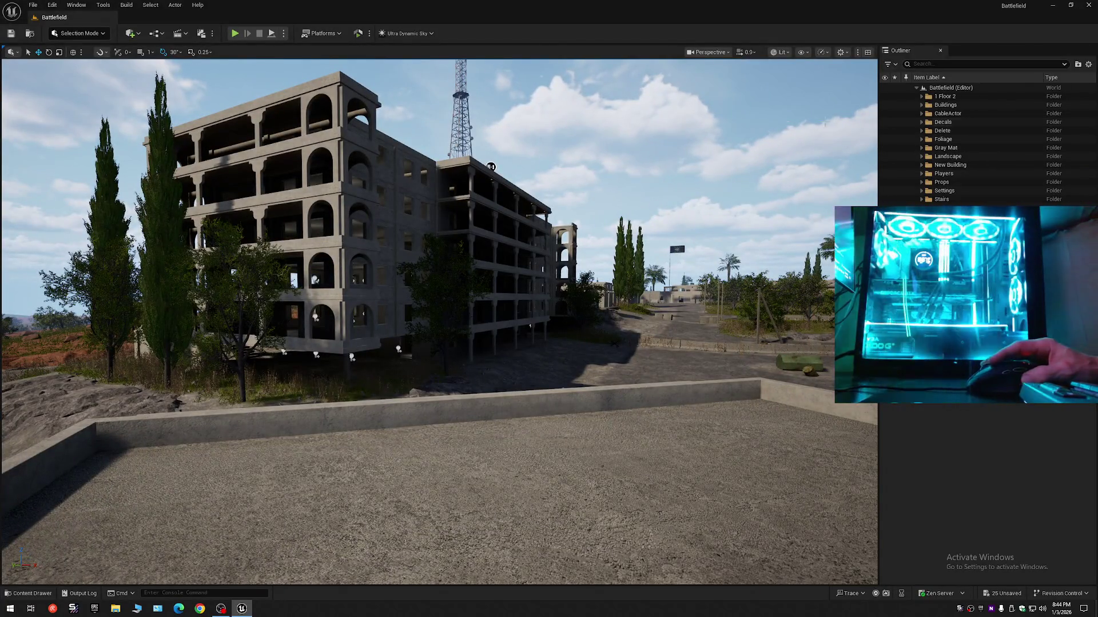
left_click_drag(490, 167, 491, 167)
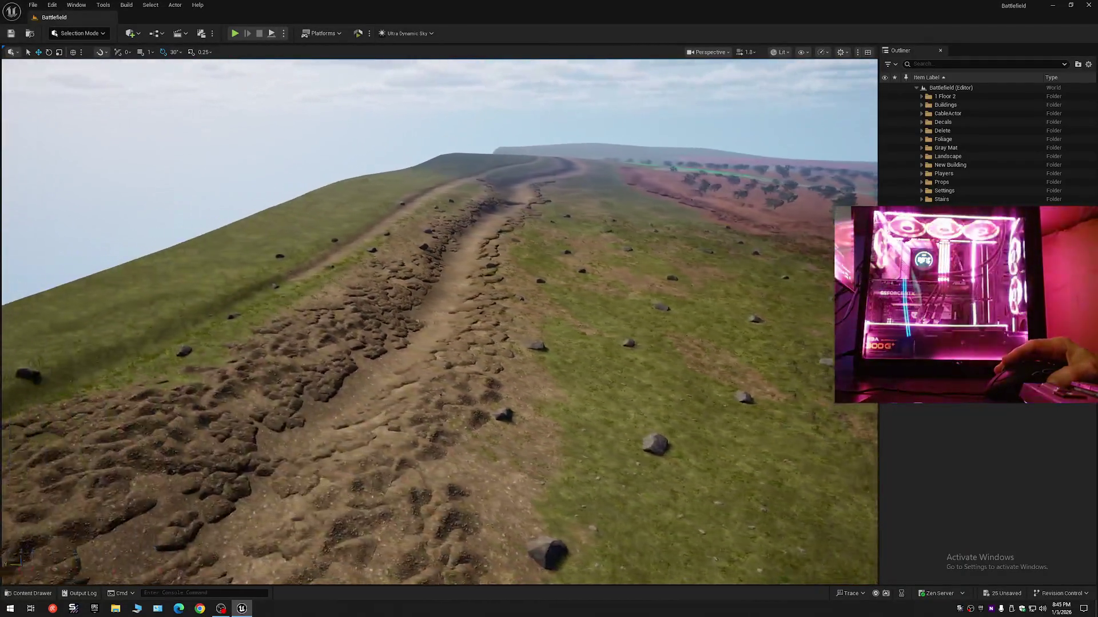
scroll(439, 320, "up", 2)
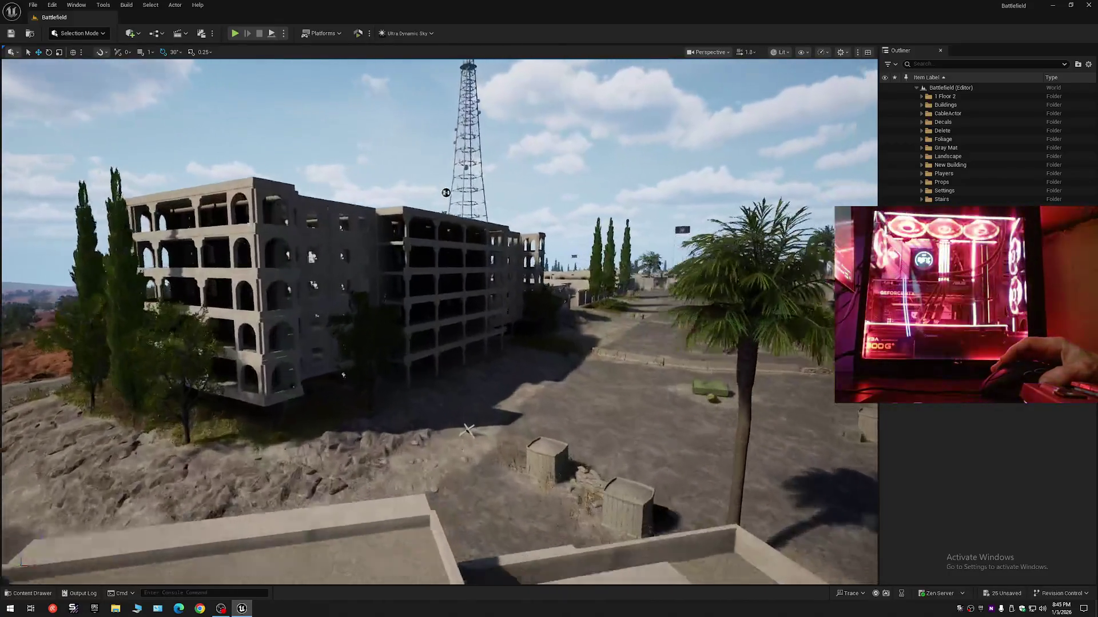
scroll(439, 321, "down", 1)
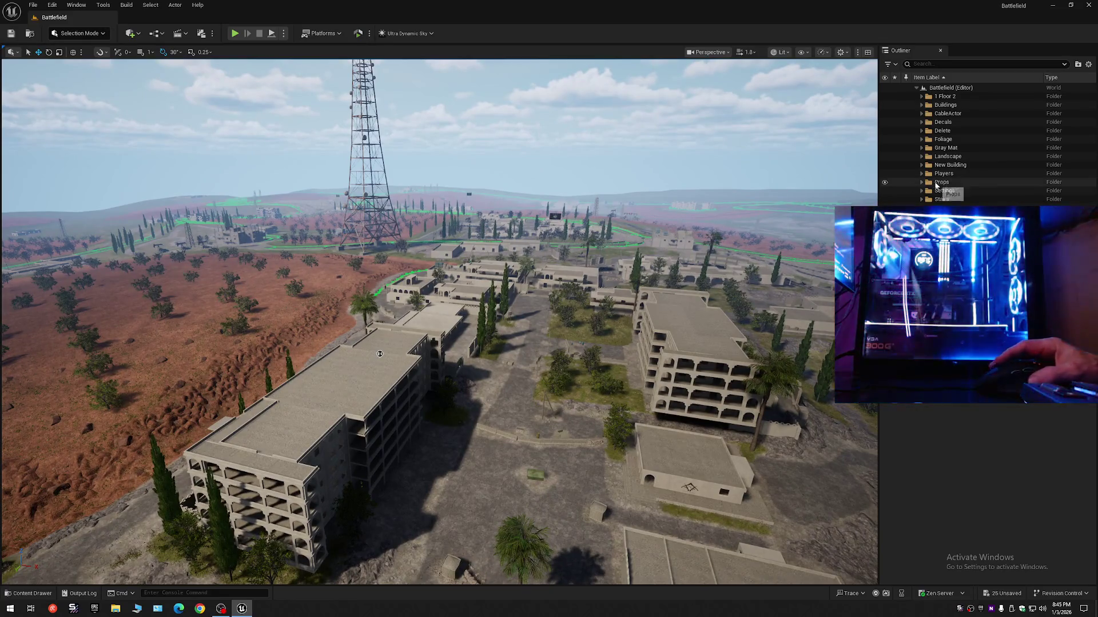
left_click(821, 53)
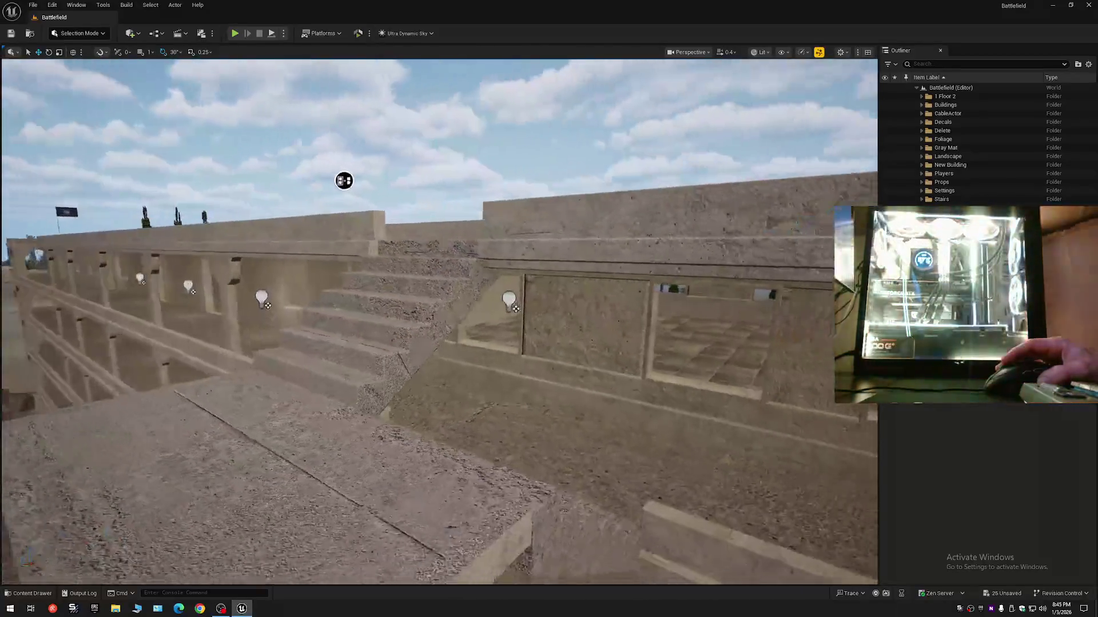
scroll(439, 320, "down", 5)
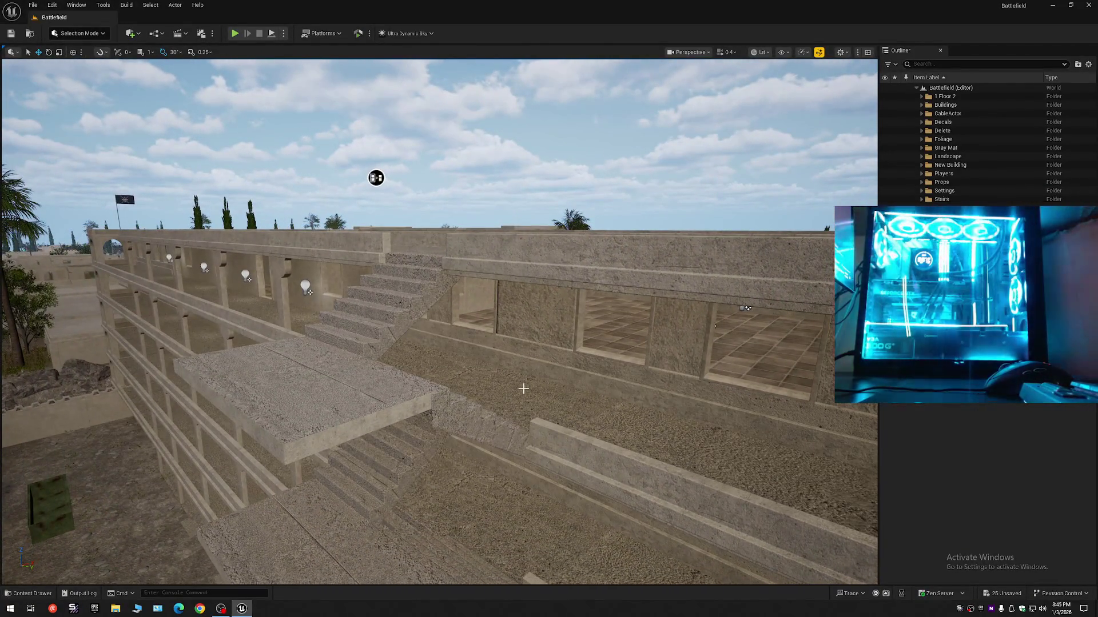
mouse_move(376, 178)
left_mouse_down()
mouse_move(417, 176)
mouse_move(564, 130)
mouse_move(545, 128)
mouse_move(551, 138)
mouse_move(654, 86)
mouse_move(732, 119)
mouse_move(699, 143)
mouse_move(658, 150)
left_mouse_up()
left_click_drag(148, 519, 148, 518)
Browse to BATTLEFIELD > Meshes > Buildings > Building_02 and place the SM_BL2 wall 260x260 near the stairs
left_click(24, 595)
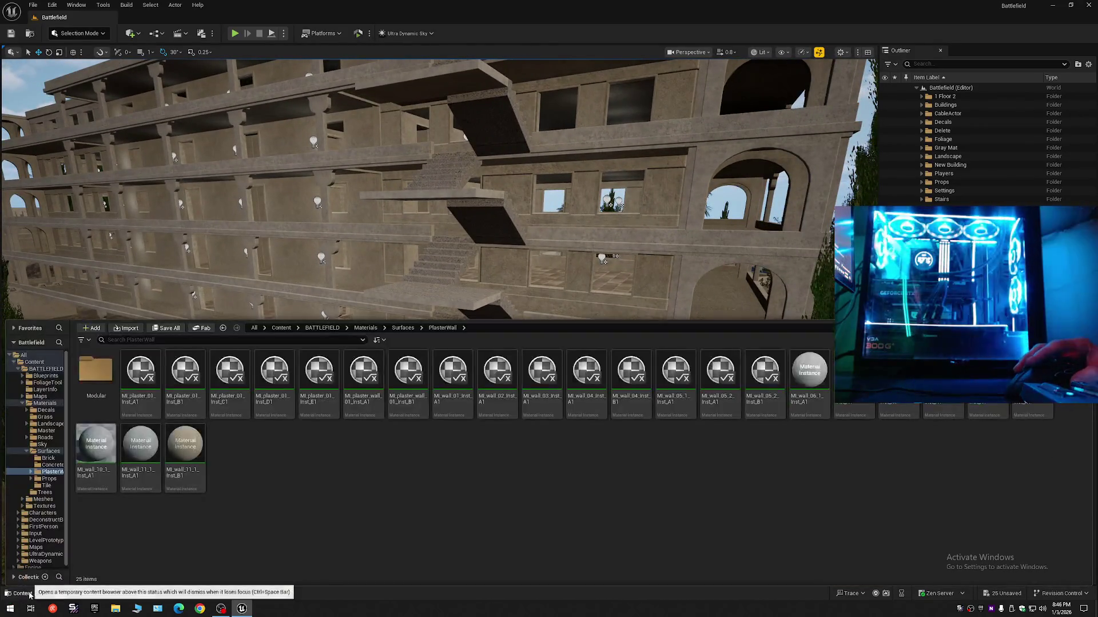
left_click(324, 328)
double_click(311, 383)
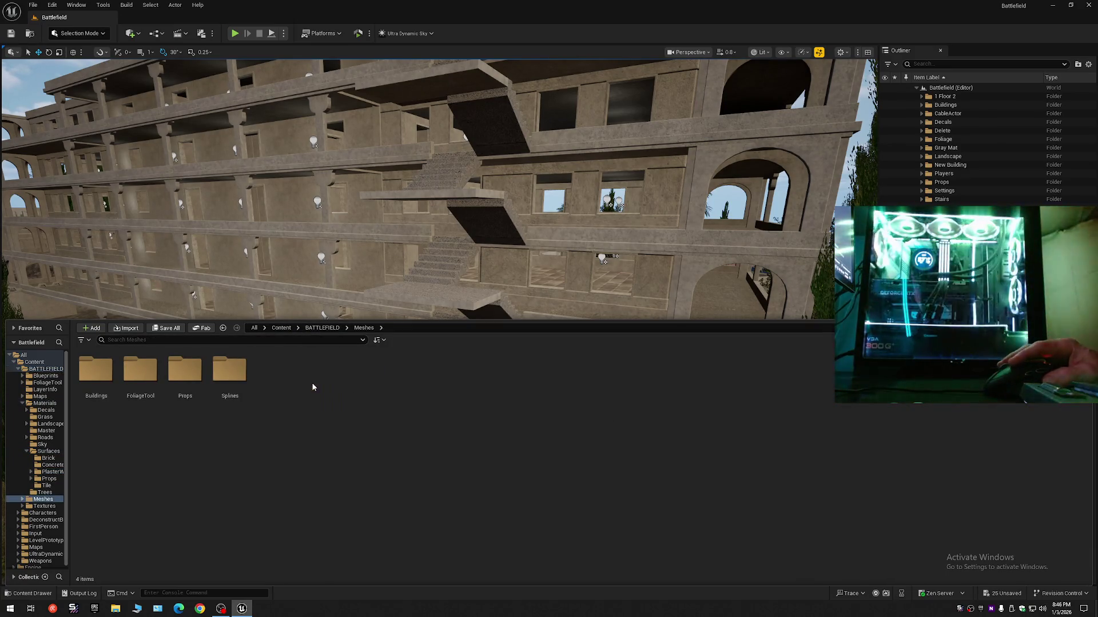
double_click(96, 372)
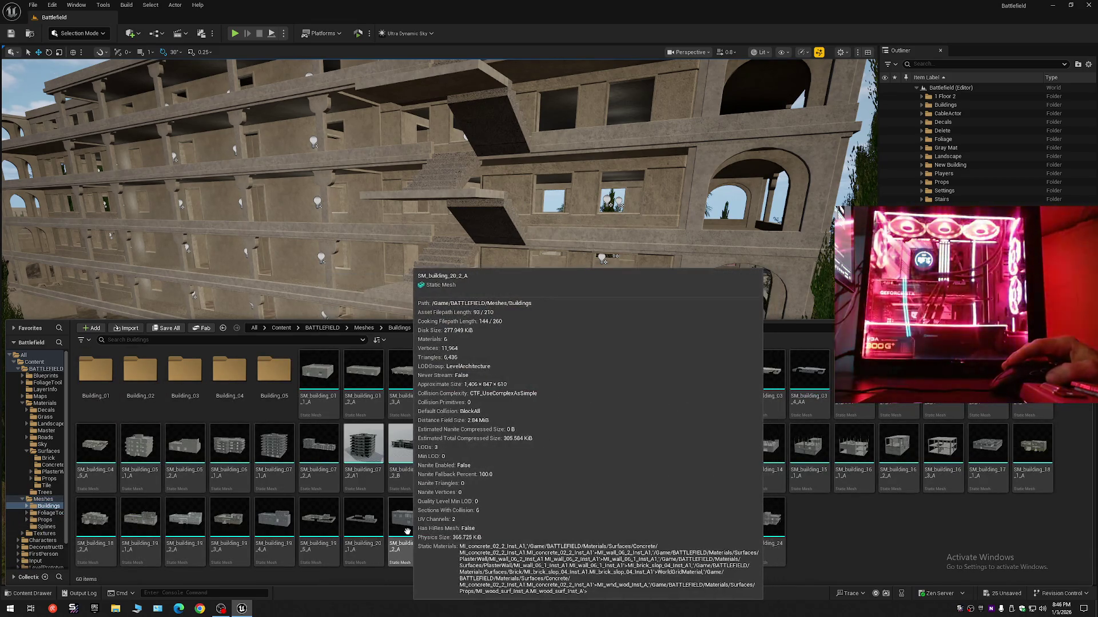
double_click(140, 372)
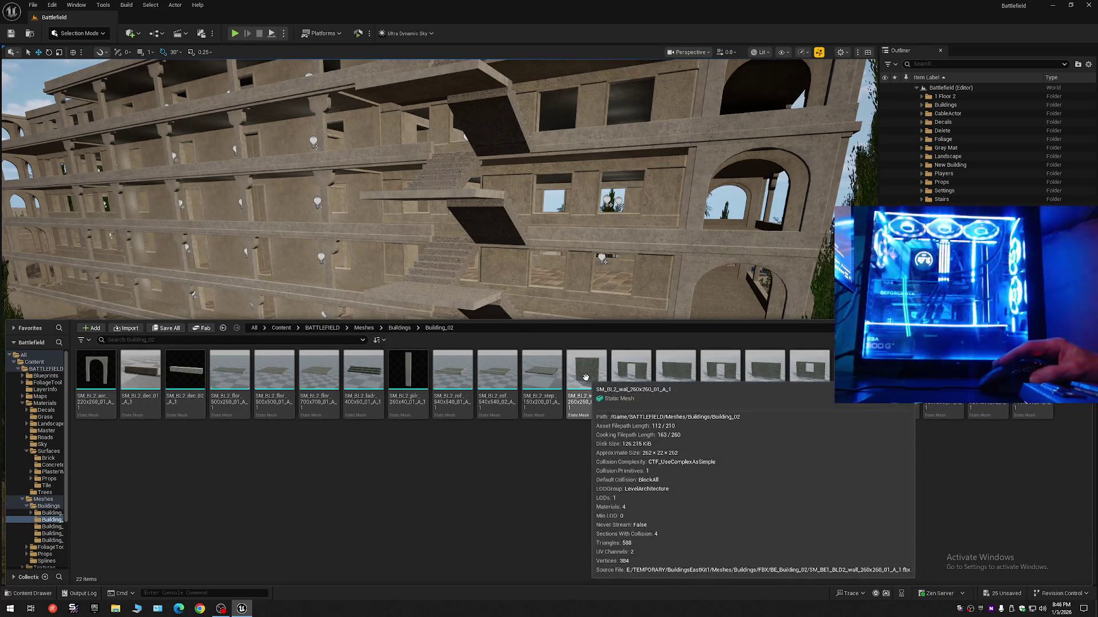
mouse_move(587, 372)
left_mouse_down()
mouse_move(562, 290)
mouse_move(512, 395)
mouse_move(499, 494)
left_mouse_up()
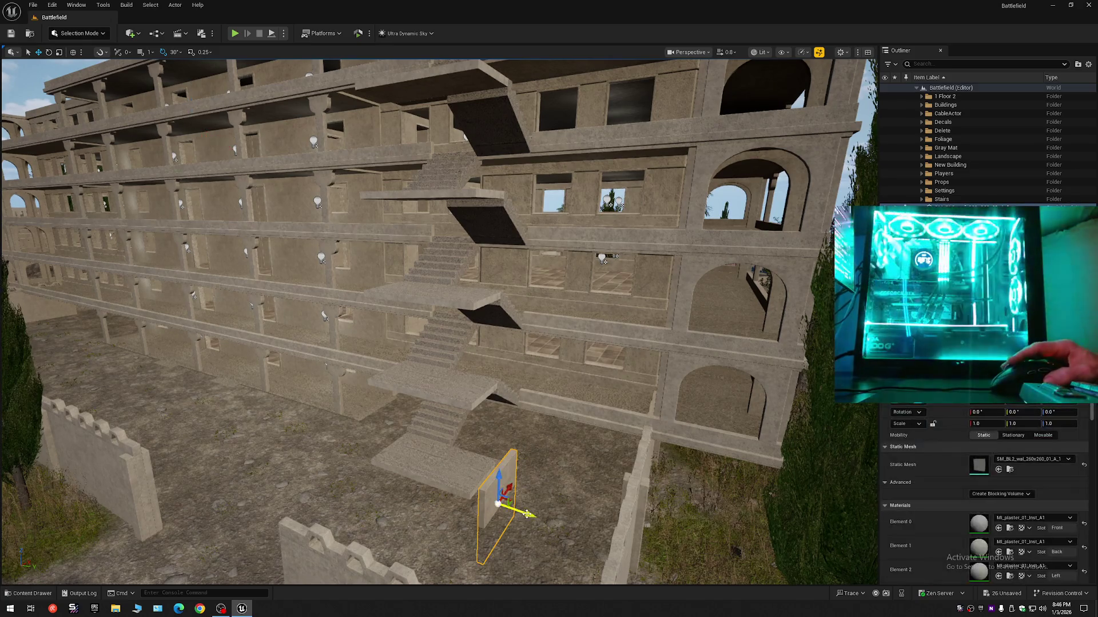
Inspect the new plaster wall from around and shift it left with the move gizmo
key("w")
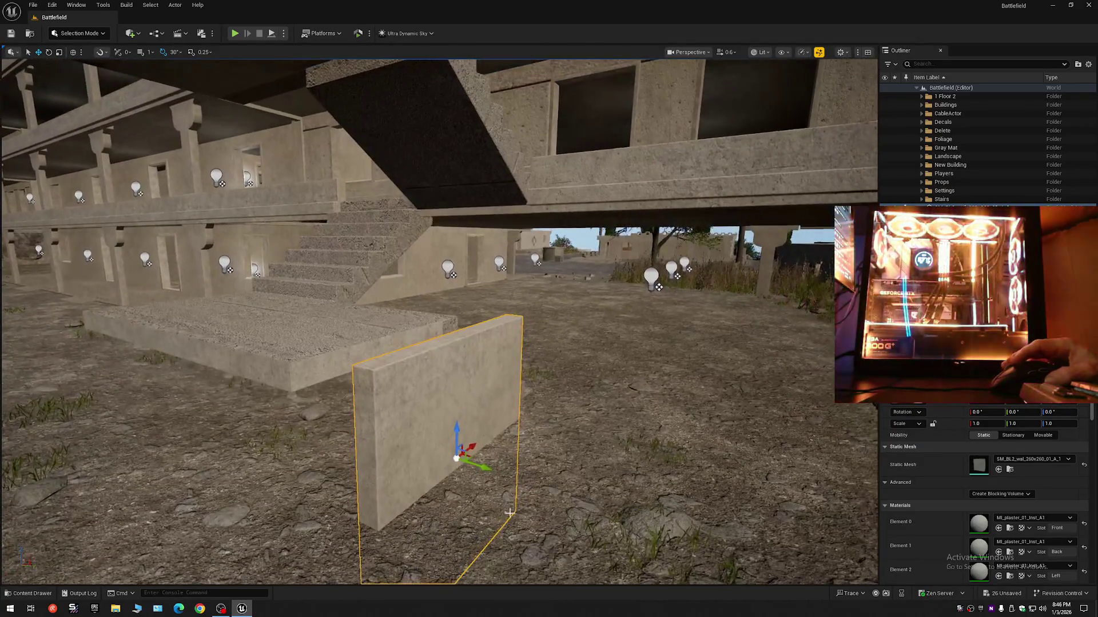
scroll(491, 347, "up", 3)
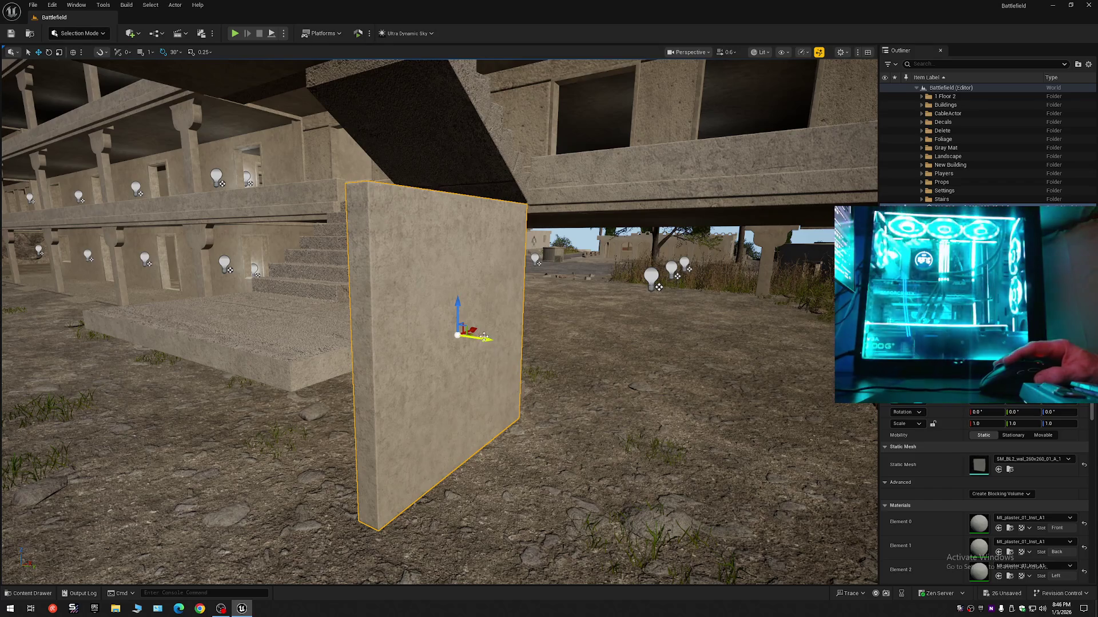
key("a")
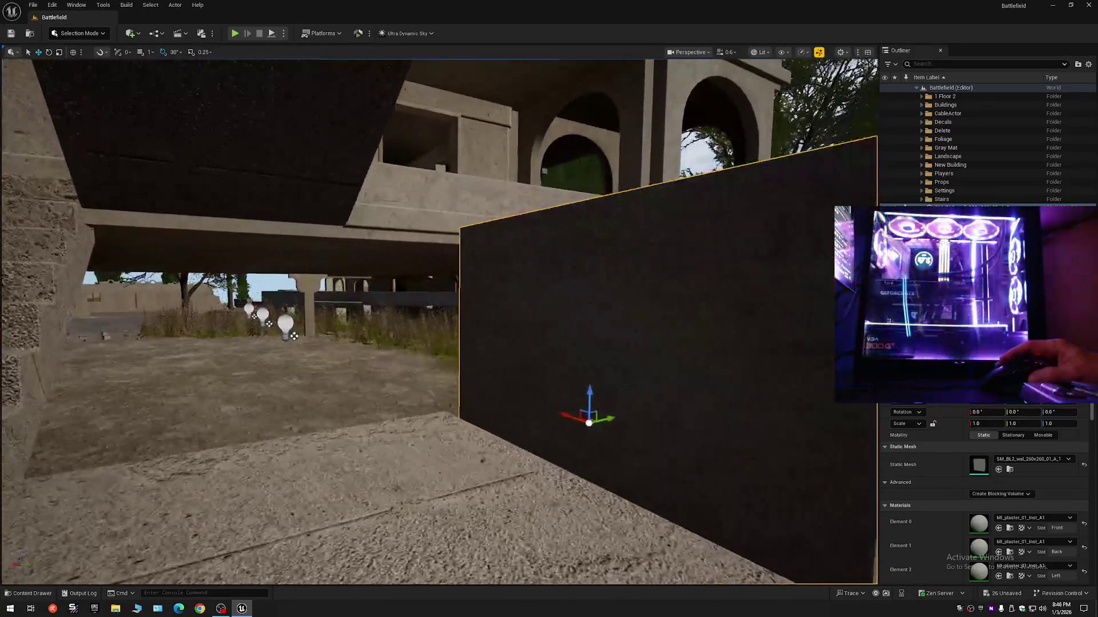
key("a")
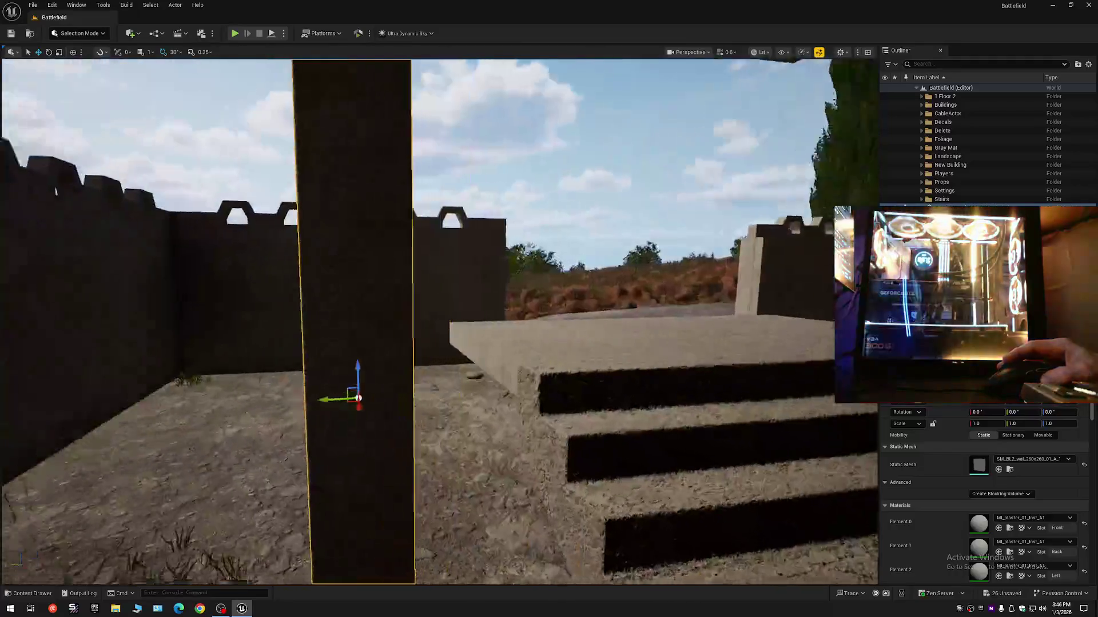
key("a")
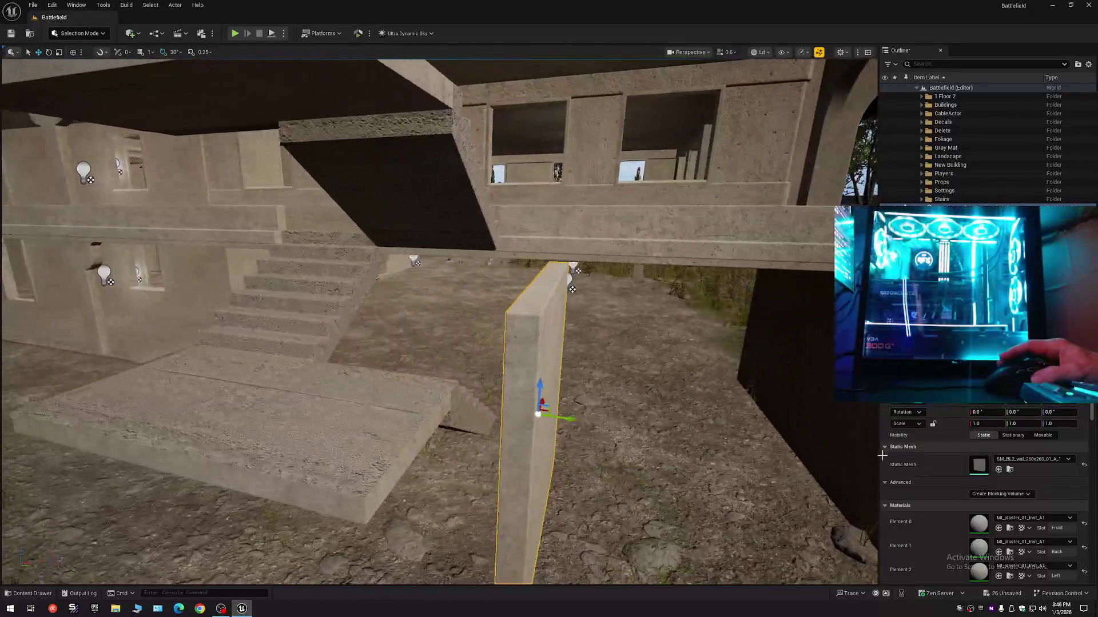
scroll(941, 531, "down", 3)
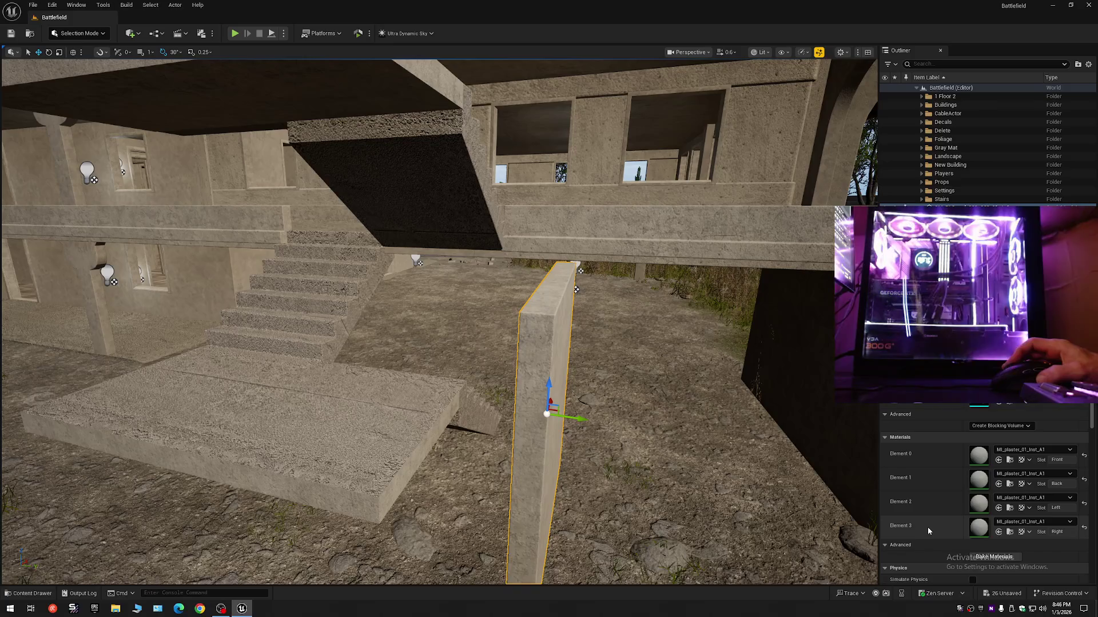
scroll(719, 485, "up", 3)
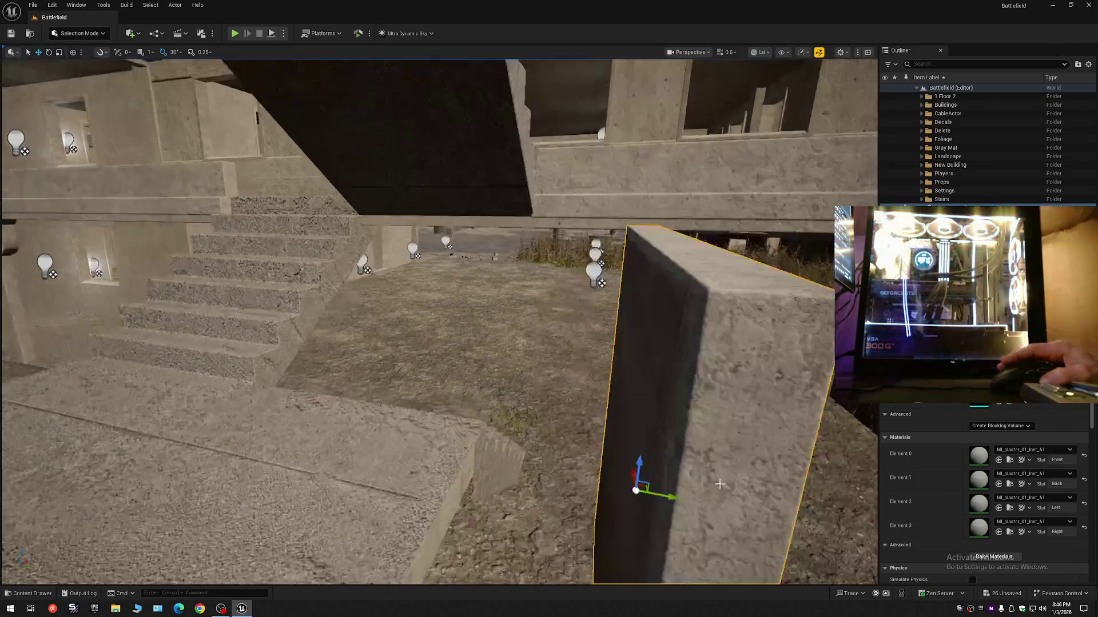
scroll(719, 484, "down", 5)
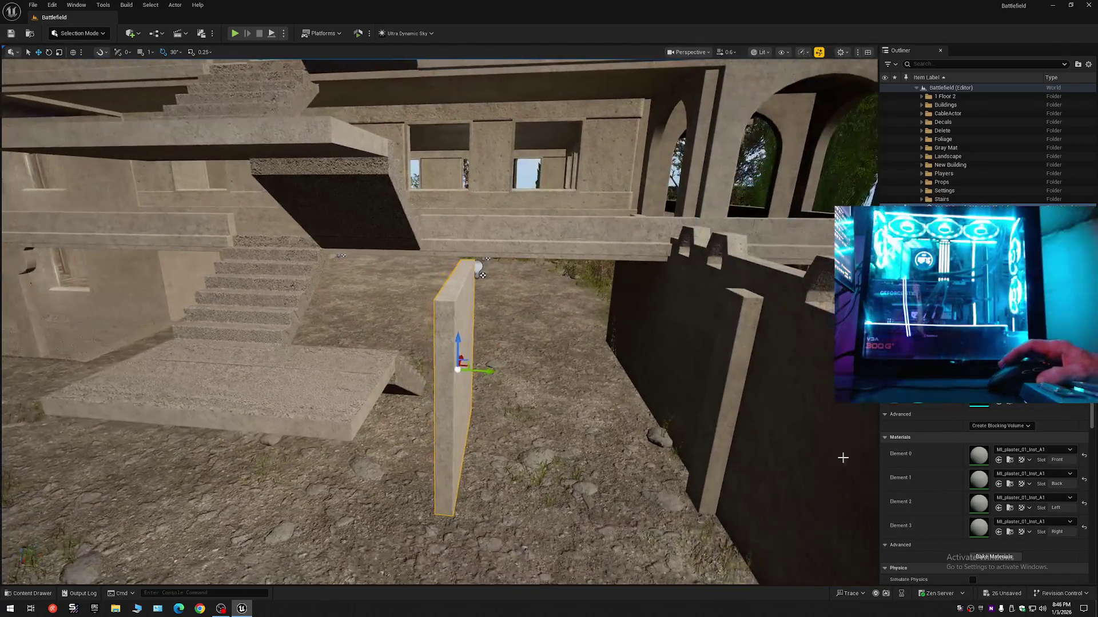
scroll(958, 471, "up", 2)
mouse_move(484, 370)
left_mouse_down()
mouse_move(410, 372)
mouse_move(429, 374)
mouse_move(646, 67)
mouse_move(487, 403)
mouse_move(513, 392)
mouse_move(481, 390)
left_mouse_up()
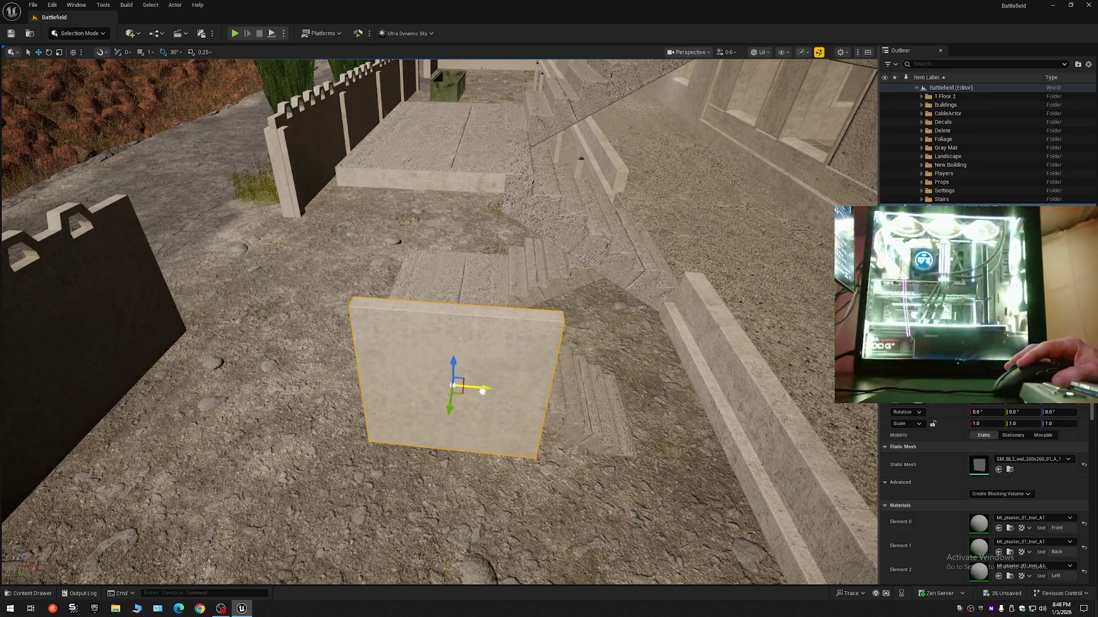
Set the wall's pivot at its left edge and widen it to about 1.46 on X
key("e")
key("r")
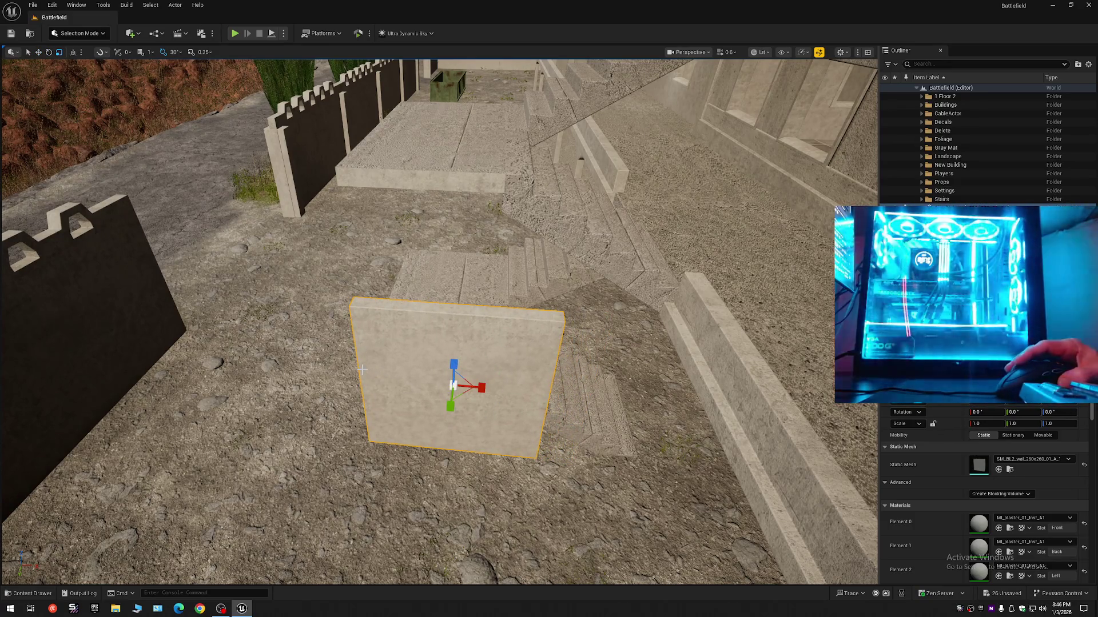
middle_click(376, 372, "alt")
mouse_move(395, 373)
left_mouse_down()
mouse_move(484, 374)
mouse_move(490, 247)
mouse_move(438, 345)
mouse_move(420, 325)
mouse_move(420, 303)
left_mouse_up()
Stretch the wall to about 7.3 on Z and raise it slightly beside the tower
left_click_drag(435, 343, 411, 343)
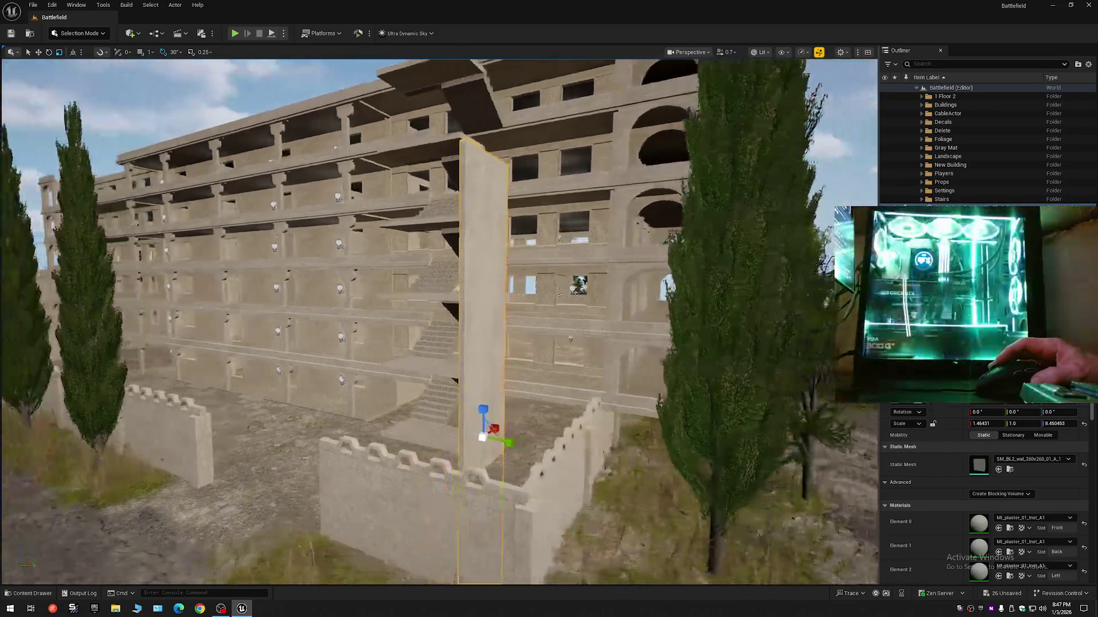
mouse_move(520, 426)
left_mouse_down()
mouse_move(499, 425)
mouse_move(519, 326)
mouse_move(452, 292)
mouse_move(452, 320)
mouse_move(445, 267)
mouse_move(487, 291)
left_mouse_up()
key("r")
key("w")
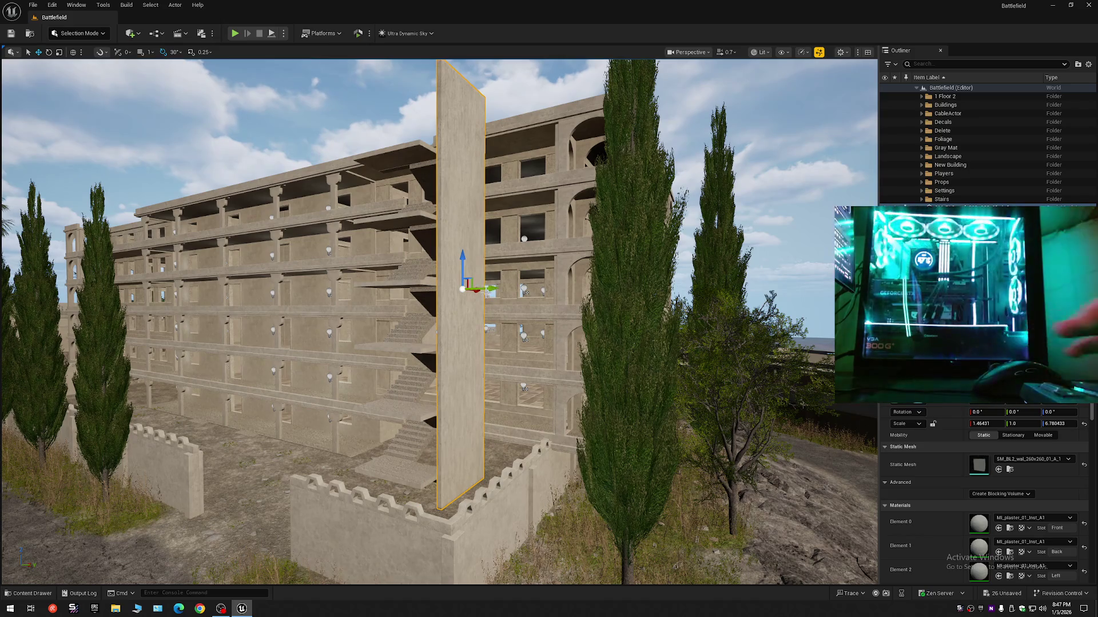
scroll(486, 292, "up", 3)
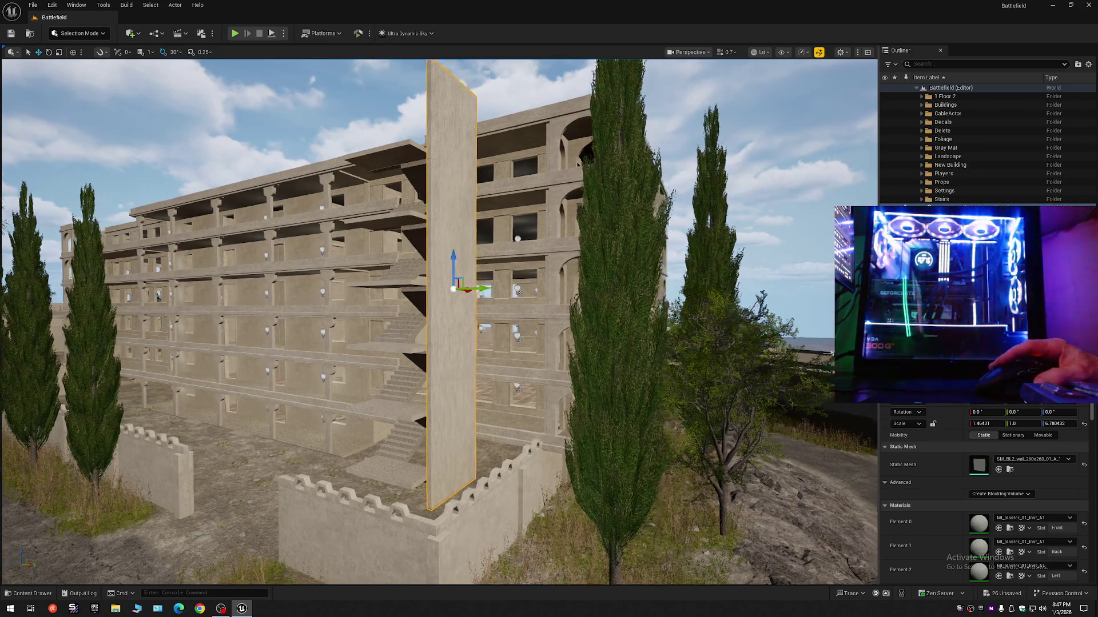
left_click_drag(487, 292, 378, 292)
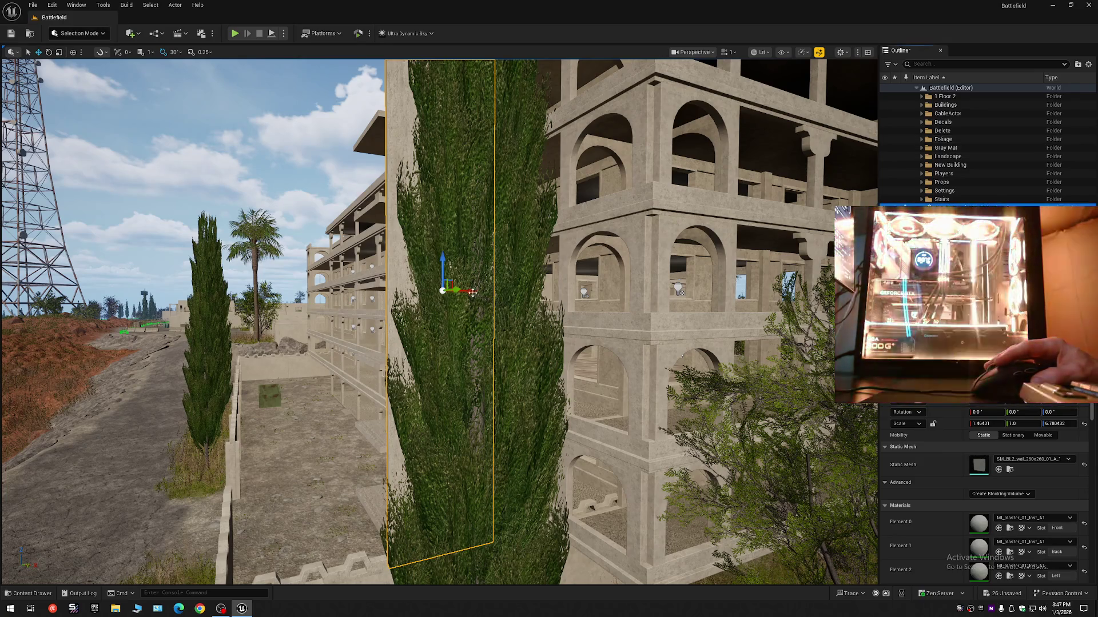
Hide the Foliage folder and fly around the wall to look up the stairs
mouse_move(487, 298)
left_mouse_down()
mouse_move(445, 298)
mouse_move(444, 354)
mouse_move(450, 240)
mouse_move(501, 244)
mouse_move(418, 251)
mouse_move(425, 203)
left_mouse_up()
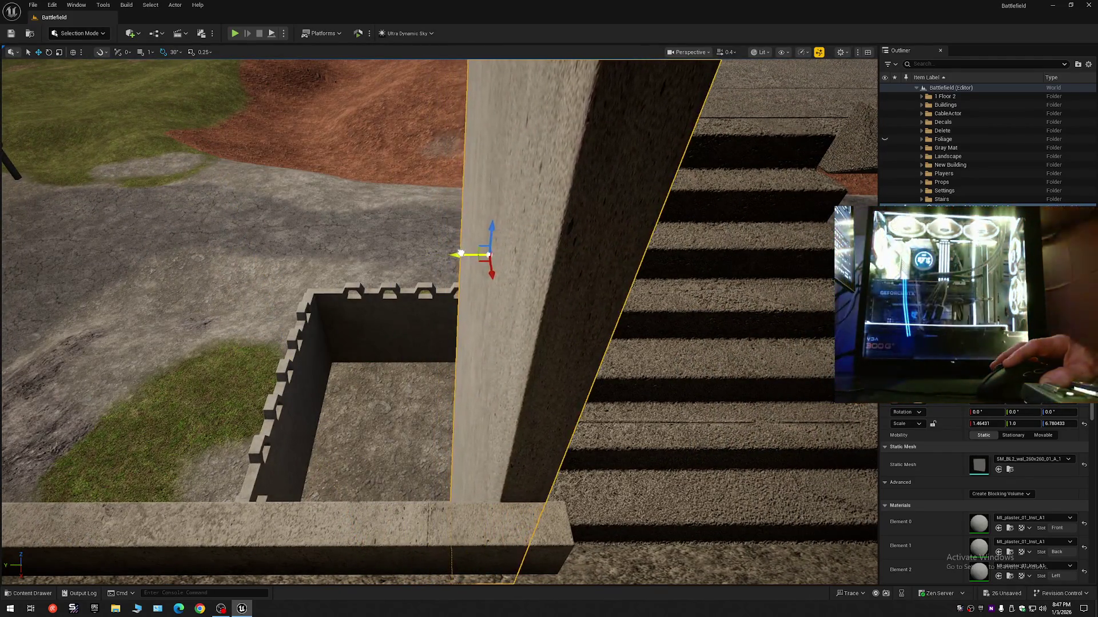
left_click_drag(464, 255, 477, 252)
scroll(468, 254, "down", 1)
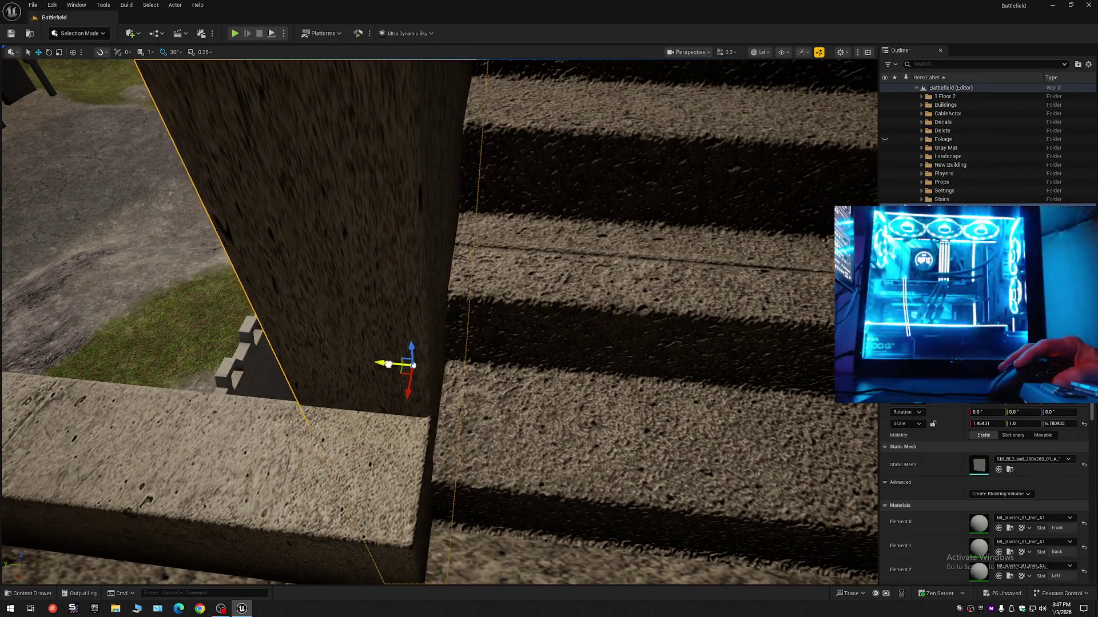
mouse_move(477, 253)
left_mouse_down()
mouse_move(434, 269)
mouse_move(426, 252)
mouse_move(413, 260)
mouse_move(391, 247)
mouse_move(421, 203)
mouse_move(216, 191)
mouse_move(286, 167)
mouse_move(758, 205)
mouse_move(282, 159)
mouse_move(305, 209)
left_mouse_up()
scroll(423, 254, "up", 1)
scroll(413, 260, "down", 2)
scroll(411, 259, "down", 1)
scroll(397, 250, "up", 3)
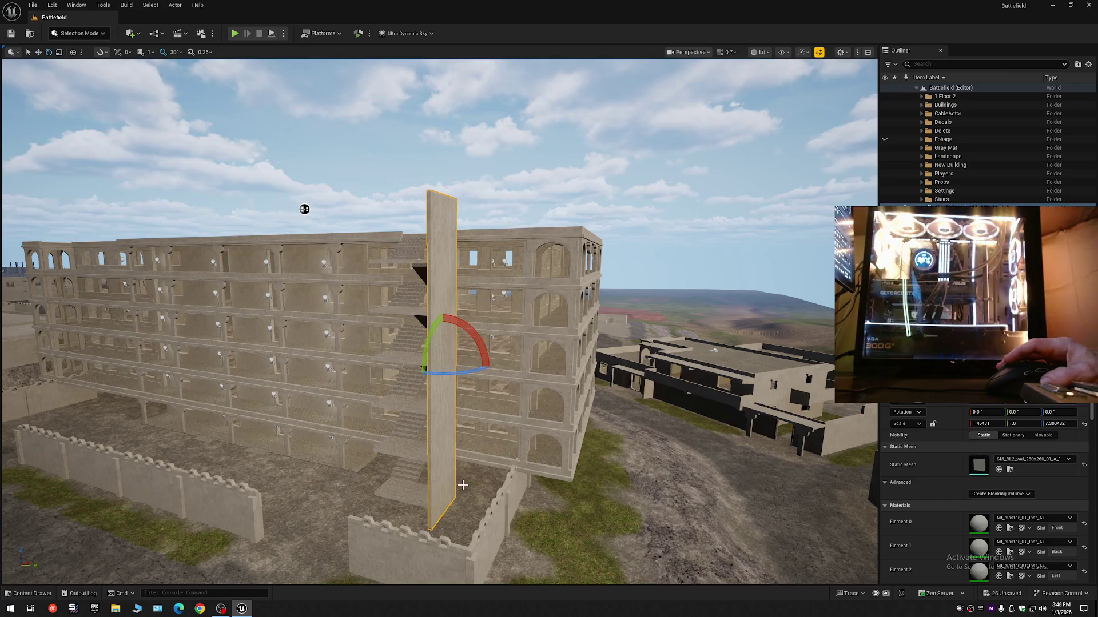
key("w")
scroll(462, 485, "up", 3)
Slide the tall wall right against the stair landing, viewing it edge-on
left_click_drag(456, 440, 464, 439)
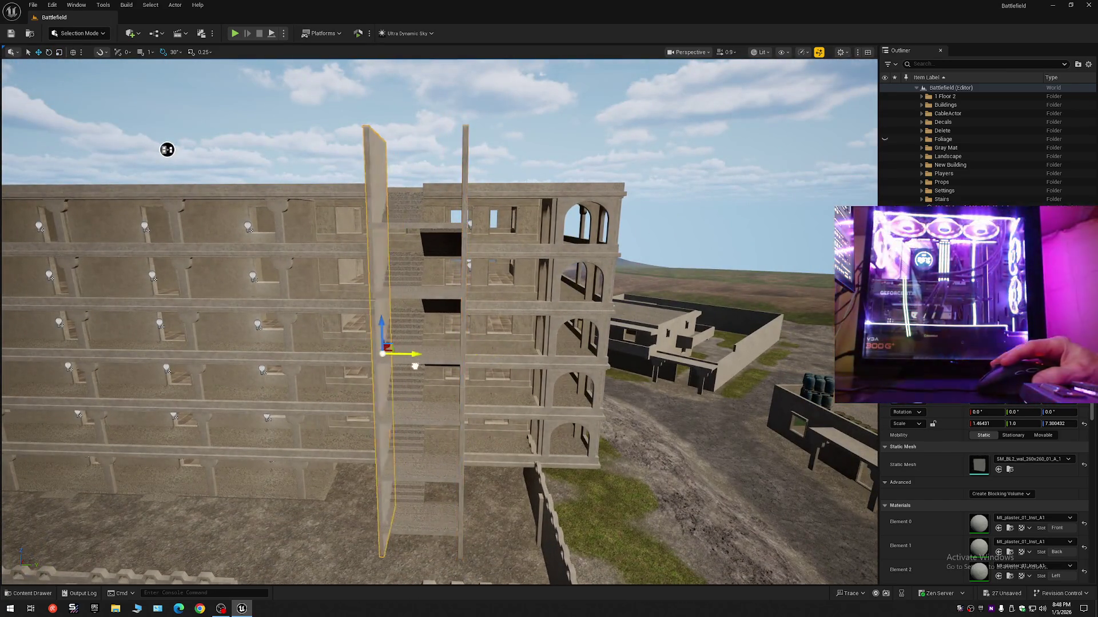
scroll(408, 366, "up", 8)
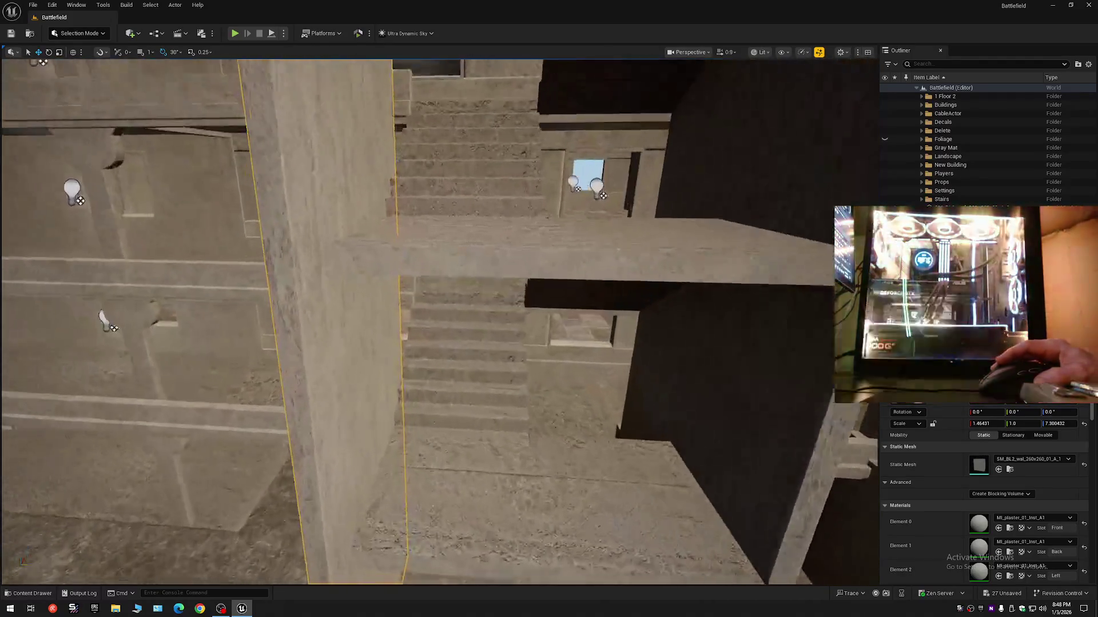
scroll(439, 323, "down", 1)
key("w")
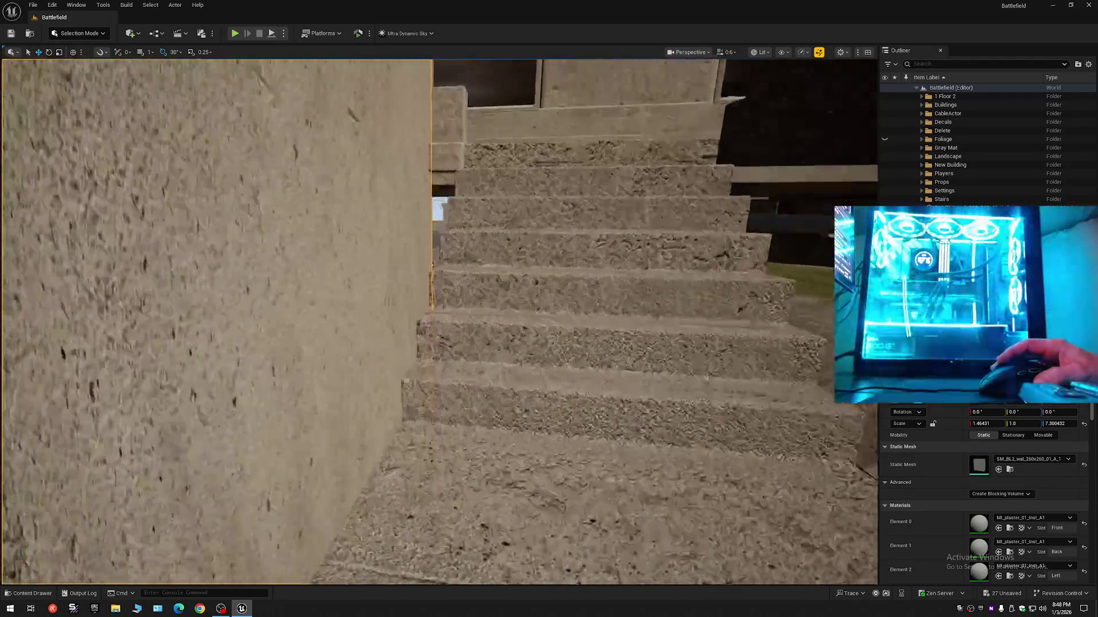
scroll(390, 355, "down", 1)
key("s")
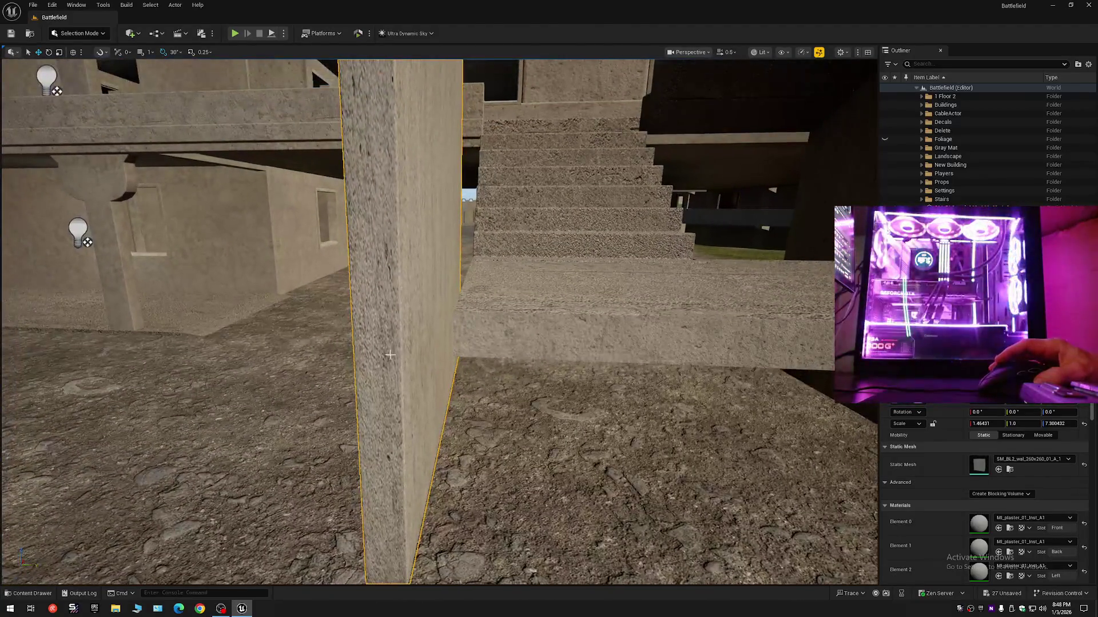
left_click_drag(416, 341, 467, 342)
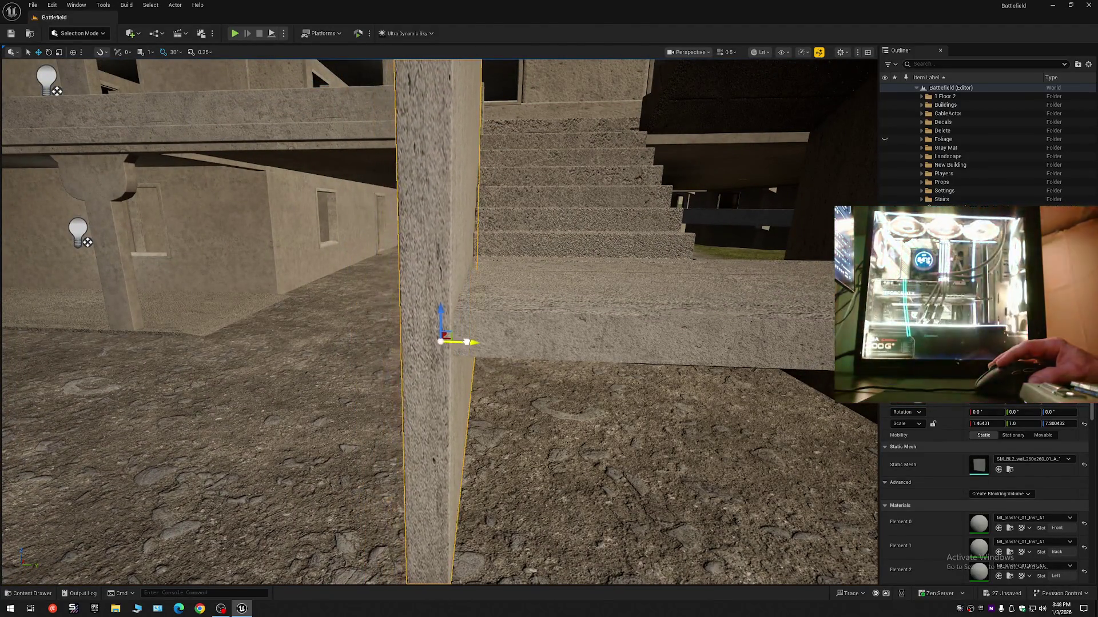
Check the wall from the stairs and building side, then Alt-drag a duplicate to the left
scroll(470, 343, "down", 1)
key("w")
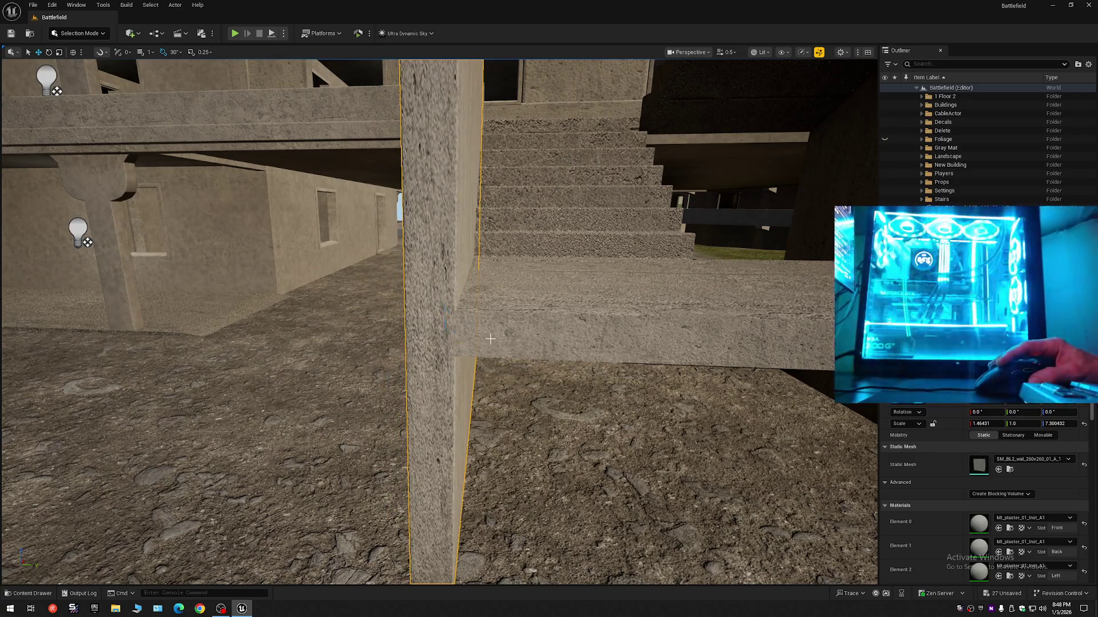
scroll(439, 322, "down", 1)
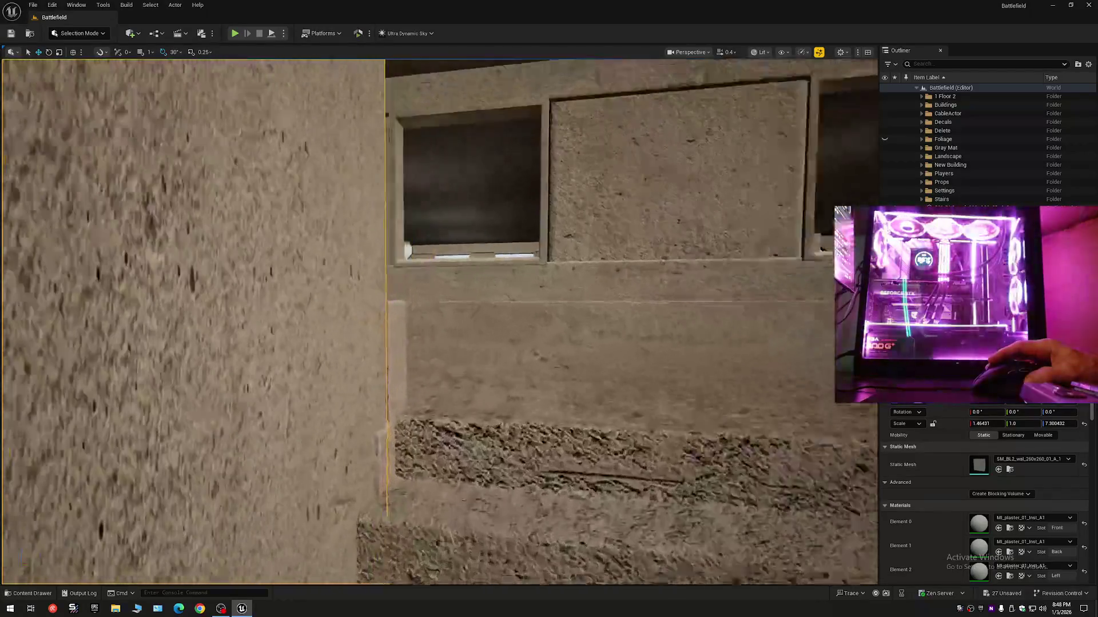
key("w")
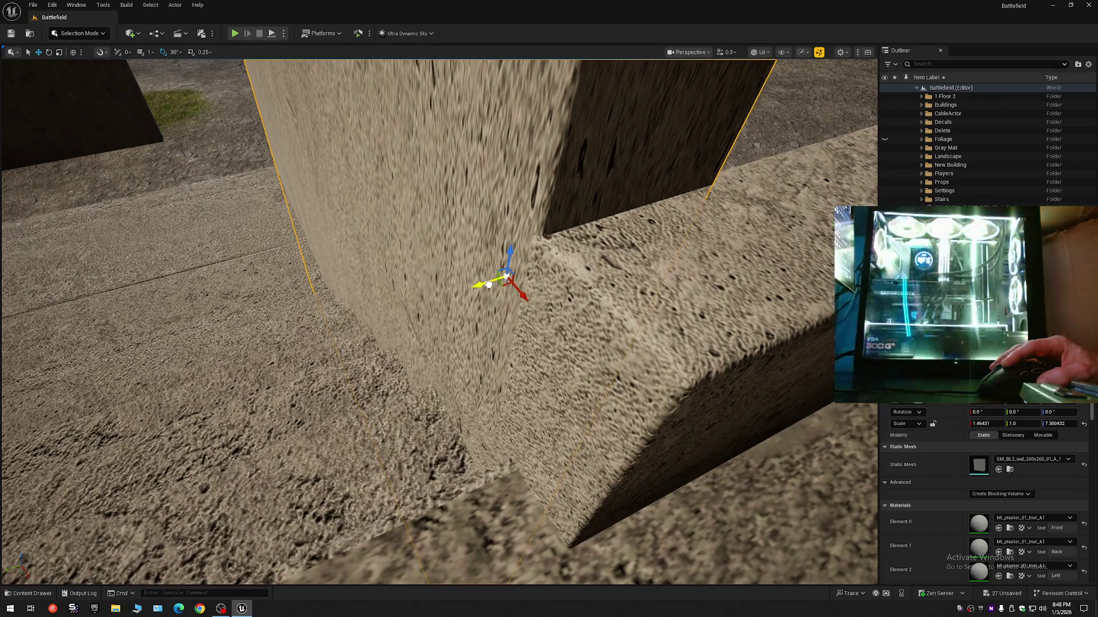
key("s")
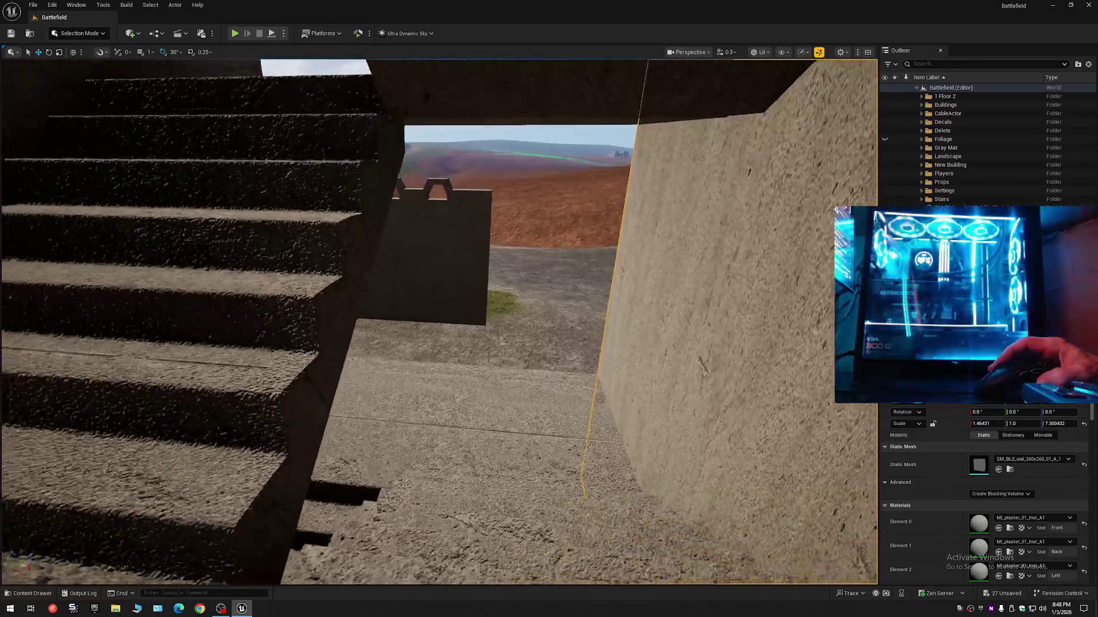
key("s")
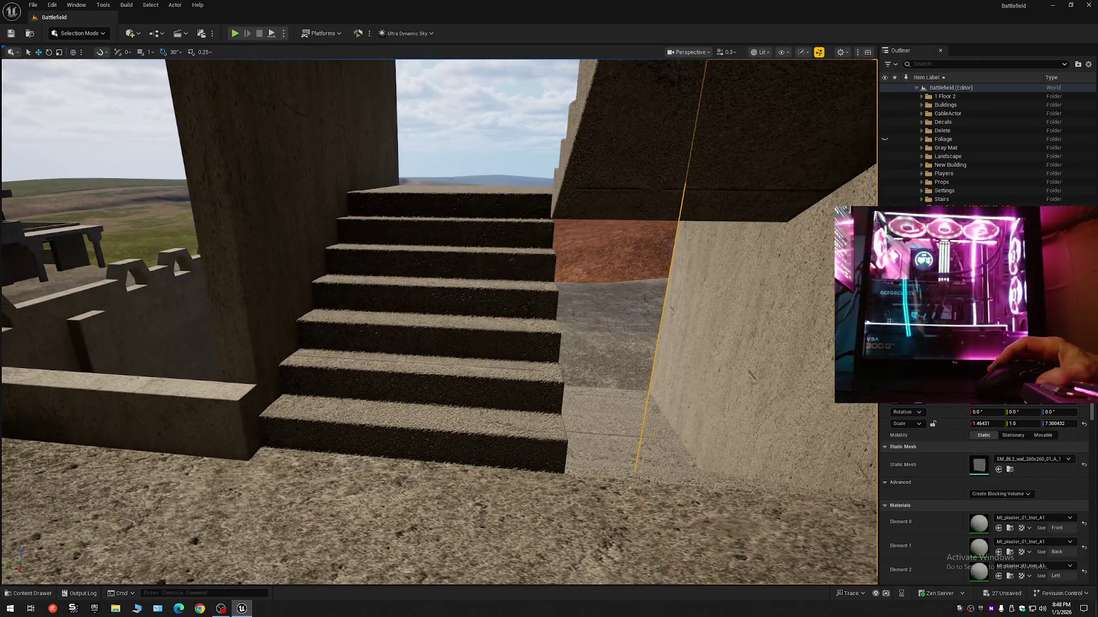
key("w")
scroll(439, 320, "up", 4)
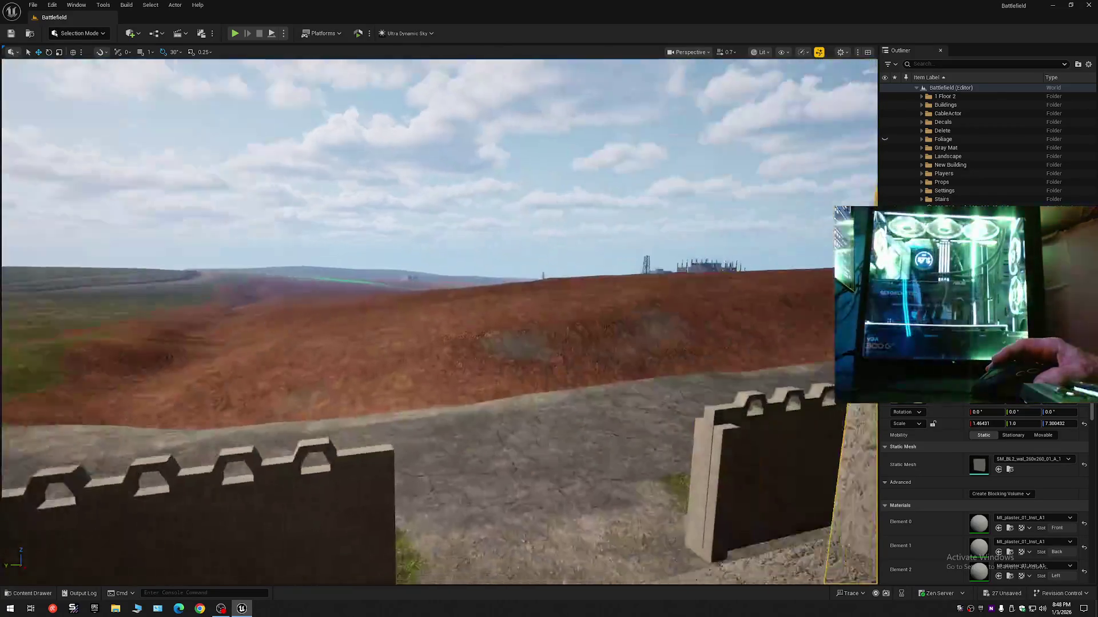
key("s")
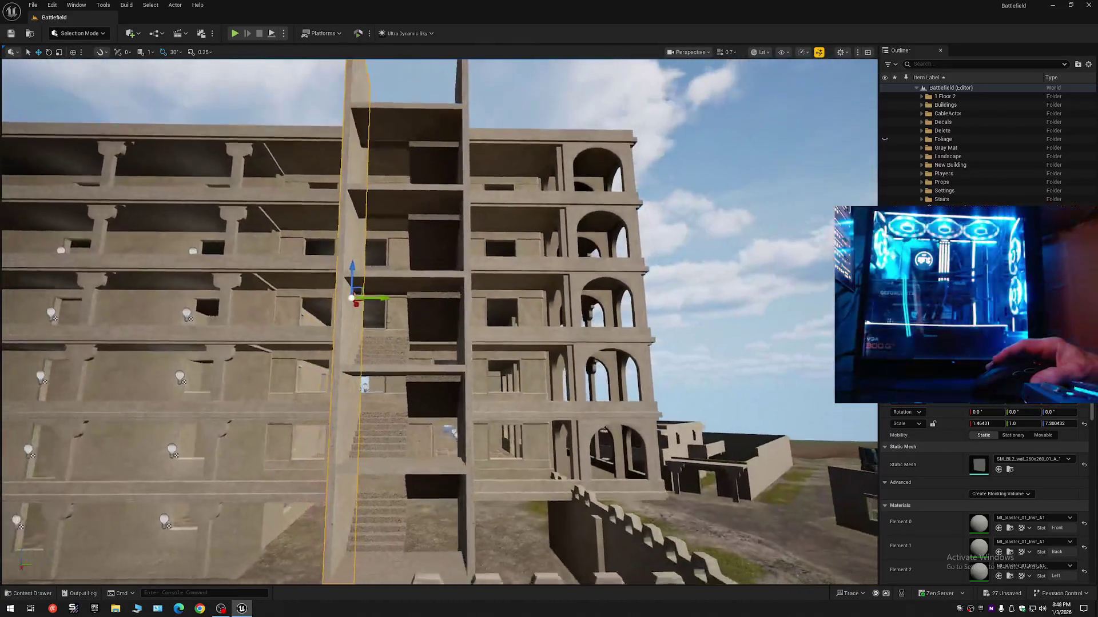
key("s")
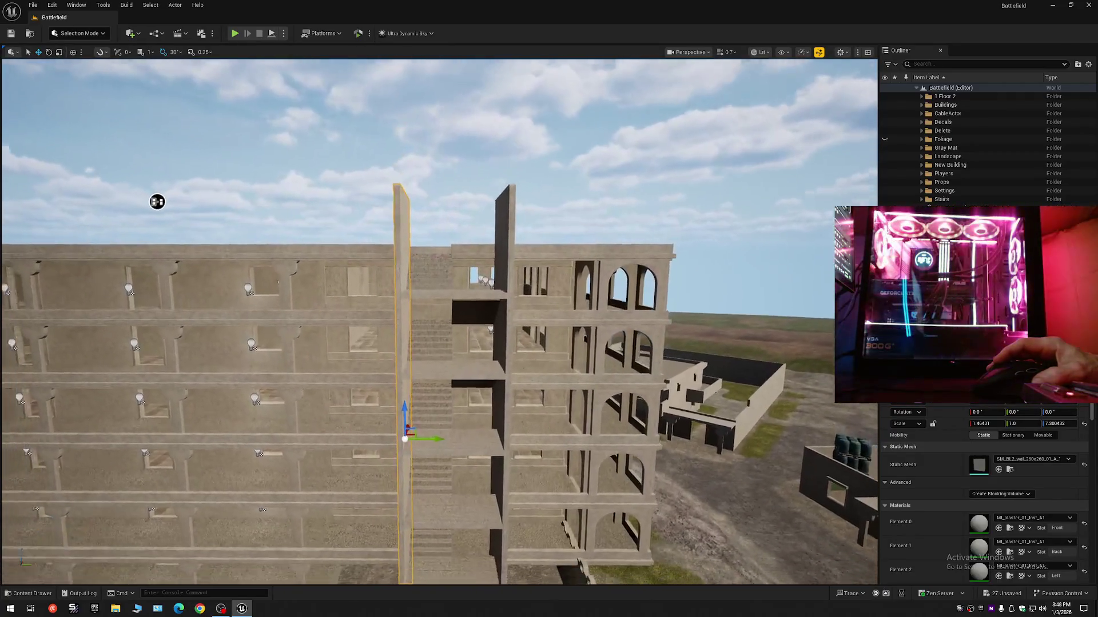
key("w")
scroll(409, 167, "up", 1)
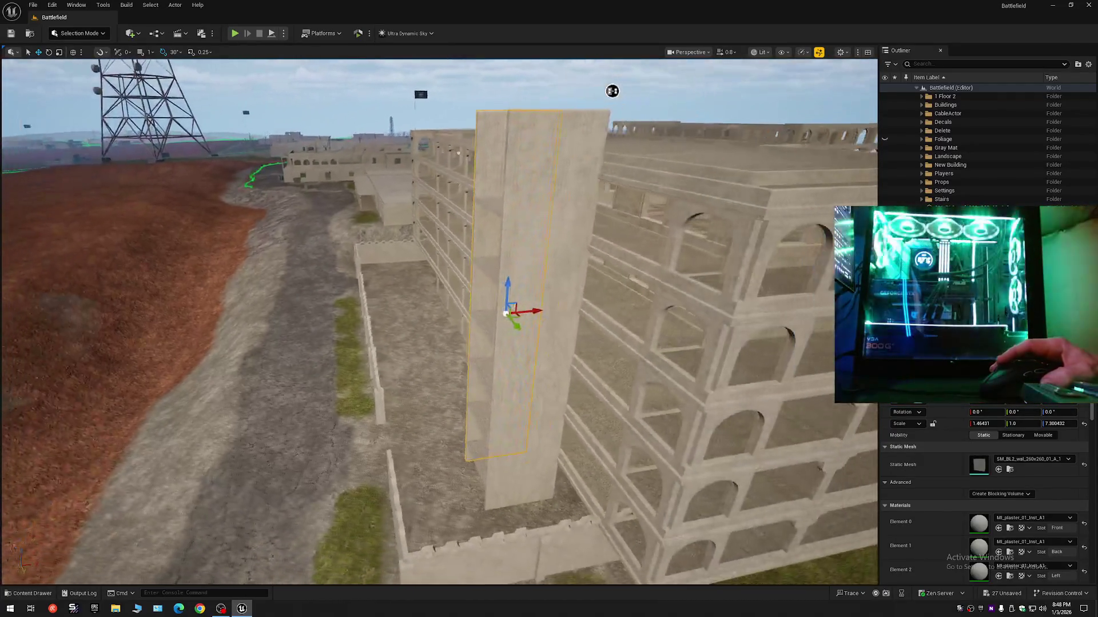
key("d")
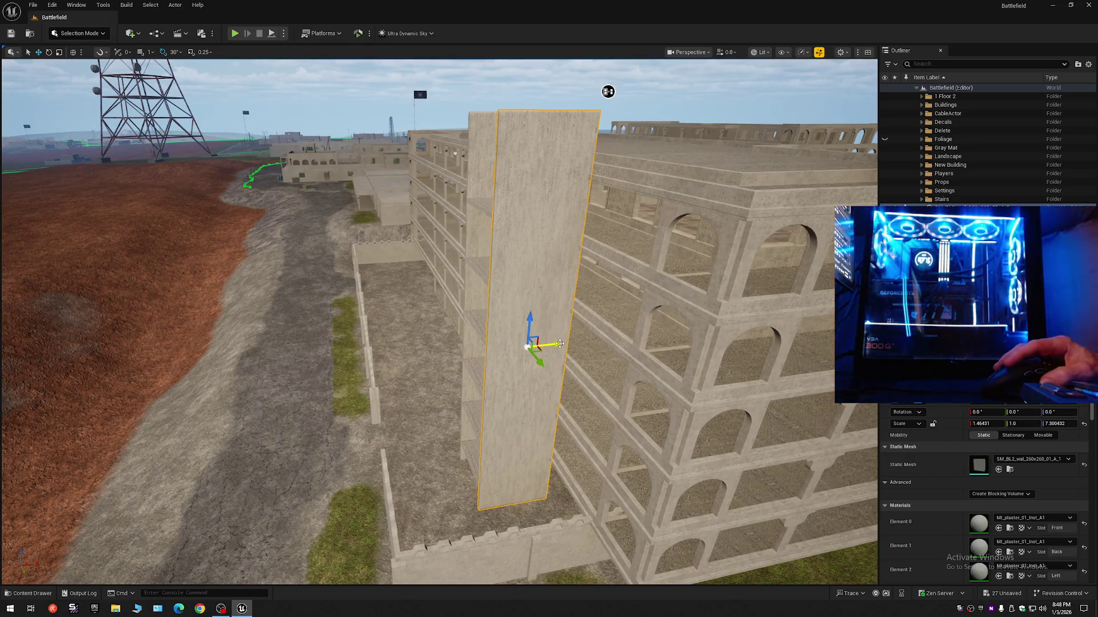
left_click_drag(560, 343, 483, 354)
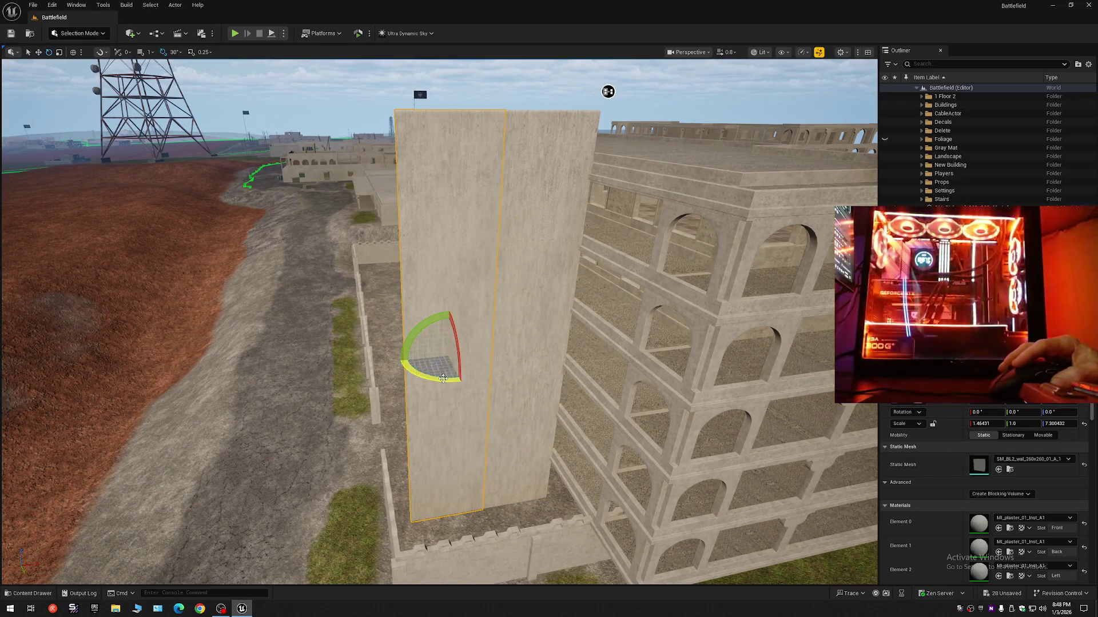
left_click(172, 53)
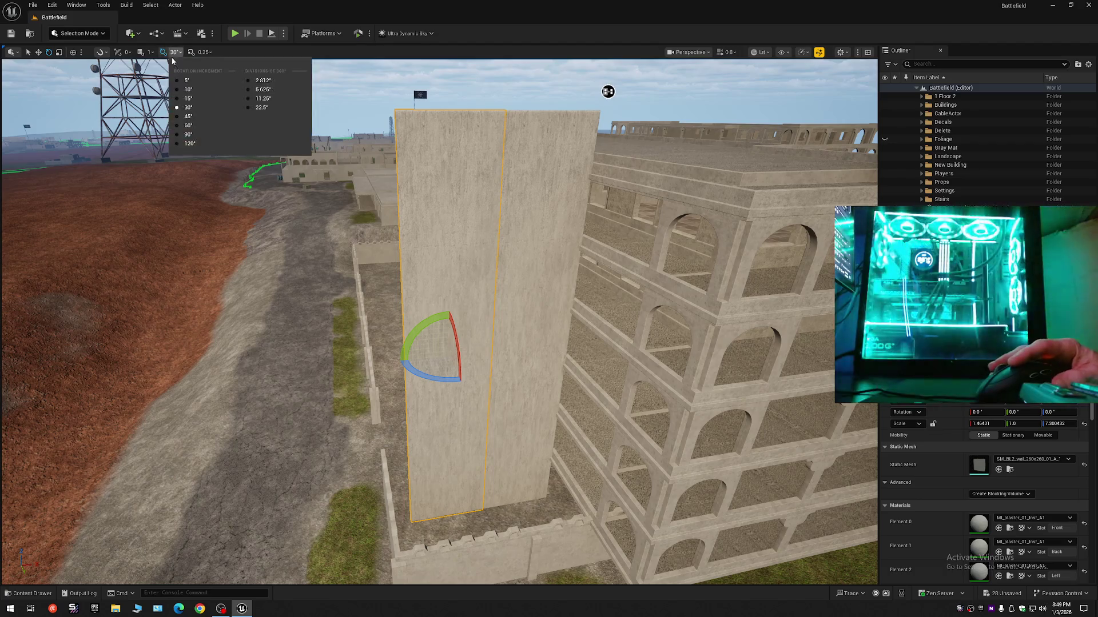
With 90° rotation snapping, turn the copied wall 90° and slide it into place before the tower
left_click(404, 357)
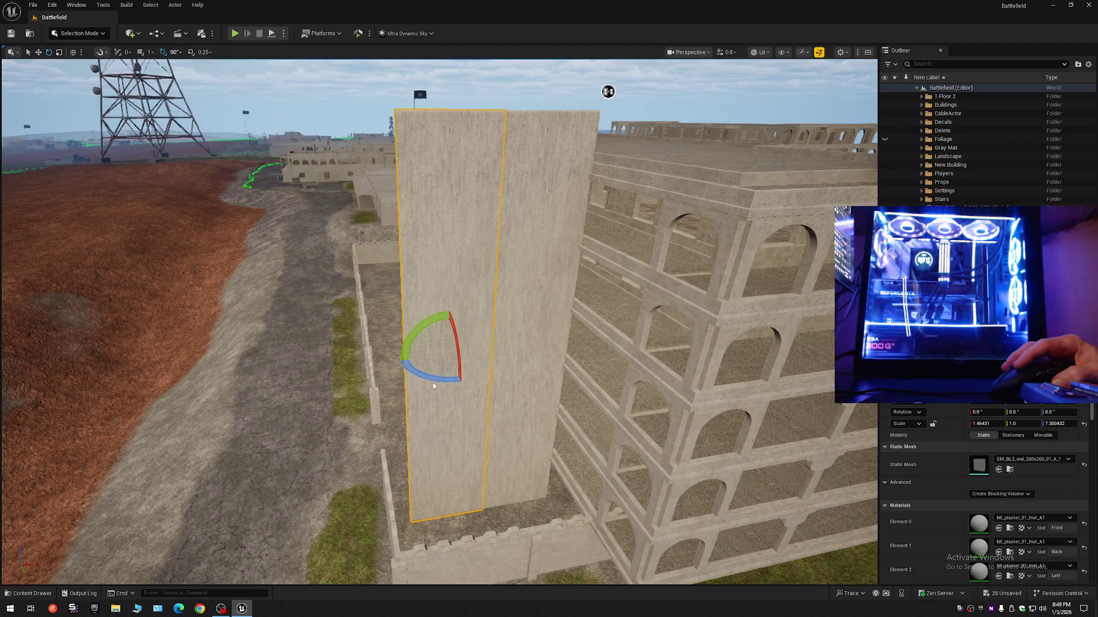
left_click_drag(403, 357, 407, 379)
mouse_move(511, 379)
left_mouse_down()
mouse_move(522, 307)
mouse_move(543, 326)
mouse_move(571, 322)
mouse_move(462, 256)
mouse_move(526, 261)
left_mouse_up()
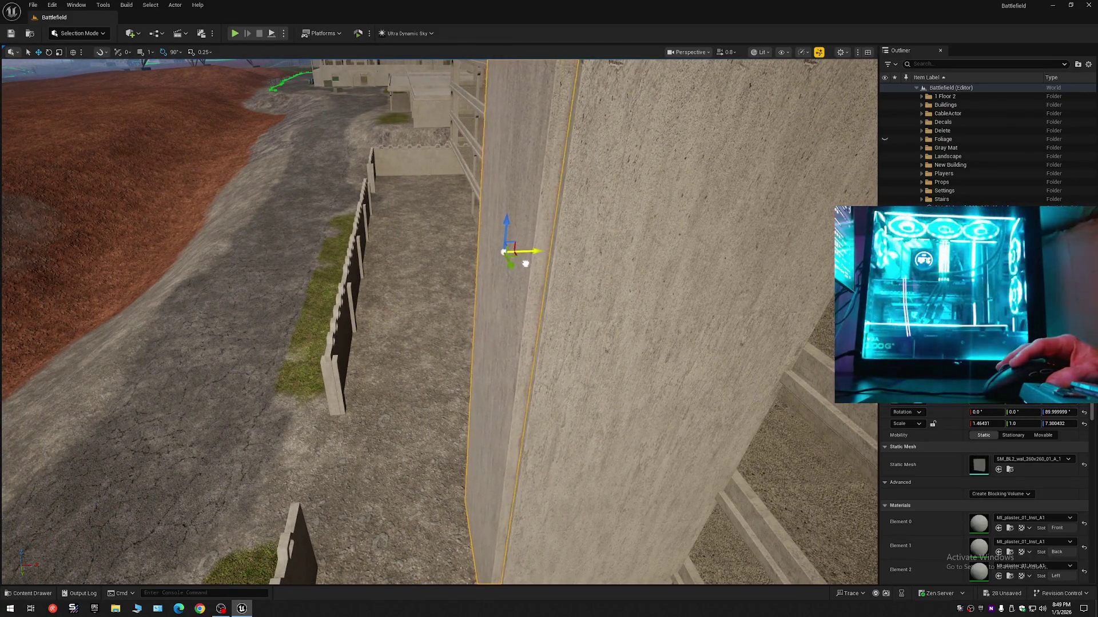
left_click_drag(535, 265, 557, 269)
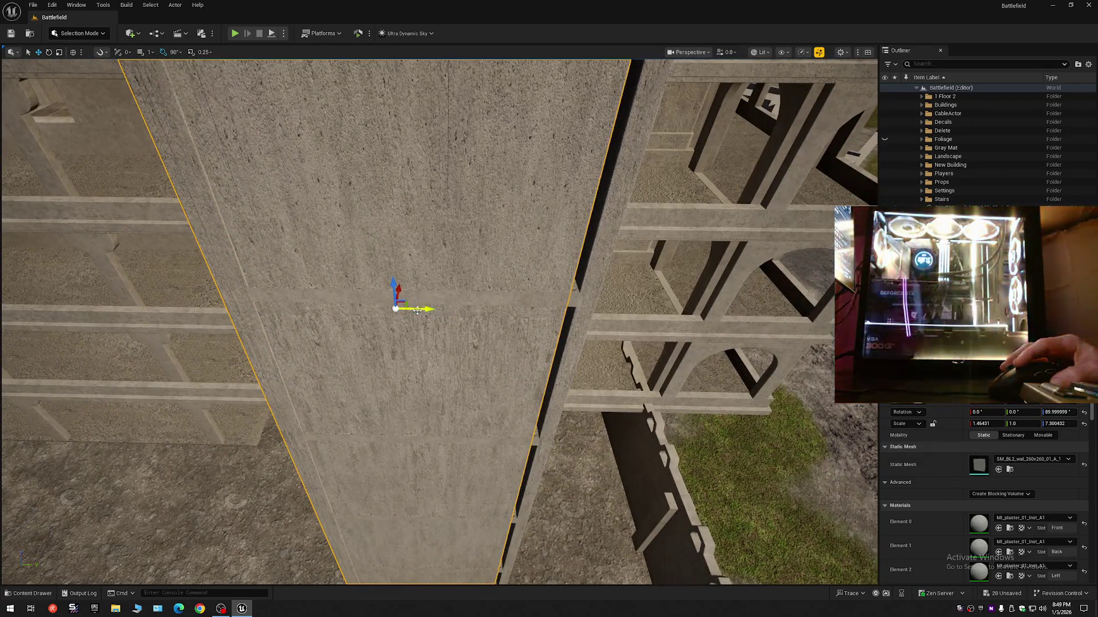
mouse_move(418, 311)
left_mouse_down()
mouse_move(450, 318)
mouse_move(442, 196)
left_mouse_up()
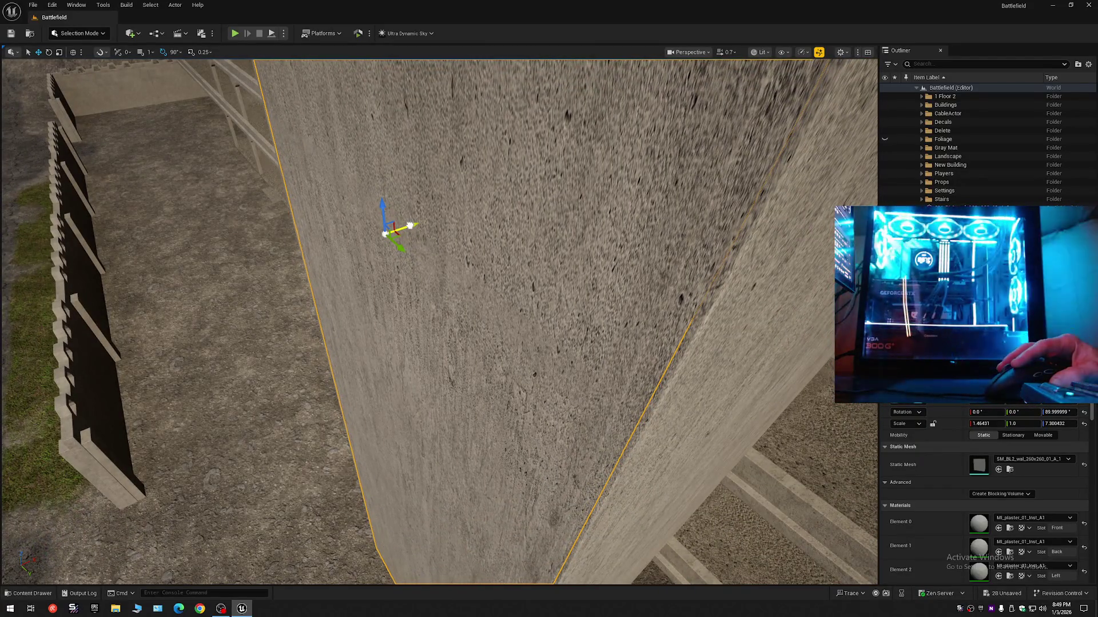
left_click_drag(410, 226, 413, 224)
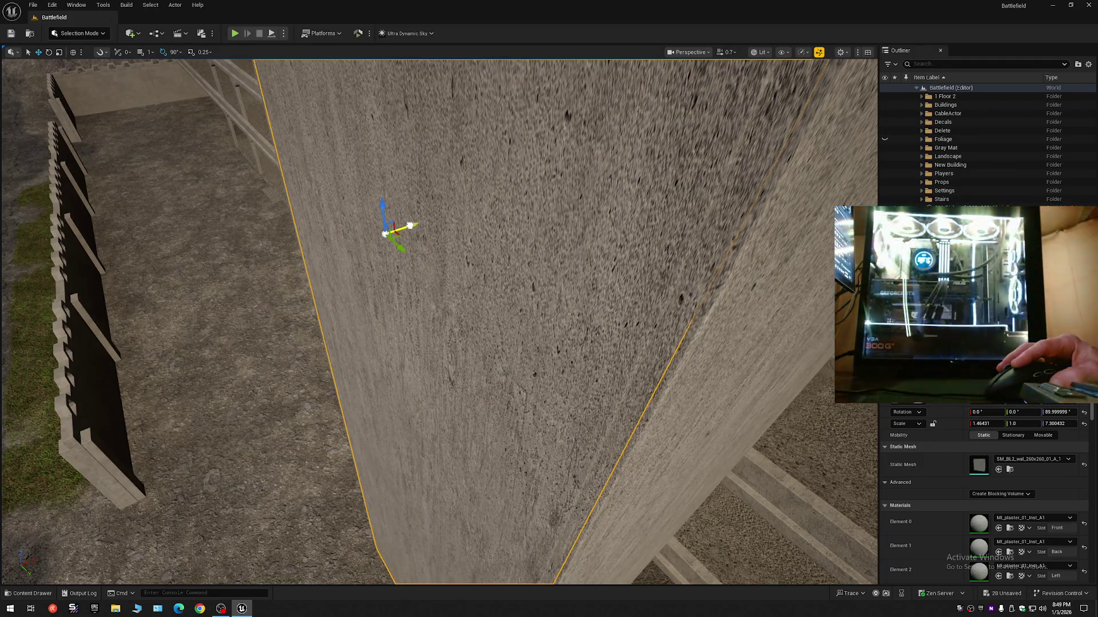
scroll(411, 226, "down", 5)
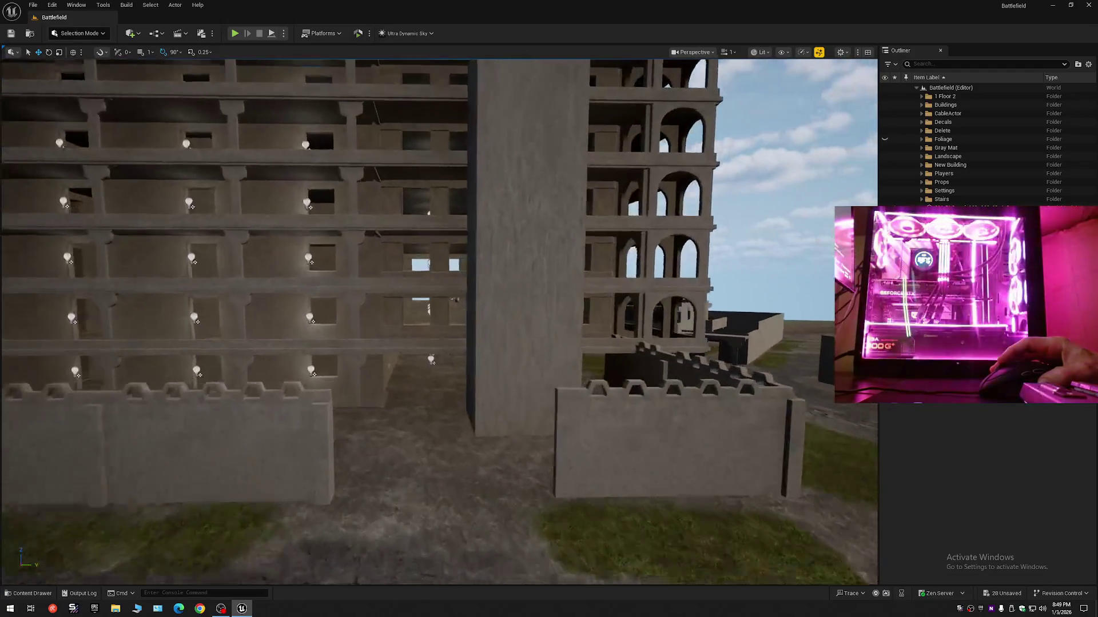
Set the rotated wall's Scale Z to 0.050422, flattening it into a thin strip
scroll(439, 320, "down", 2)
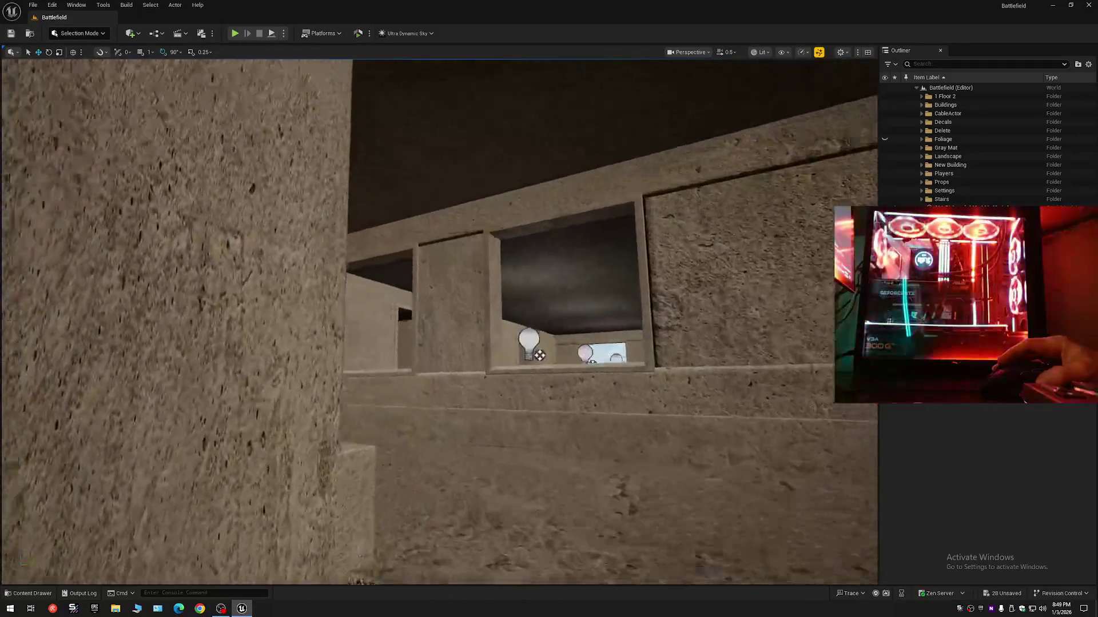
scroll(439, 320, "down", 1)
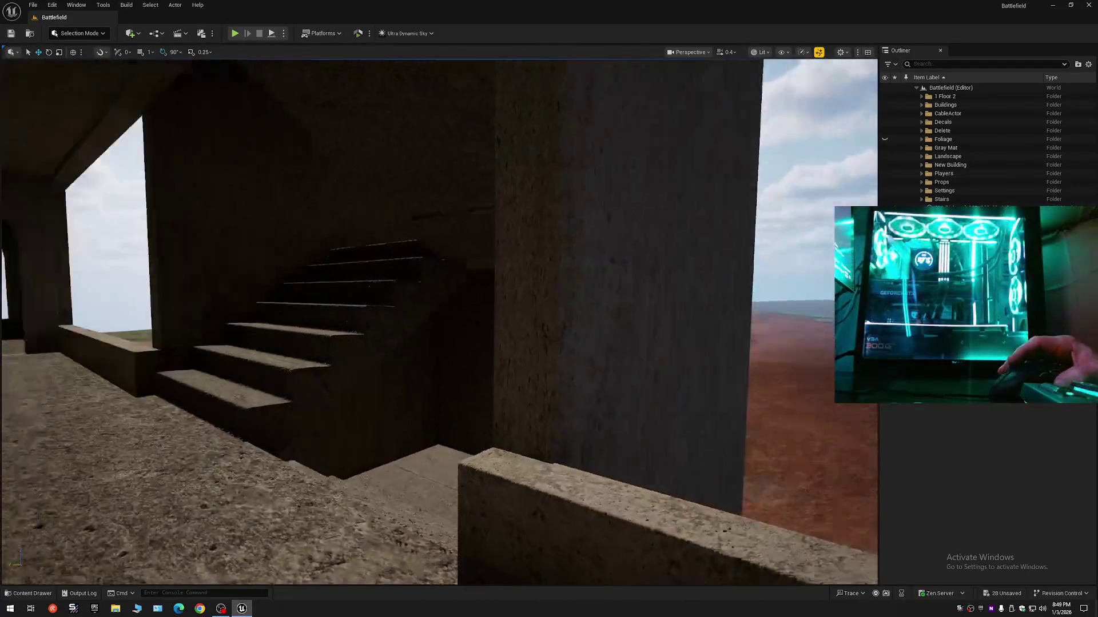
scroll(439, 320, "up", 3)
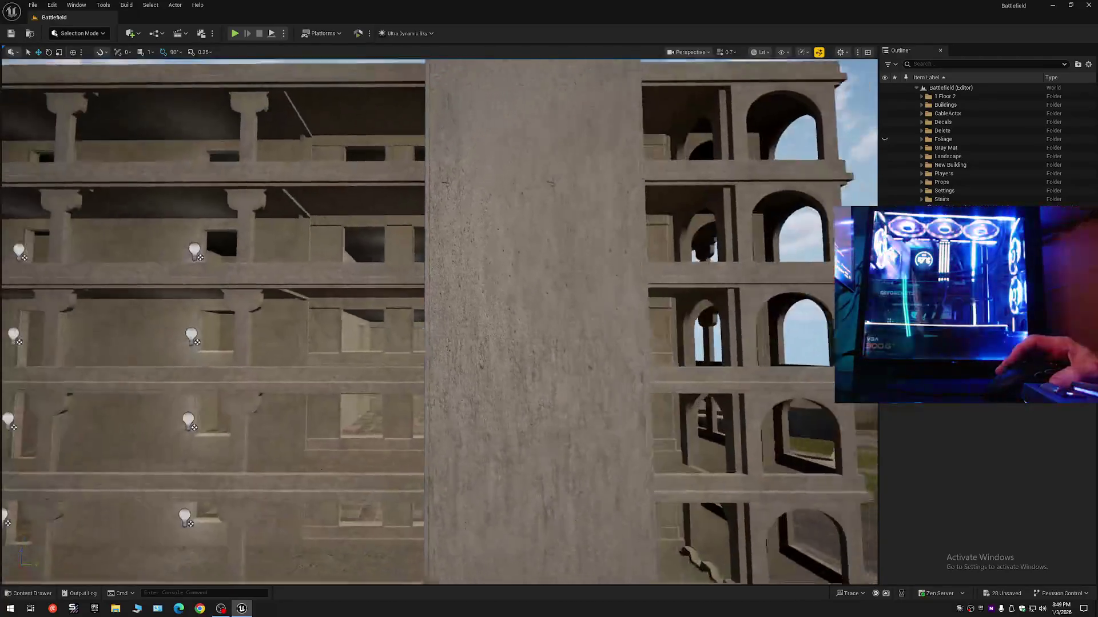
scroll(490, 241, "down", 5)
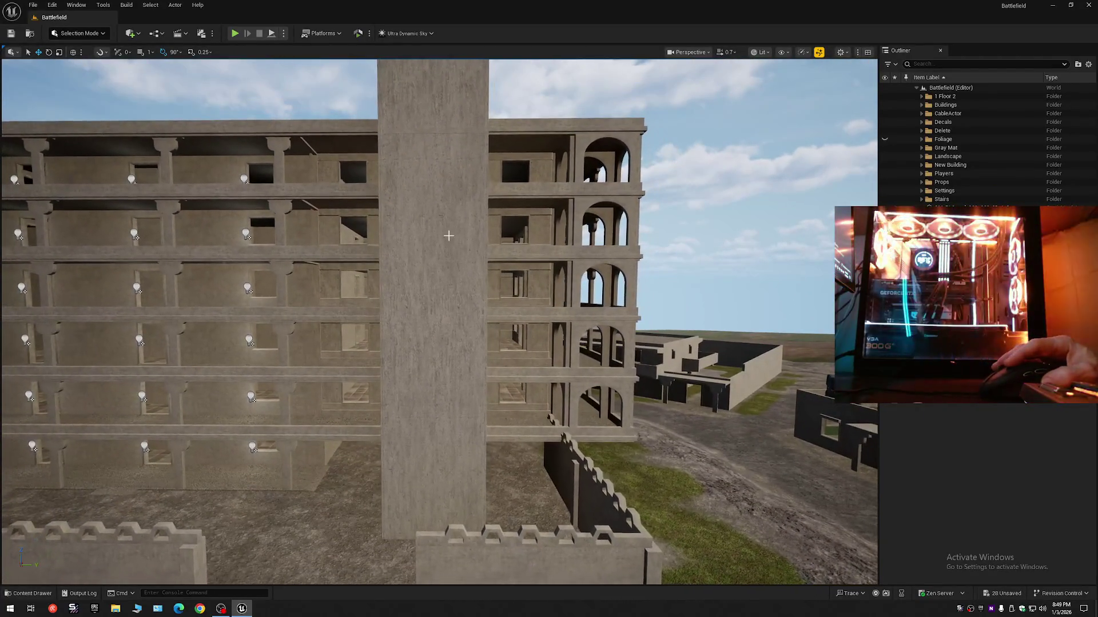
scroll(449, 235, "down", 3)
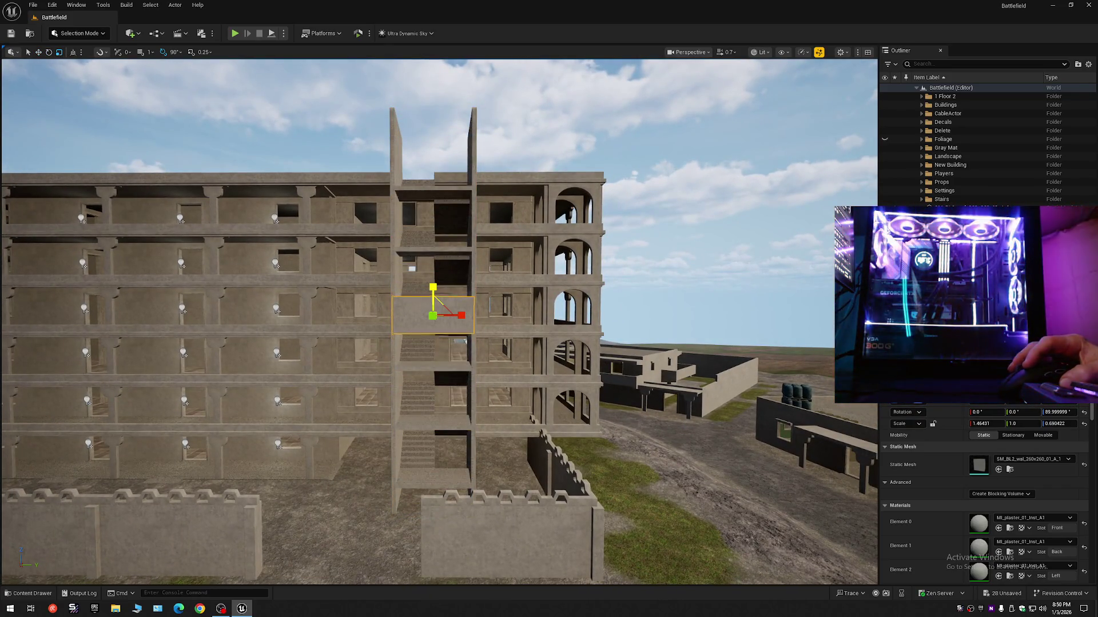
Set the front panel's Z scale to 0.600245 and lower it along the Z arrow
left_click_drag(489, 289, 397, 289)
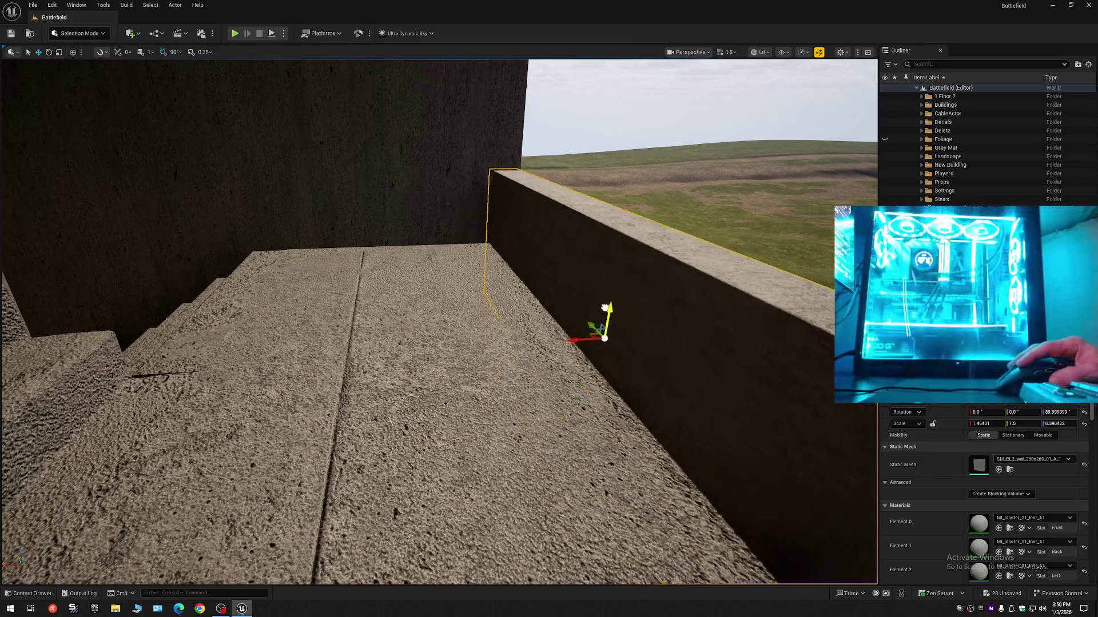
mouse_move(439, 320)
left_mouse_down()
mouse_move(572, 292)
mouse_move(548, 283)
mouse_move(601, 231)
left_mouse_up()
key("e")
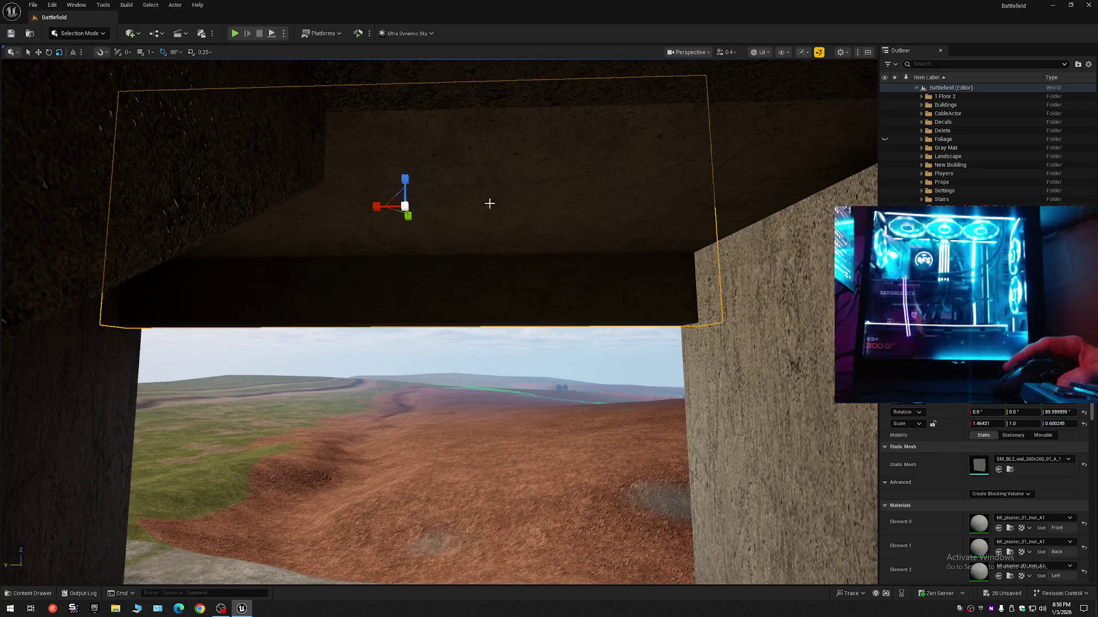
left_click_drag(489, 203, 490, 204)
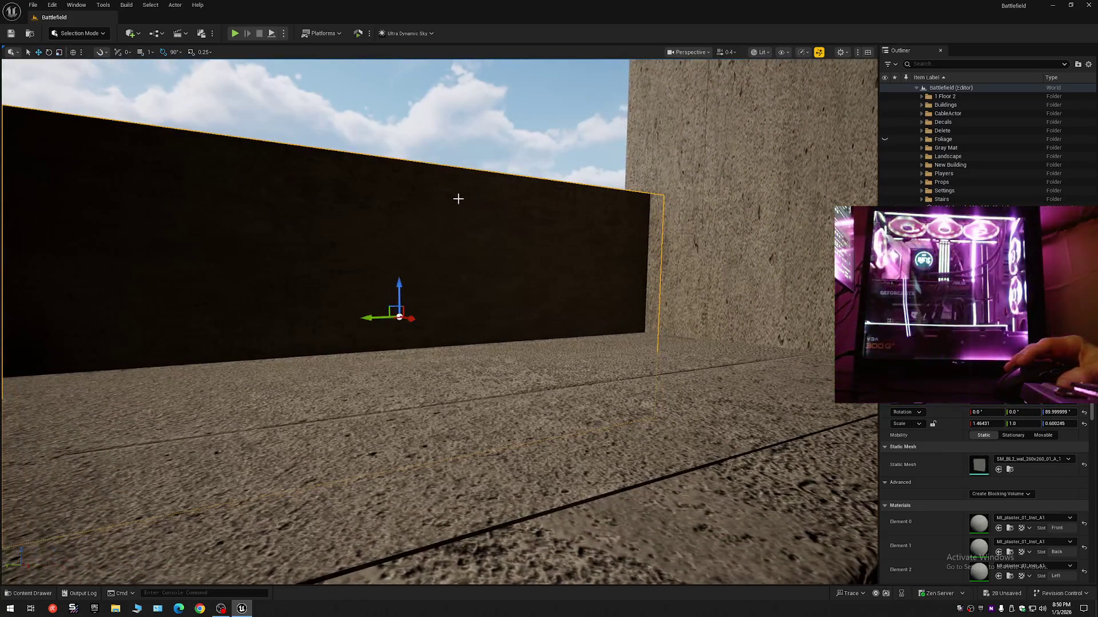
left_click_drag(400, 290, 408, 328)
Pull back to view the whole facade, then close in on the panel
scroll(407, 327, "up", 2)
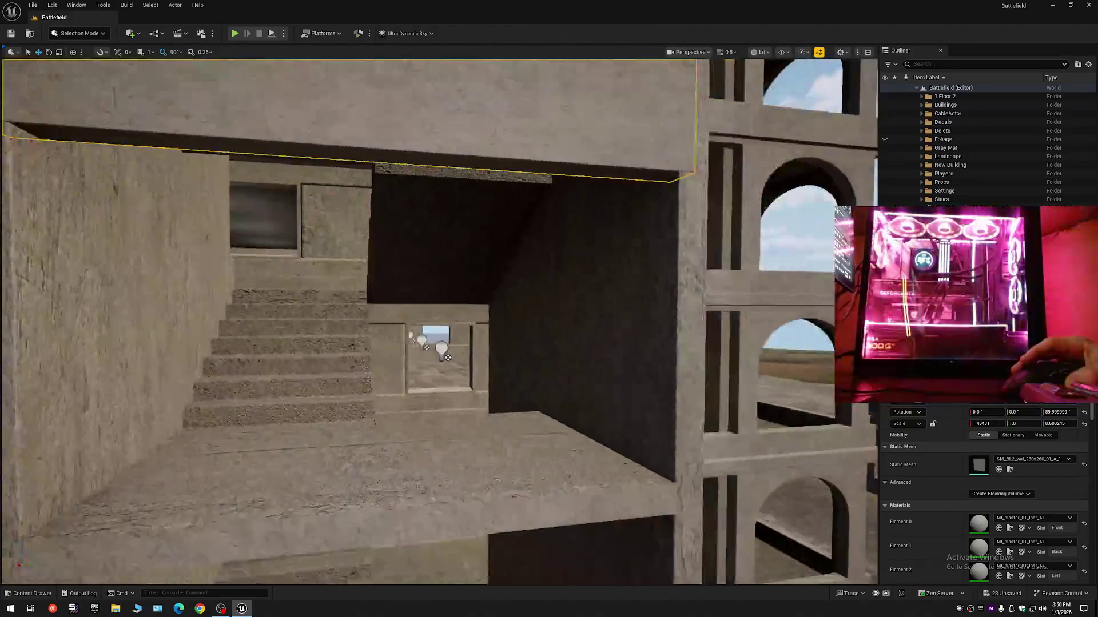
left_click_drag(423, 212, 423, 212)
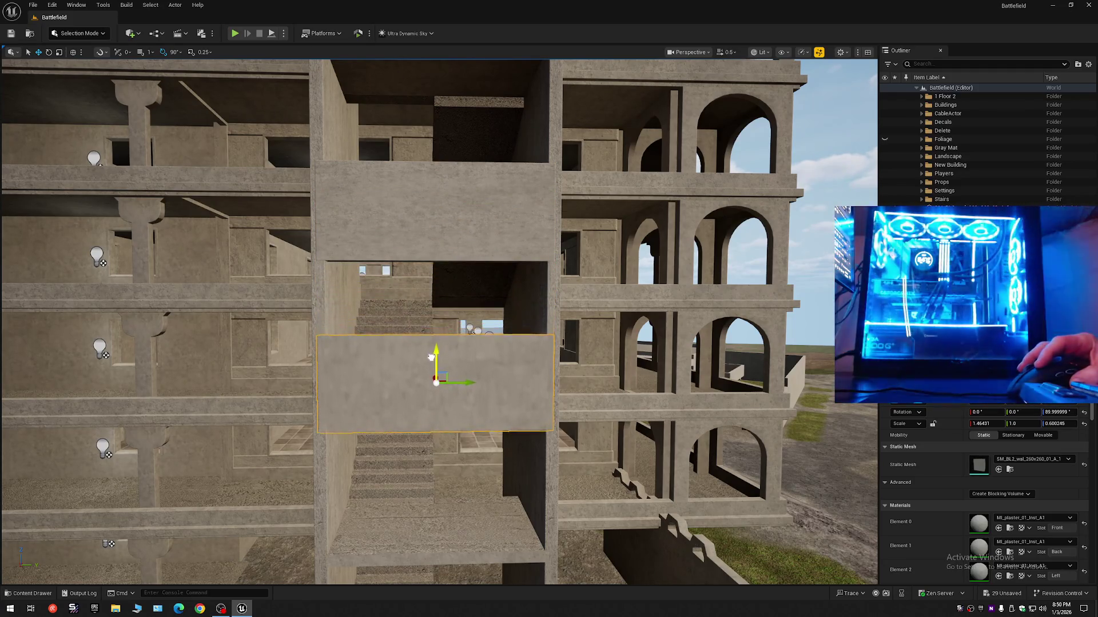
mouse_move(430, 366)
left_mouse_down()
mouse_move(411, 308)
mouse_move(430, 300)
mouse_move(437, 402)
mouse_move(478, 355)
left_mouse_up()
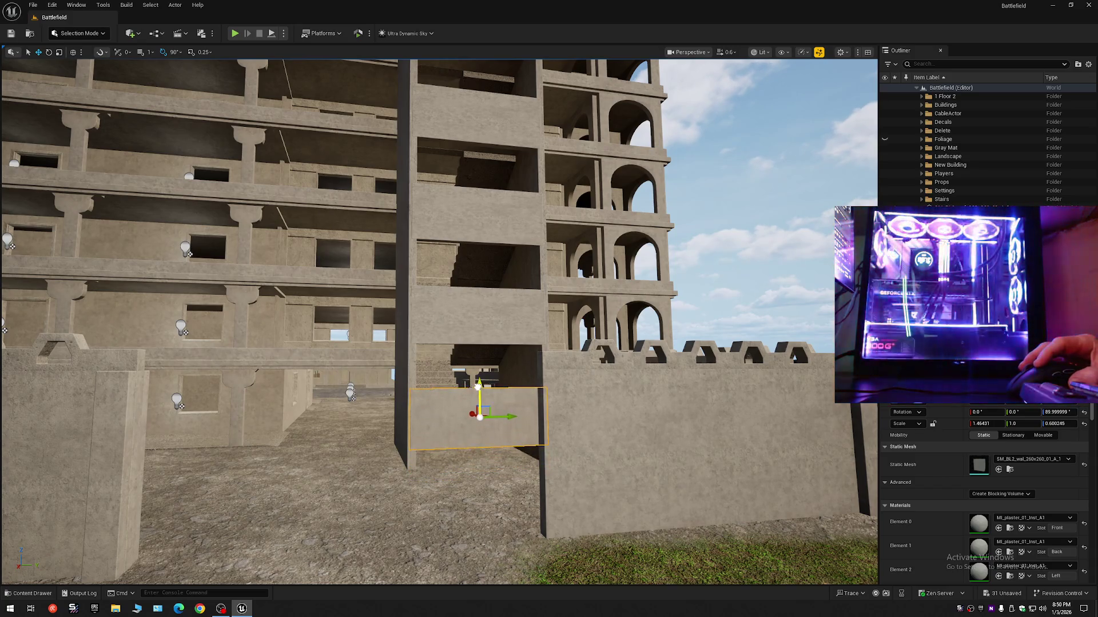
mouse_move(478, 387)
left_mouse_down()
mouse_move(439, 365)
mouse_move(445, 173)
left_mouse_up()
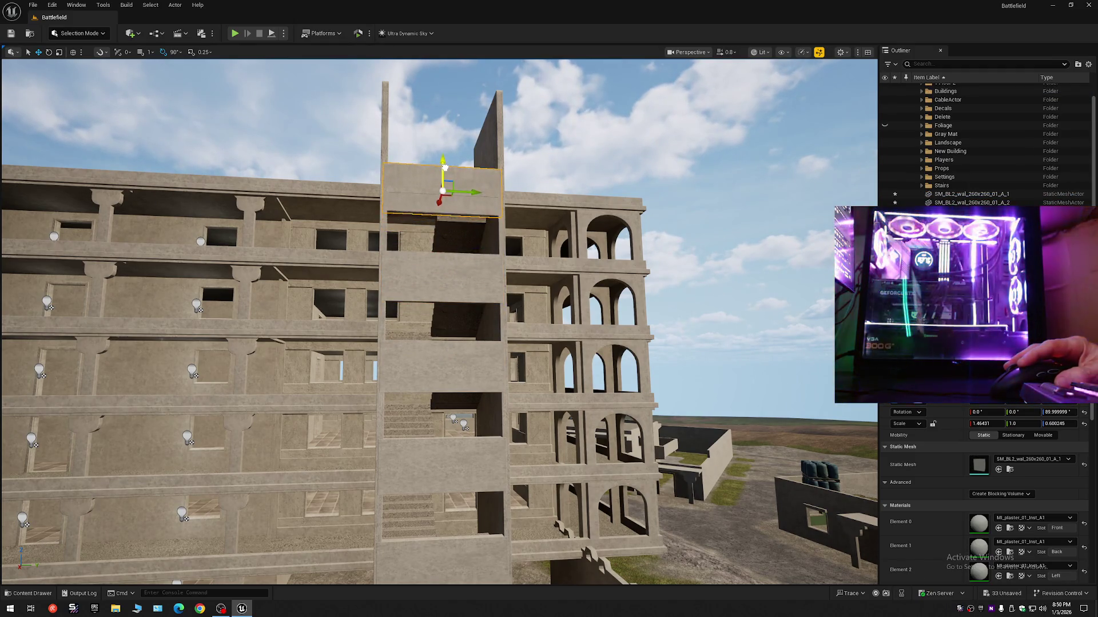
mouse_move(434, 240)
left_mouse_down()
mouse_move(440, 177)
mouse_move(457, 172)
mouse_move(457, 240)
mouse_move(447, 240)
mouse_move(450, 193)
left_mouse_up()
scroll(457, 240, "down", 1)
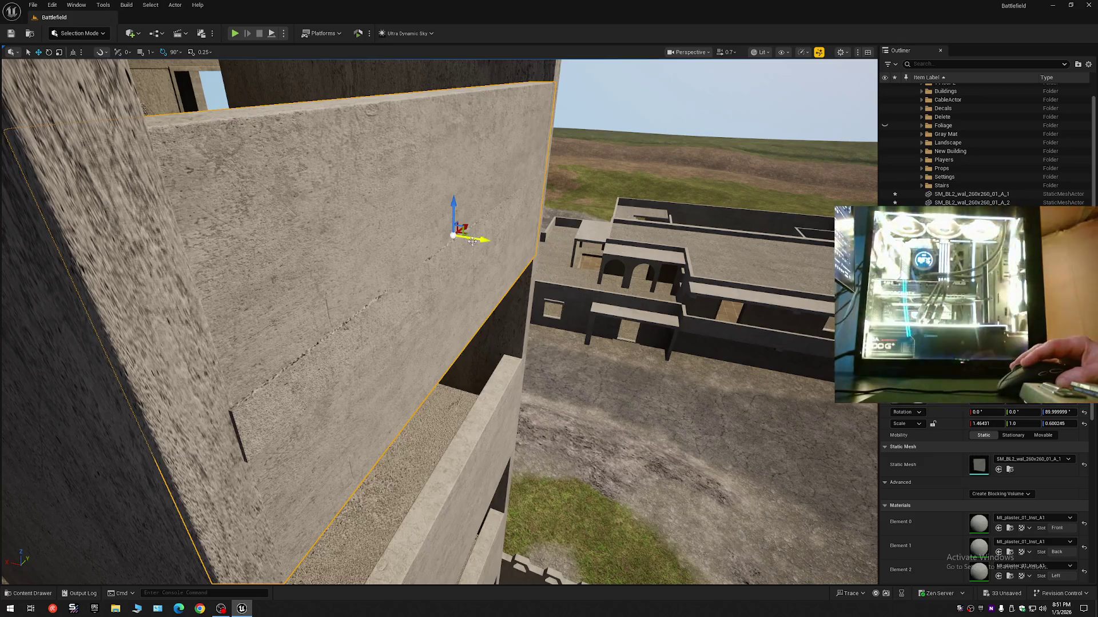
left_click_drag(472, 241, 500, 296)
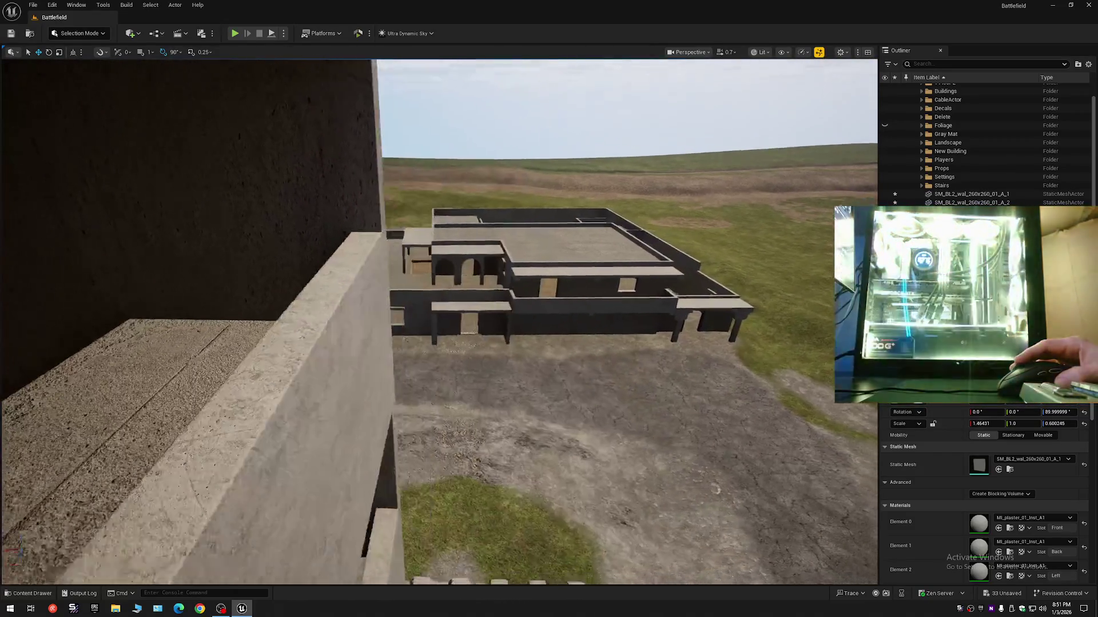
left_click_drag(358, 225, 358, 224)
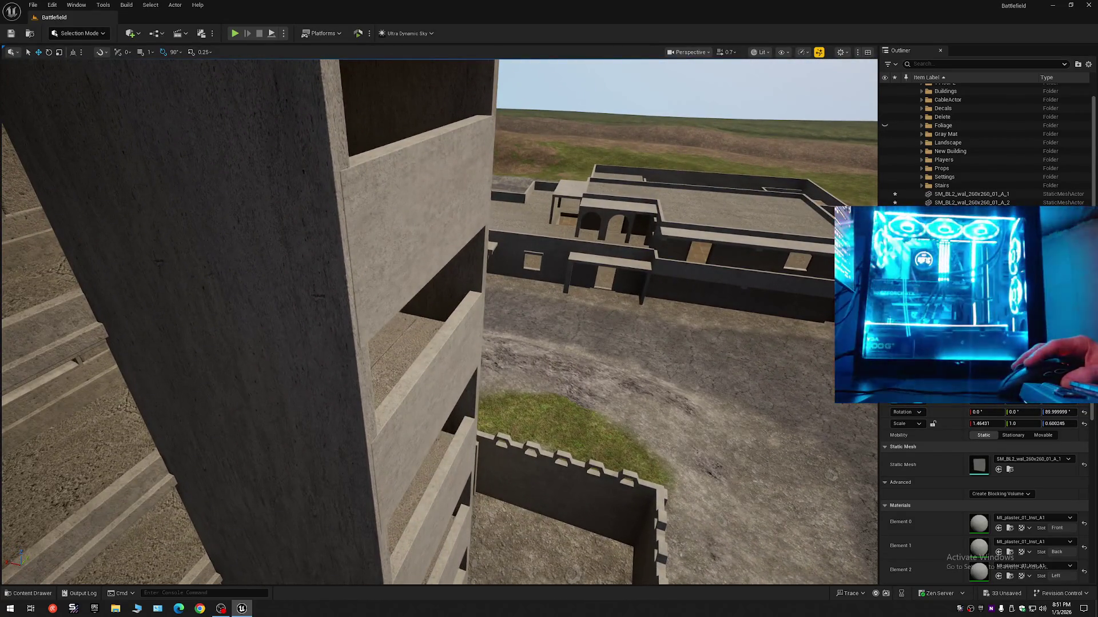
left_click(399, 458, "ctrl")
left_click_drag(398, 457, 429, 516)
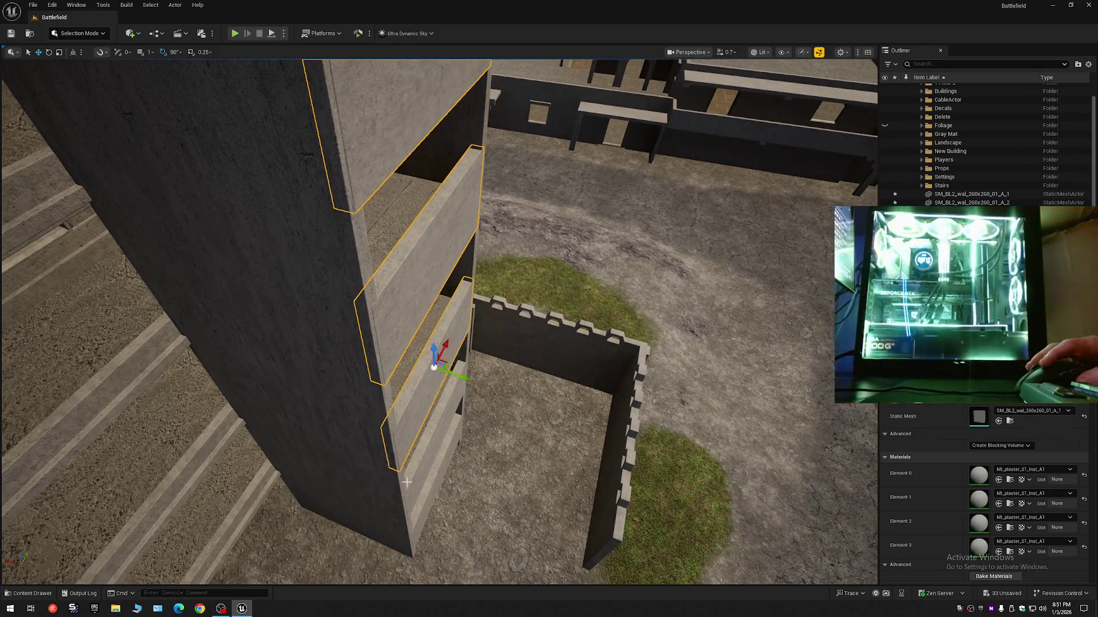
left_click_drag(429, 516, 440, 536)
left_click_drag(498, 355, 483, 341)
key("w")
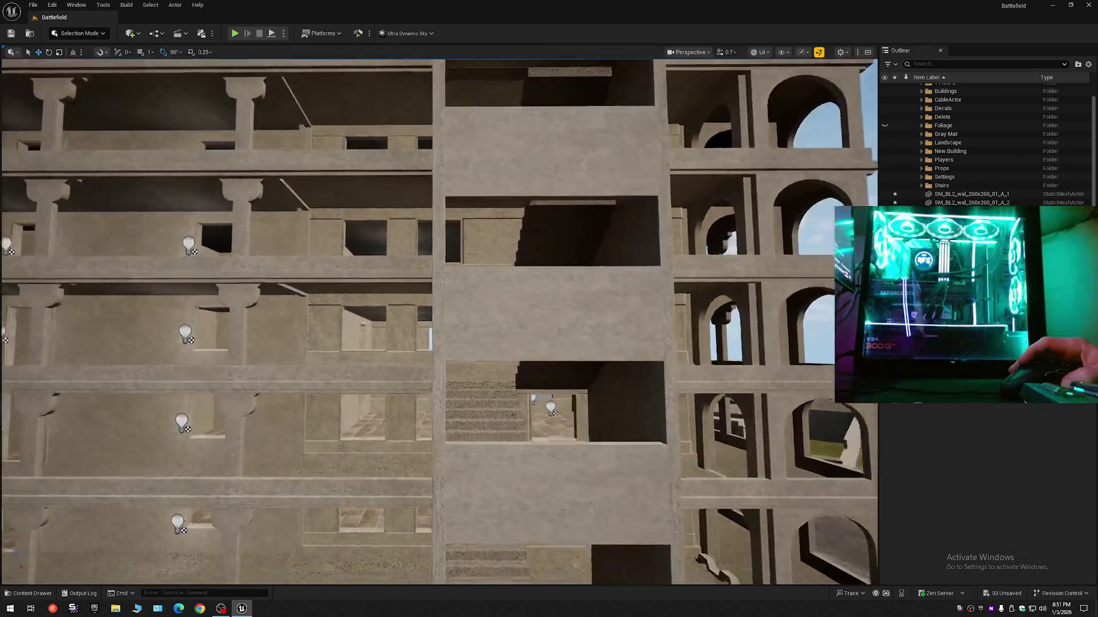
Select the plaster wall above the tower's window opening and raise it slightly along Z
key("w")
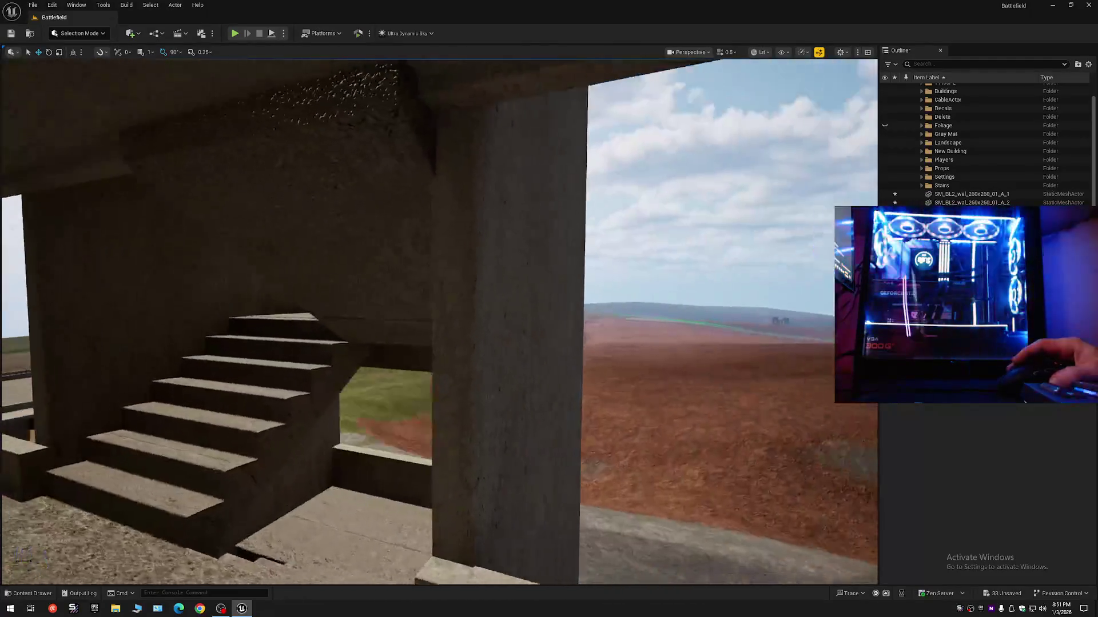
key("w")
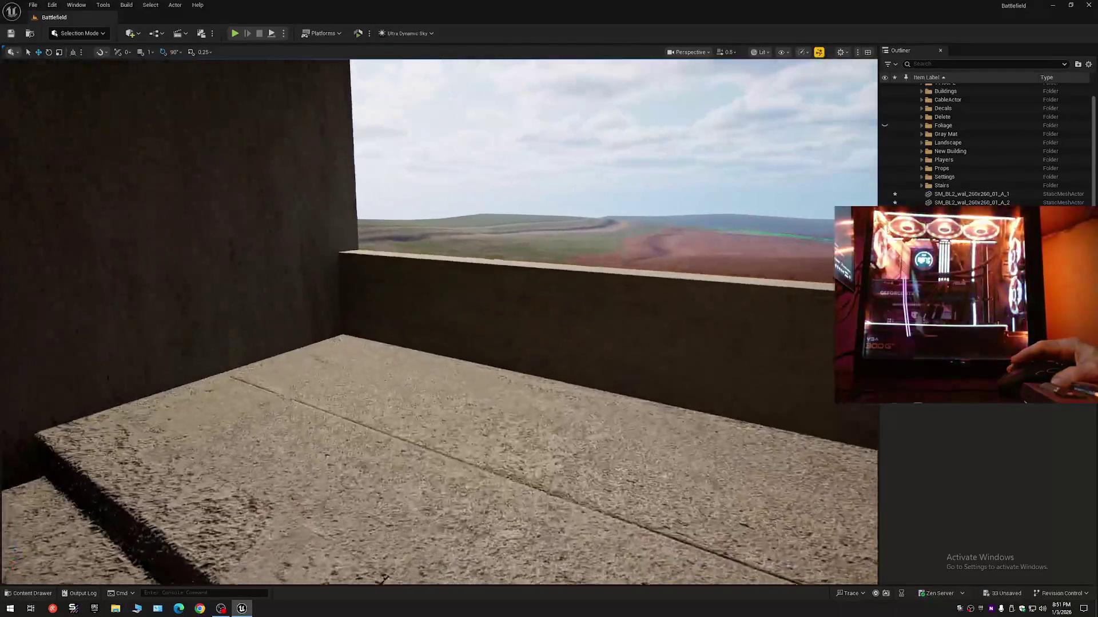
key("w")
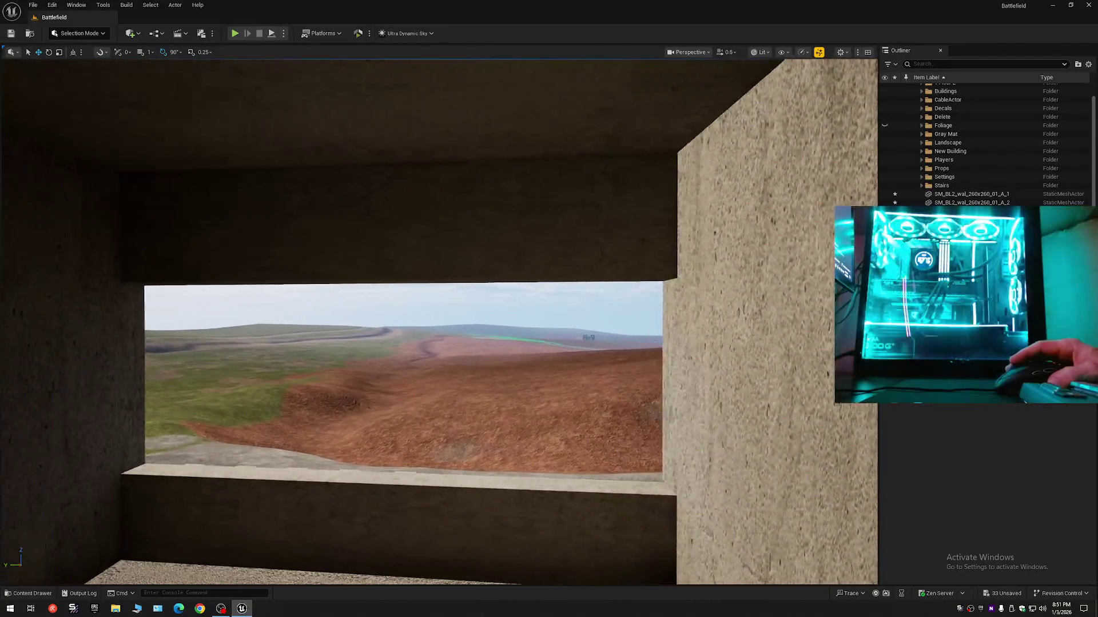
key("w")
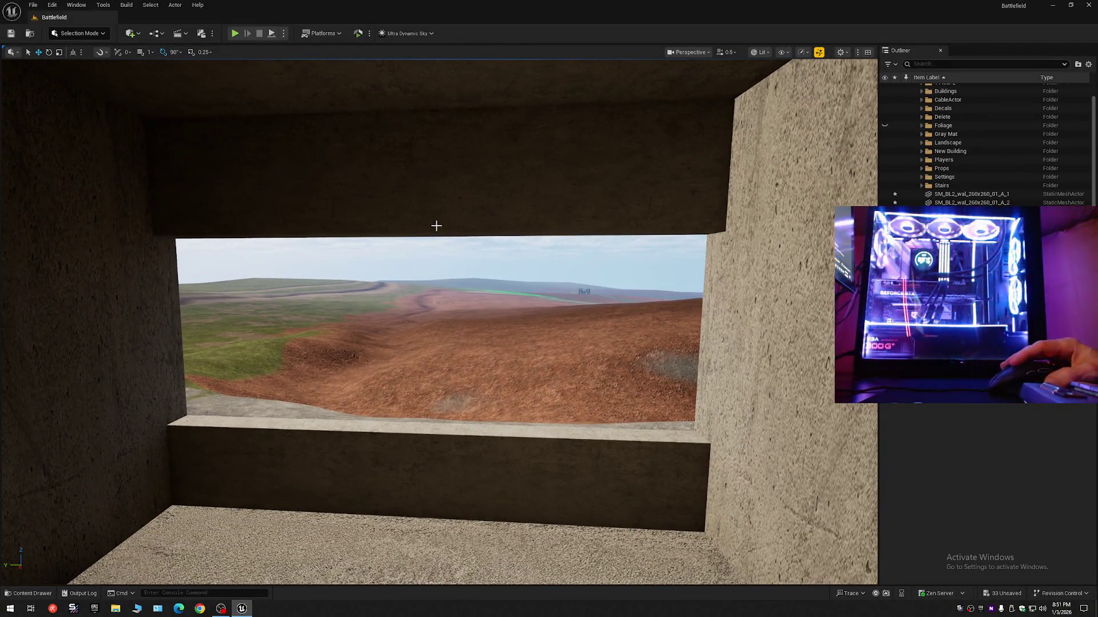
left_click(436, 226)
key("f")
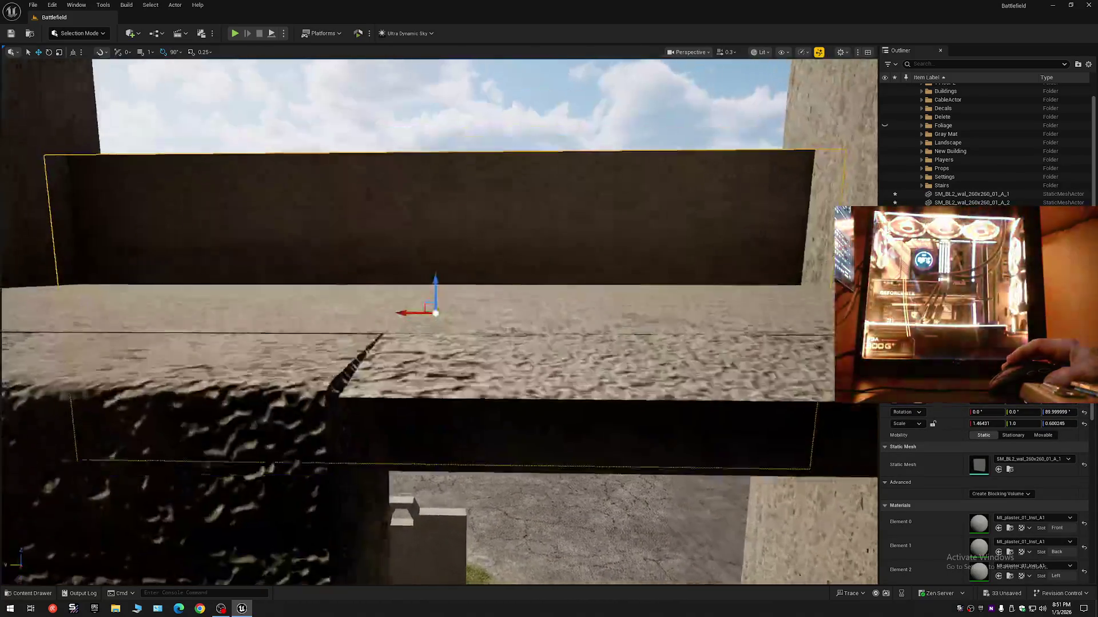
scroll(436, 233, "down", 3)
left_click_drag(466, 314, 461, 293)
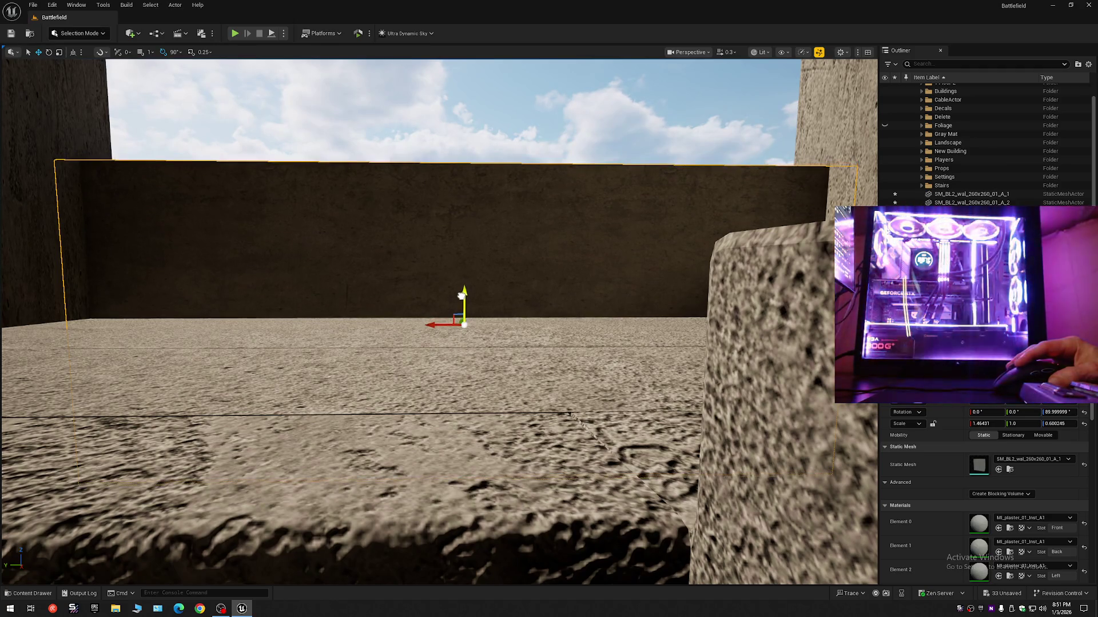
Rise over the raised wall to check it against the landscape, then refocus on it
scroll(490, 309, "up", 1)
key("e")
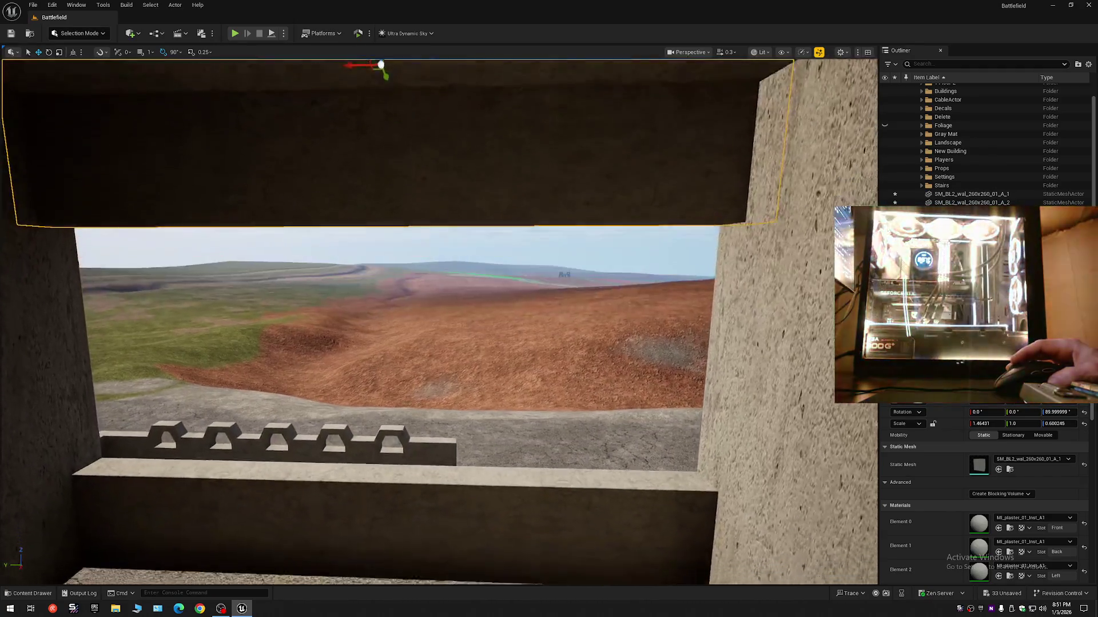
key("f")
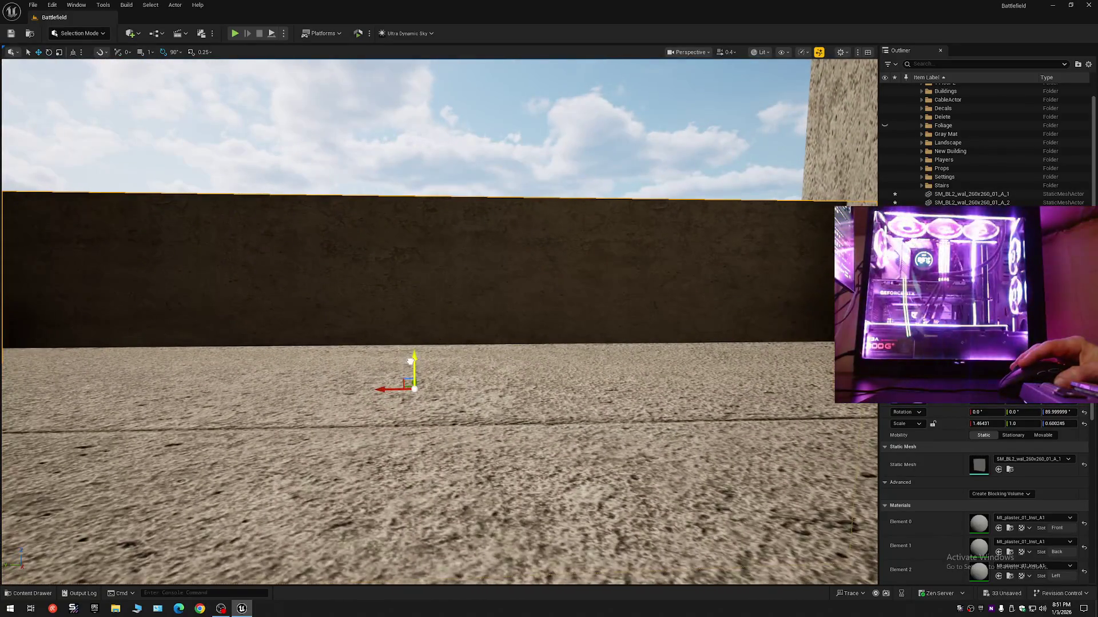
mouse_move(417, 335)
left_mouse_down()
mouse_move(417, 321)
mouse_move(452, 300)
mouse_move(402, 350)
left_mouse_up()
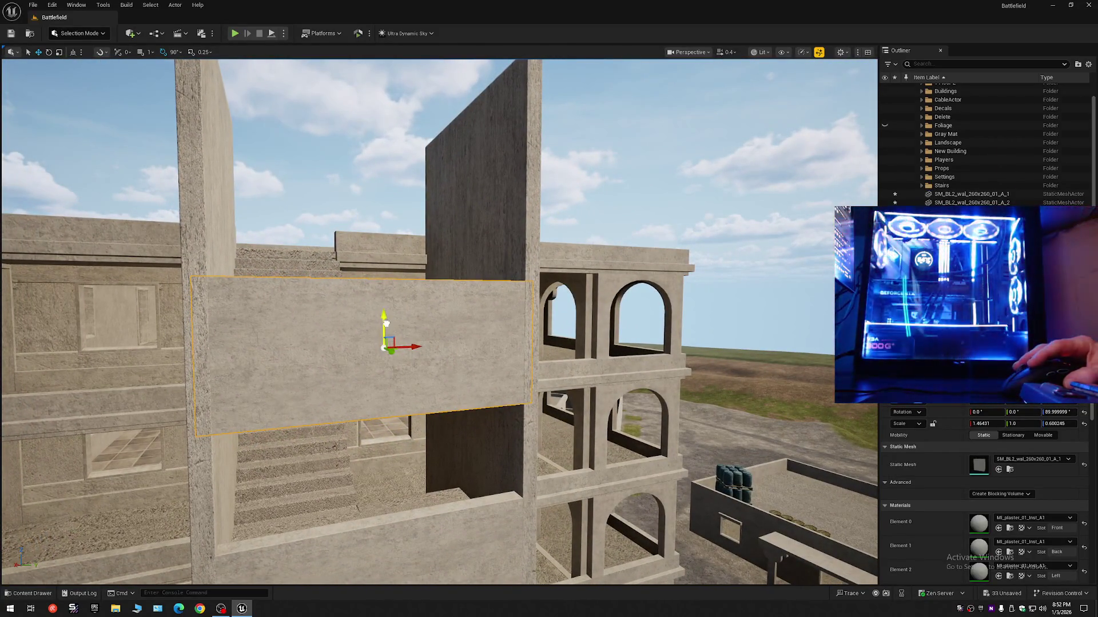
Alt-drag a copy of the plaster panel up into the tower opening and fly through the tower to check it
left_click_drag(386, 324, 362, 171)
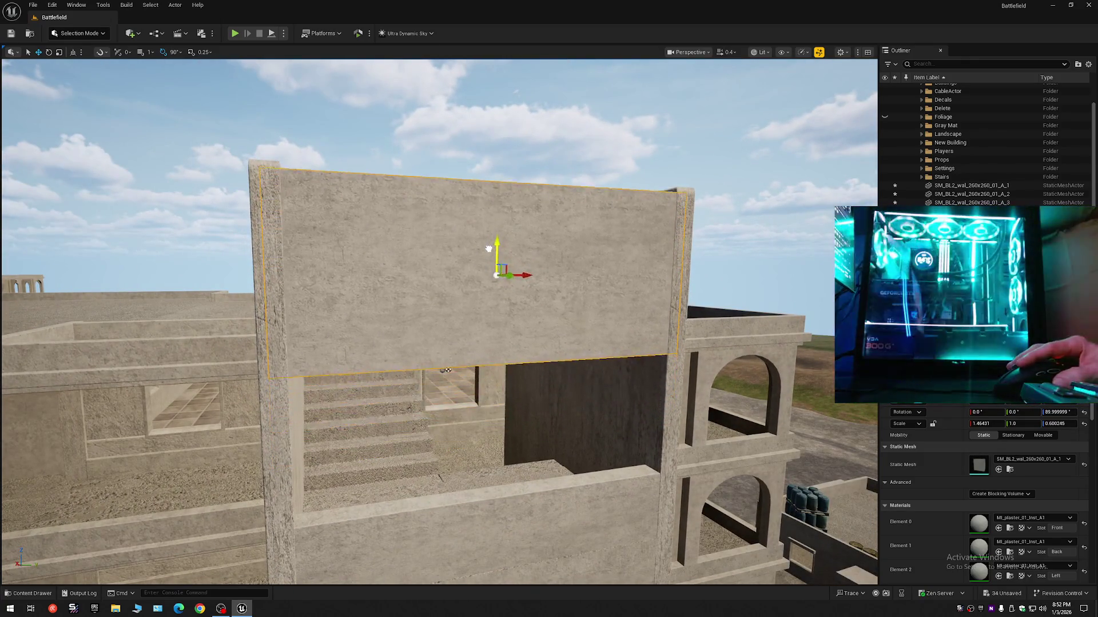
scroll(488, 269, "up", 1)
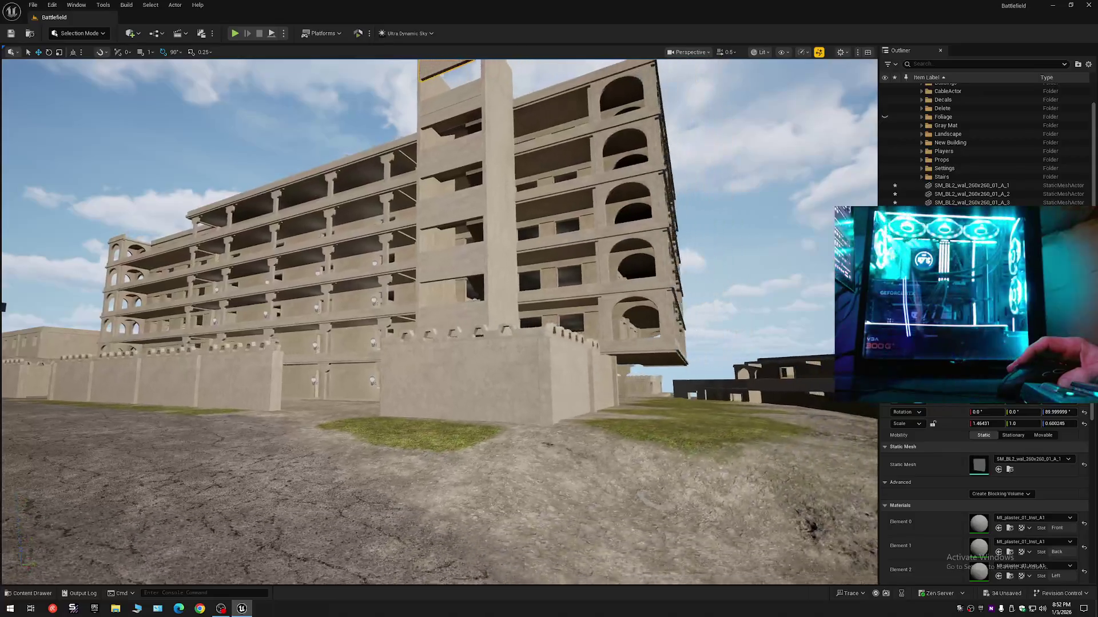
key("w")
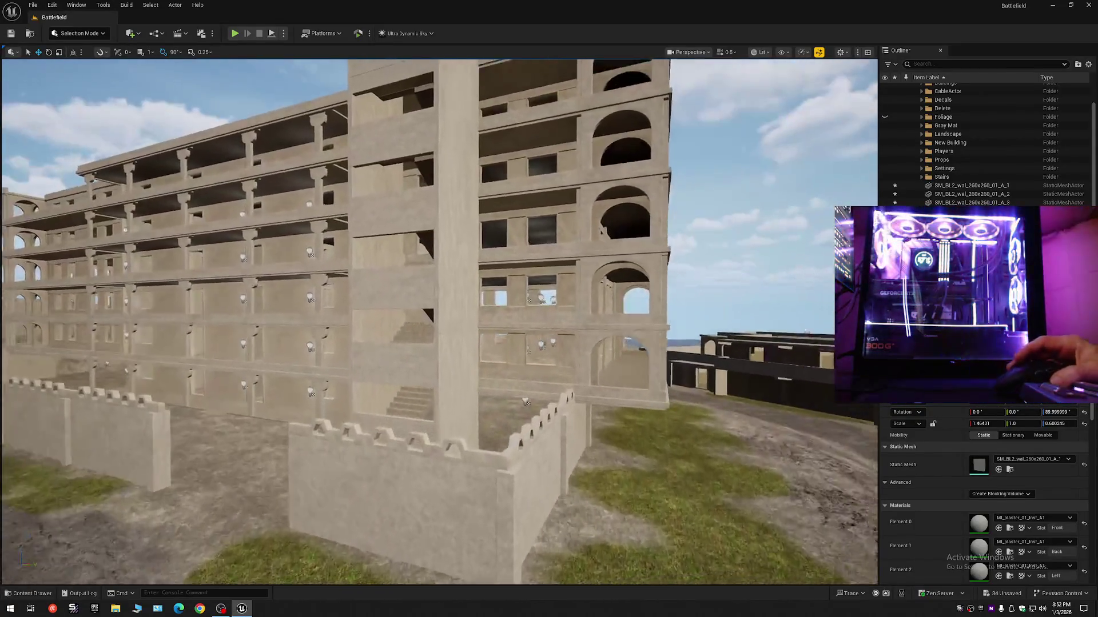
key("w")
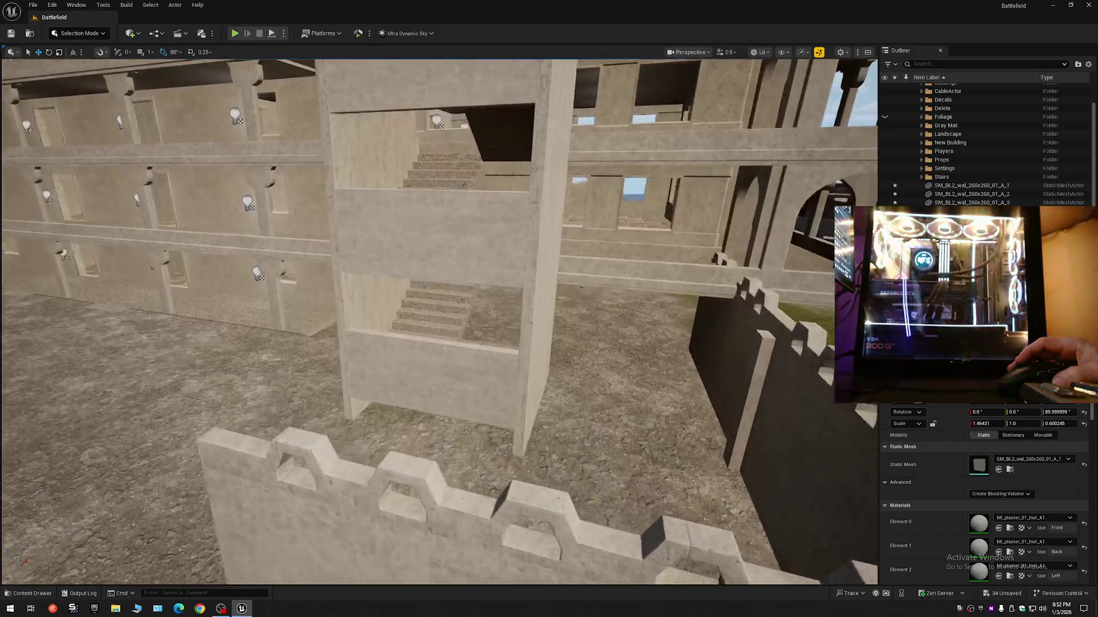
key("w")
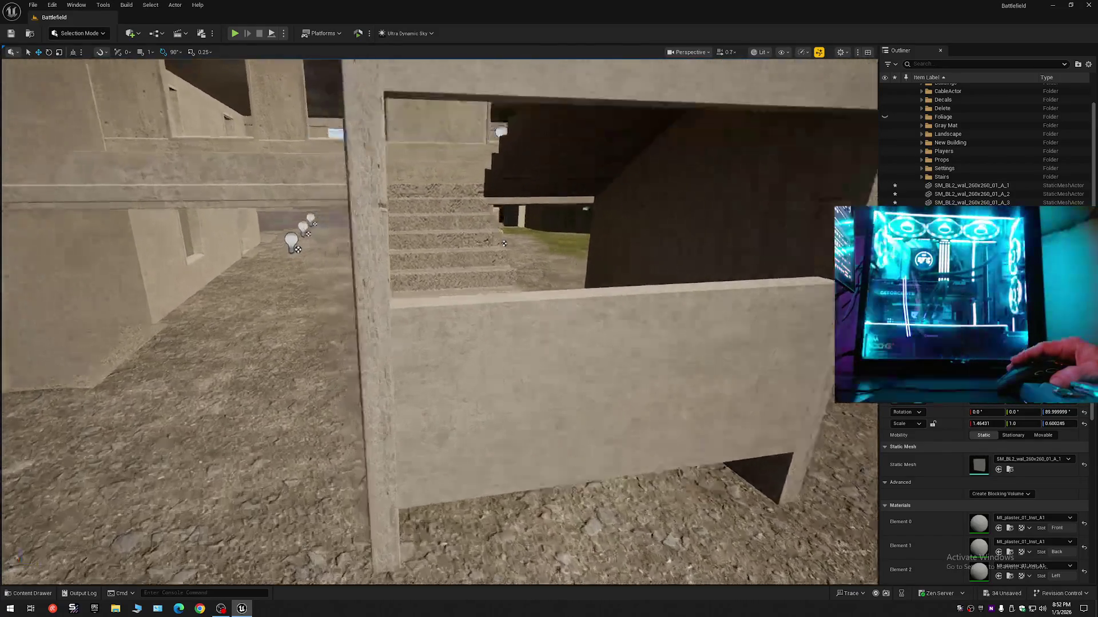
key("w")
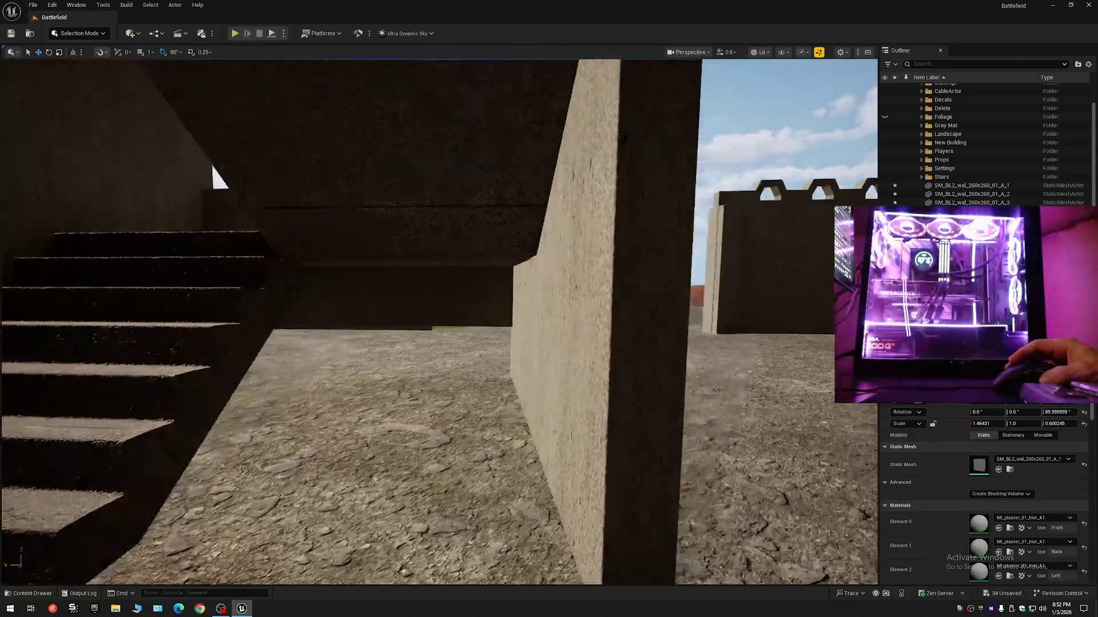
key("s")
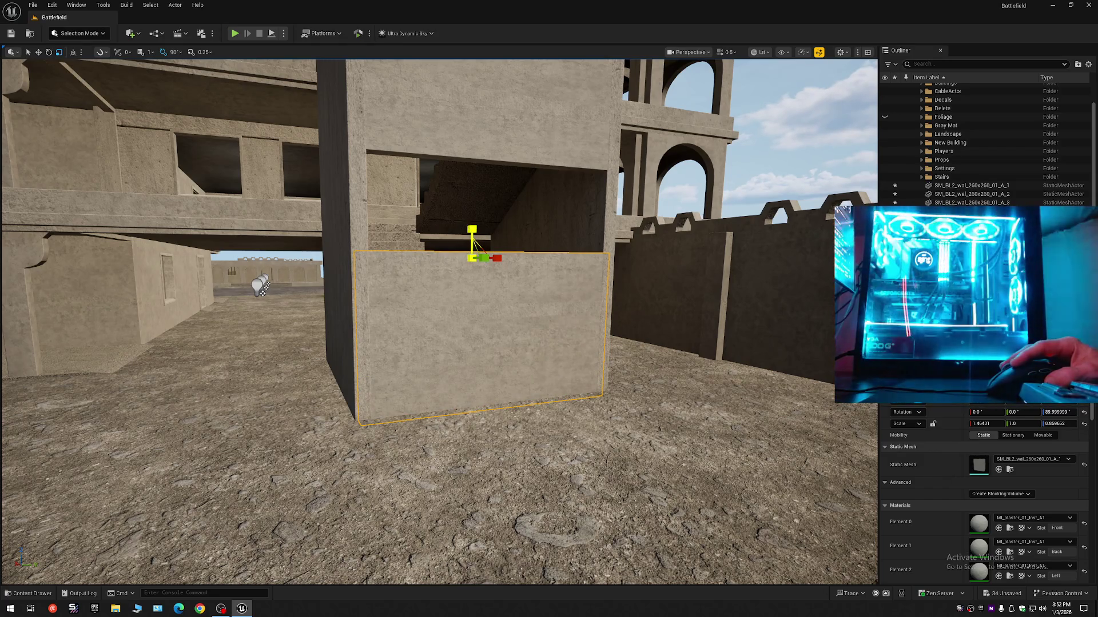
key("q")
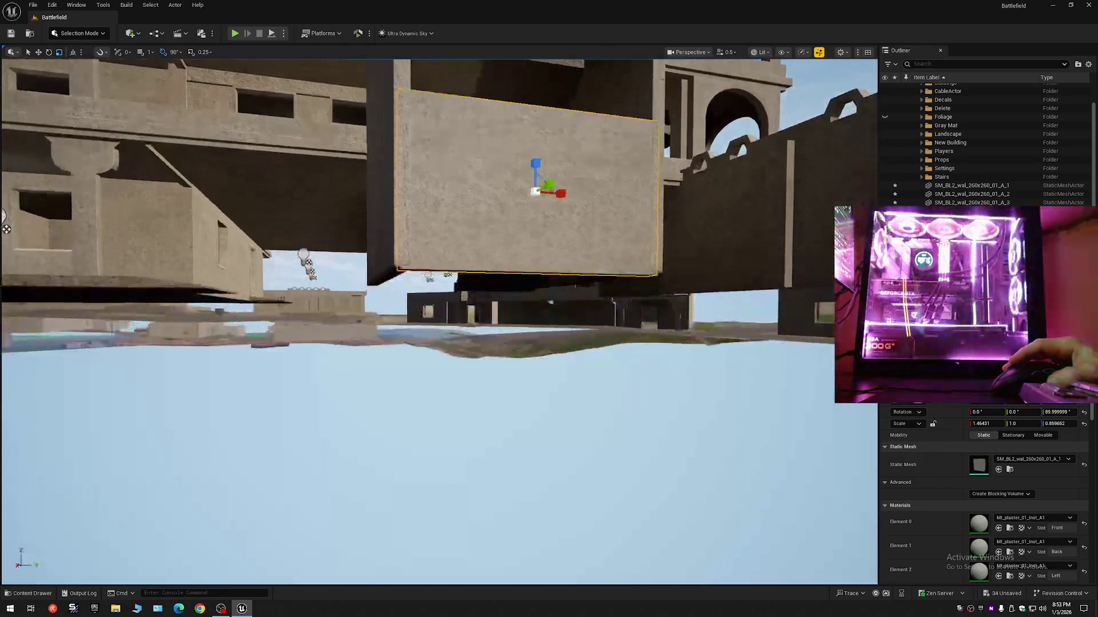
key("e")
key("w")
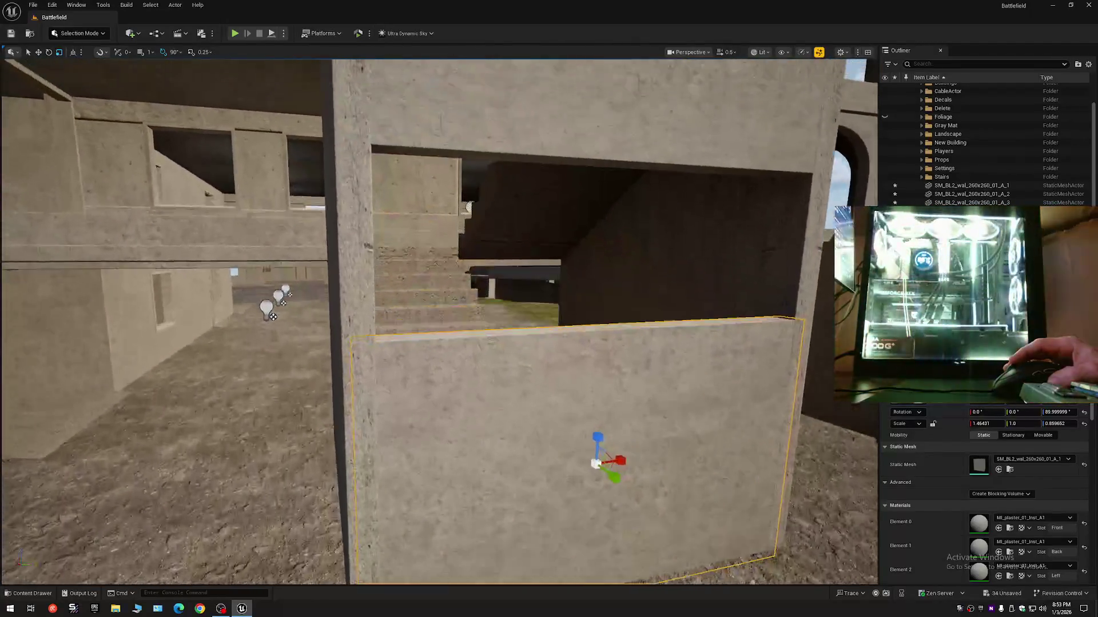
key("w")
scroll(439, 320, "up", 3)
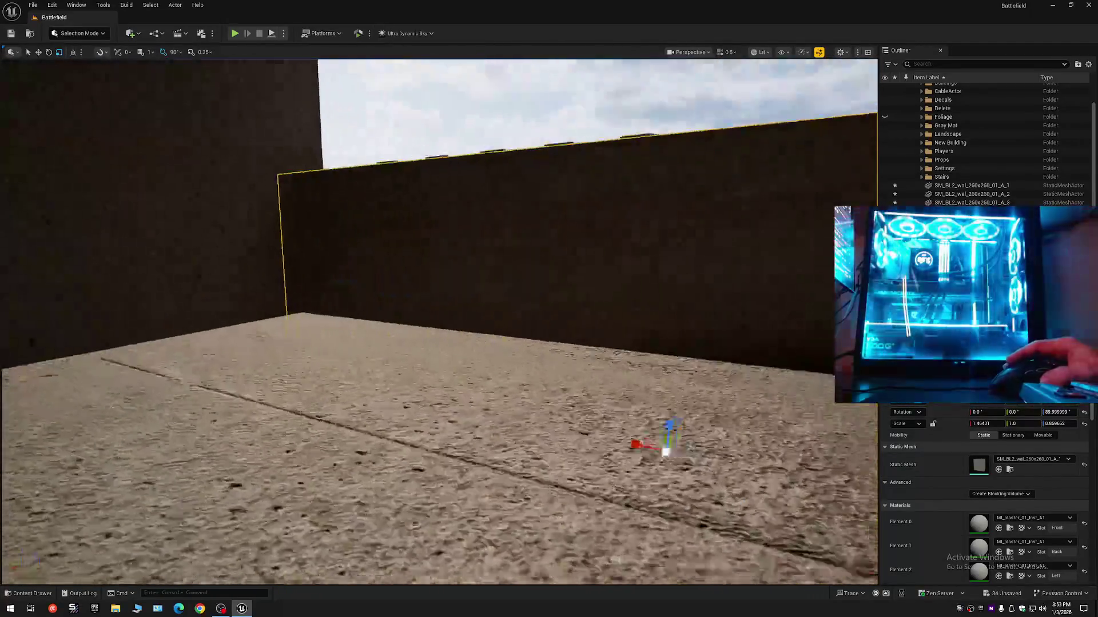
key("w")
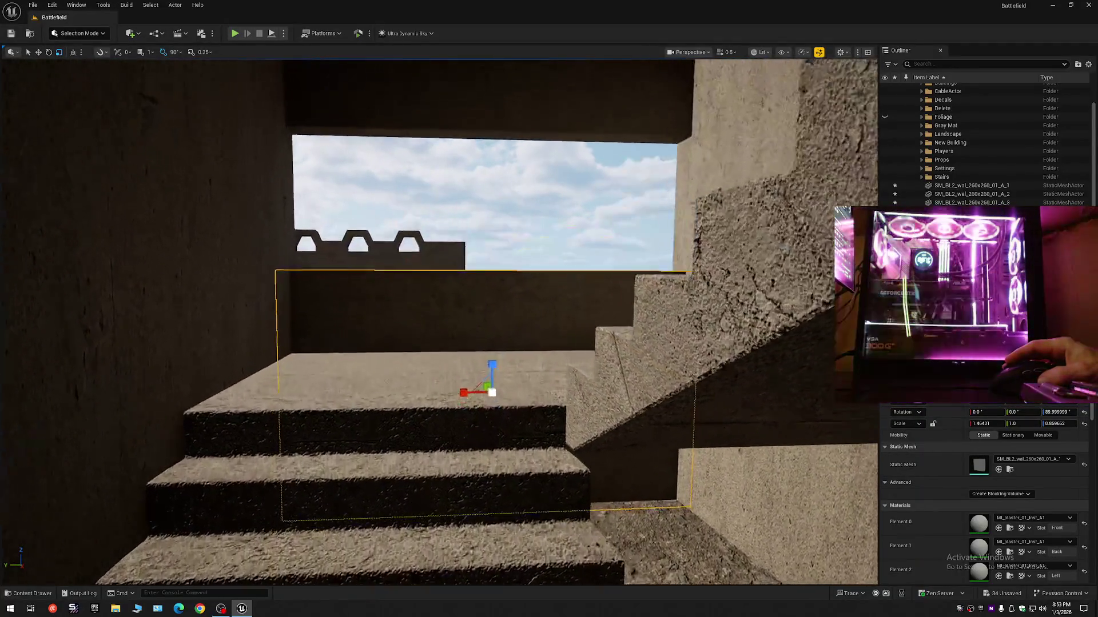
key("Escape")
key("w")
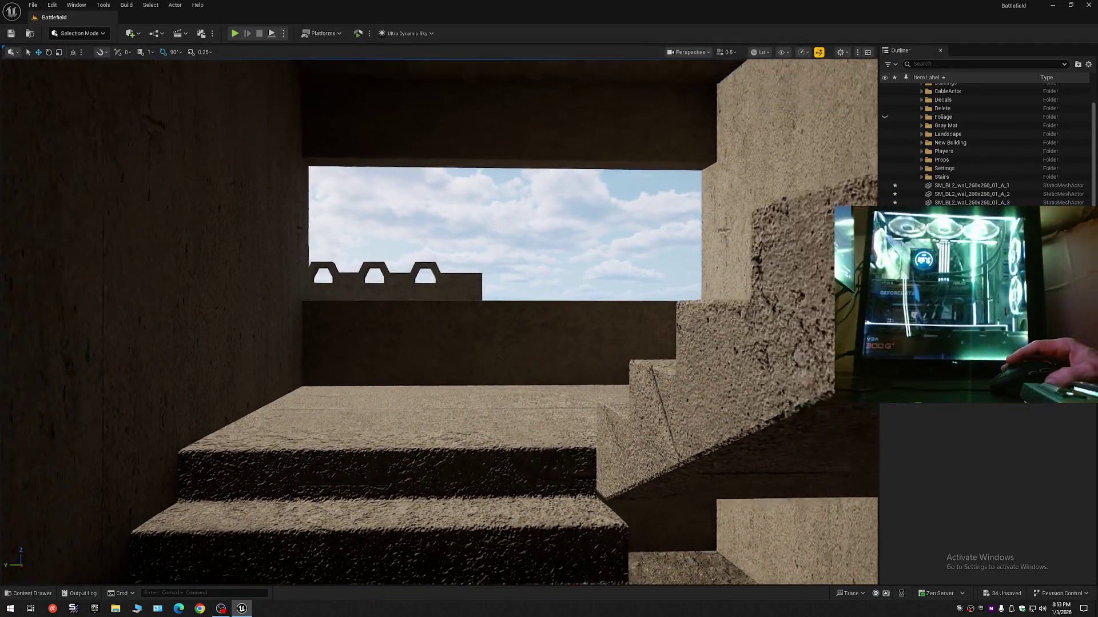
key("w")
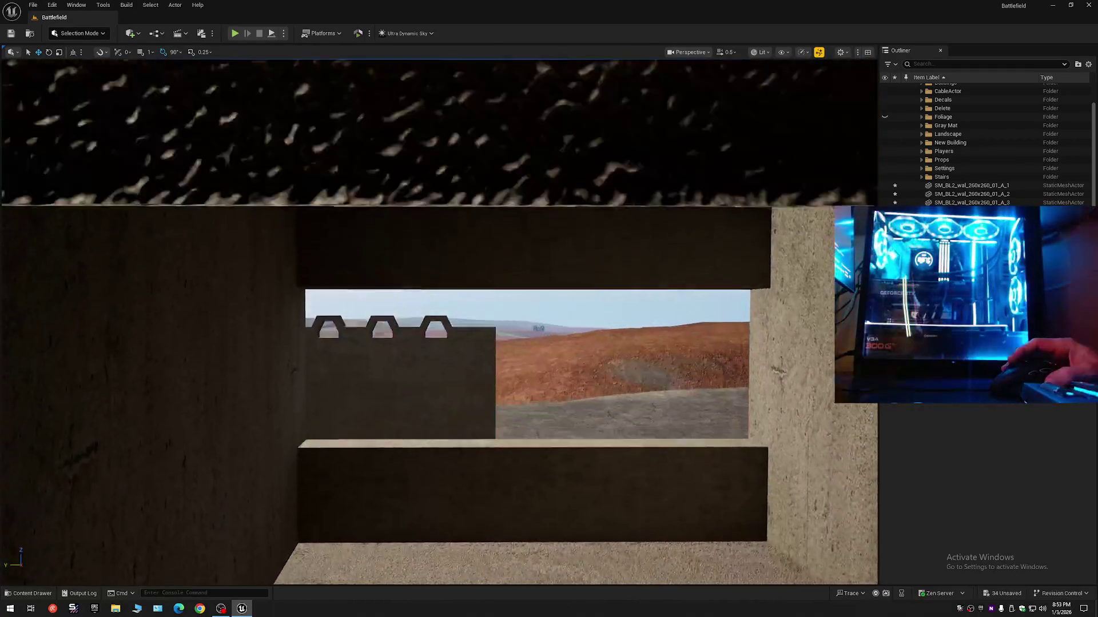
key("s")
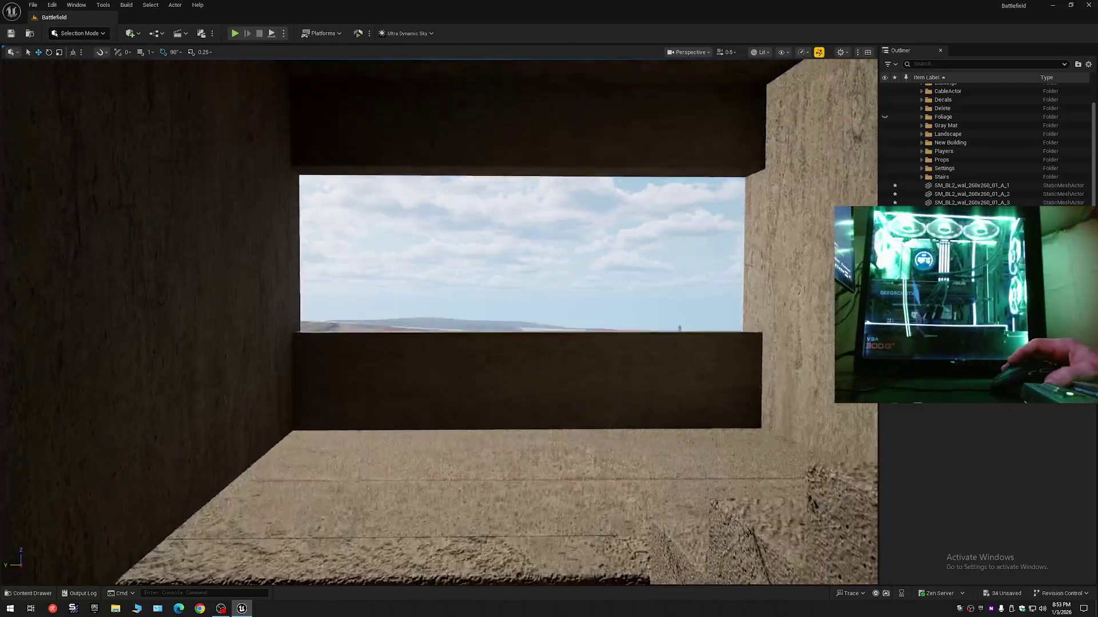
key("w")
key("w")
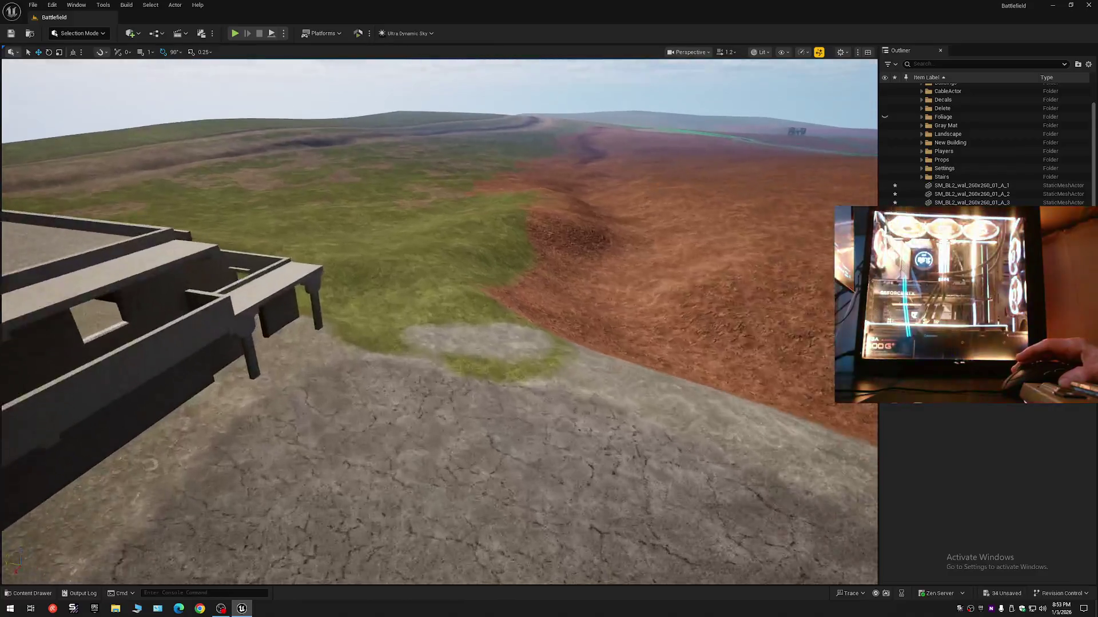
Duplicate the plaster wall slab with Ctrl+D and lower it onto the tower's wall tops
scroll(439, 320, "down", 2)
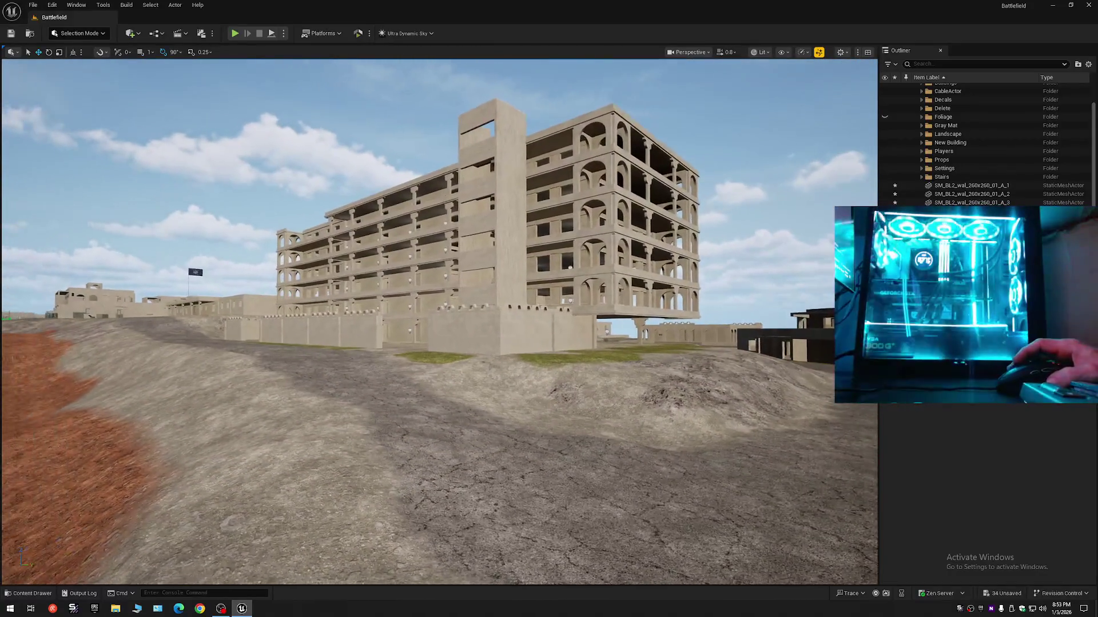
scroll(439, 320, "up", 3)
mouse_move(310, 288)
left_mouse_down()
mouse_move(642, 211)
mouse_move(705, 170)
left_mouse_up()
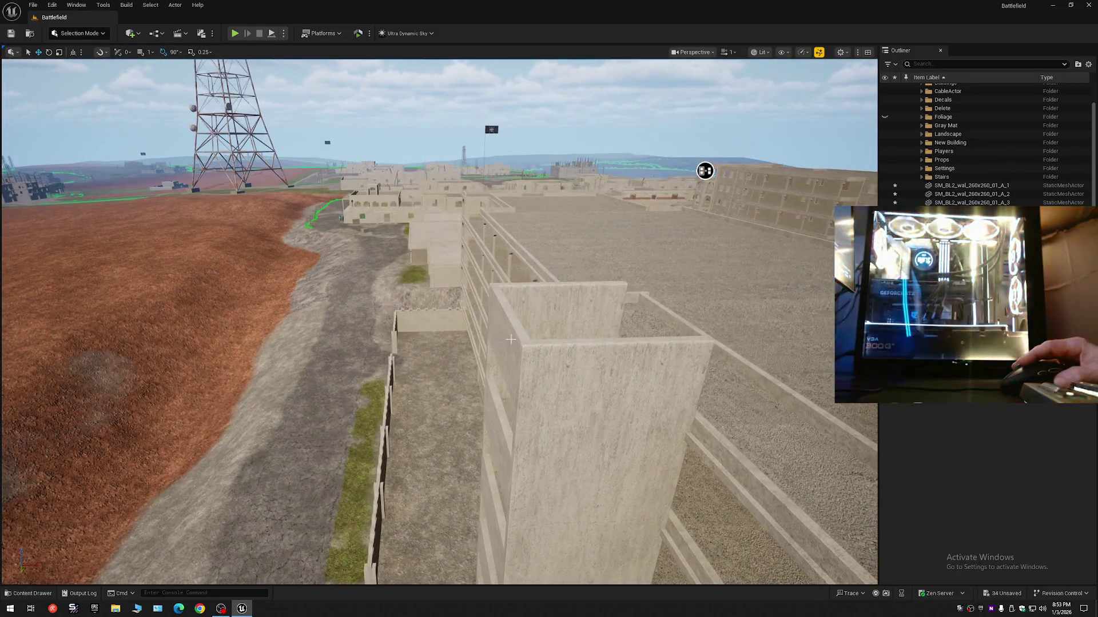
key("ctrl+d")
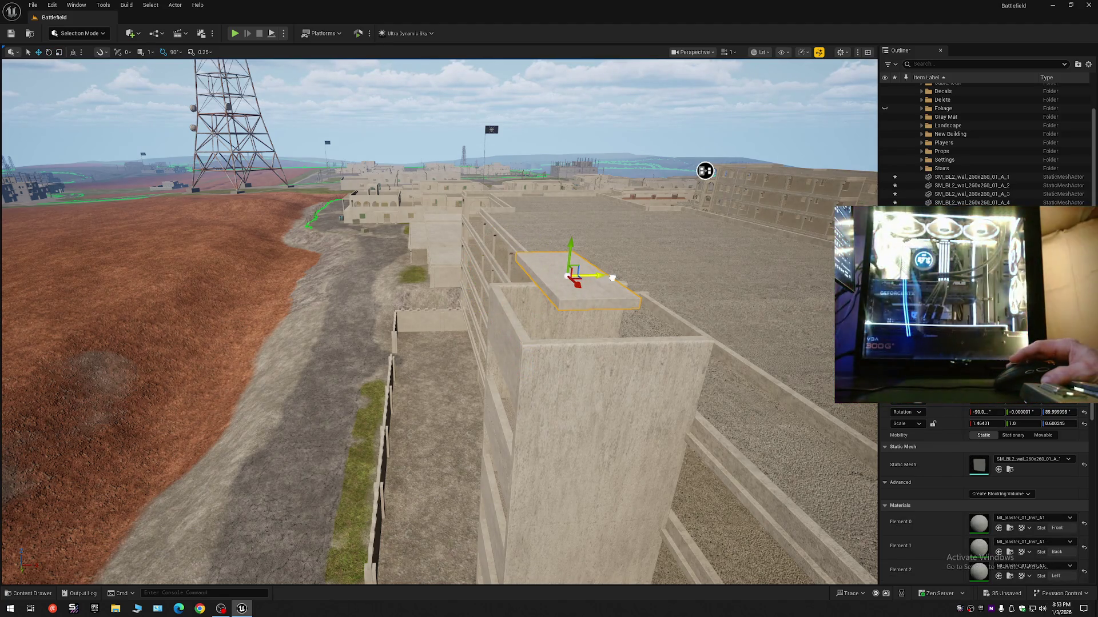
left_click_drag(613, 278, 588, 223)
mouse_move(579, 185)
left_mouse_down()
mouse_move(578, 286)
mouse_move(534, 312)
mouse_move(475, 324)
left_mouse_up()
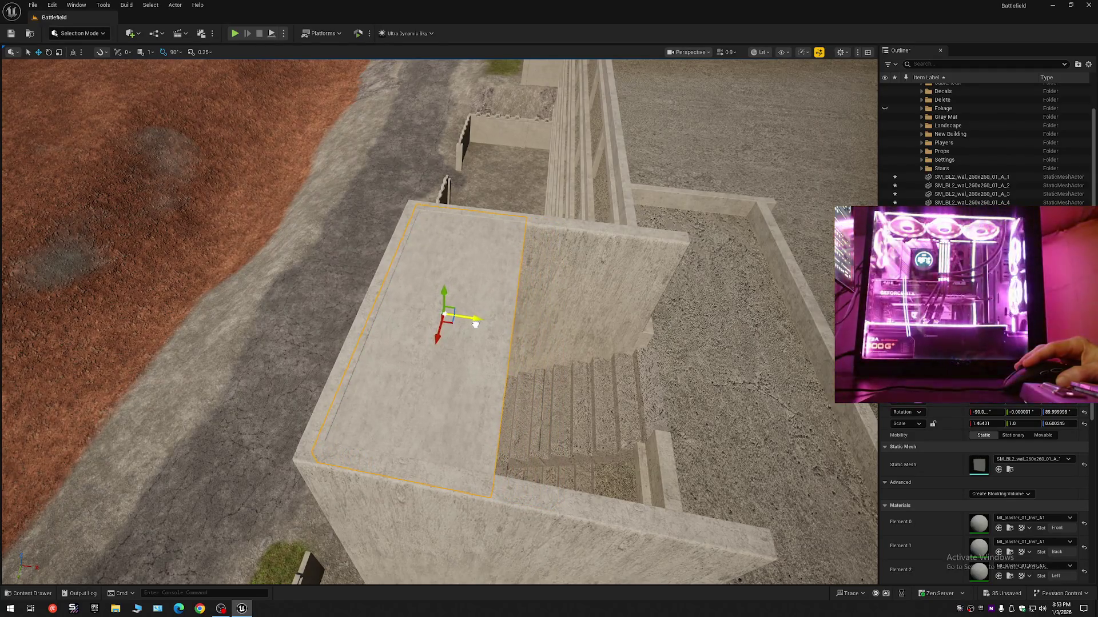
Scale the slab to about 1.46431 by 1.405602 and shift it to line up with the tower walls
scroll(428, 343, "down", 6)
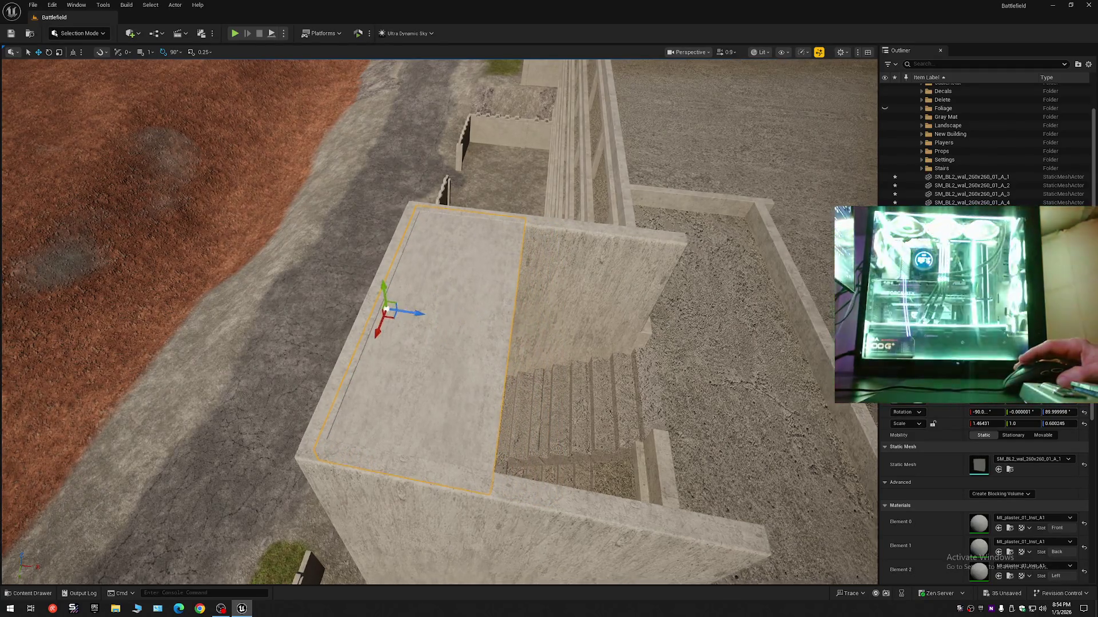
left_click_drag(427, 343, 427, 346)
mouse_move(802, 71)
left_mouse_down()
mouse_move(777, 70)
mouse_move(809, 97)
mouse_move(845, 103)
left_mouse_up()
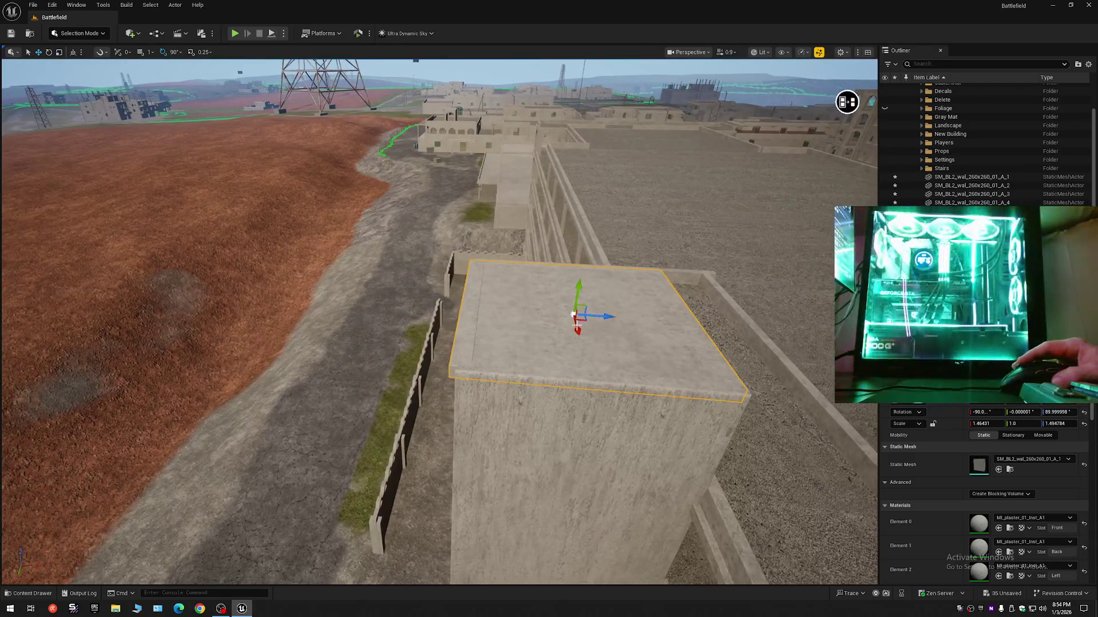
left_click_drag(599, 318, 604, 315)
left_click_drag(845, 103, 806, 93)
left_click_drag(580, 319, 581, 320)
middle_click(458, 318, "alt")
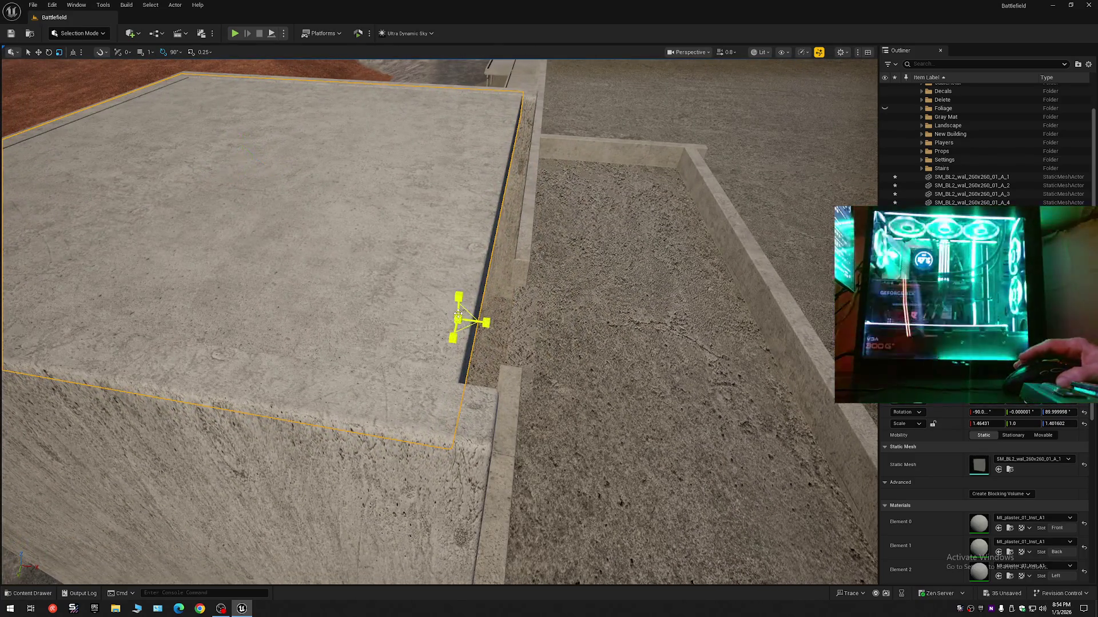
left_click_drag(486, 323, 527, 325)
scroll(527, 326, "down", 1)
scroll(460, 353, "down", 2)
left_click_drag(459, 353, 460, 353)
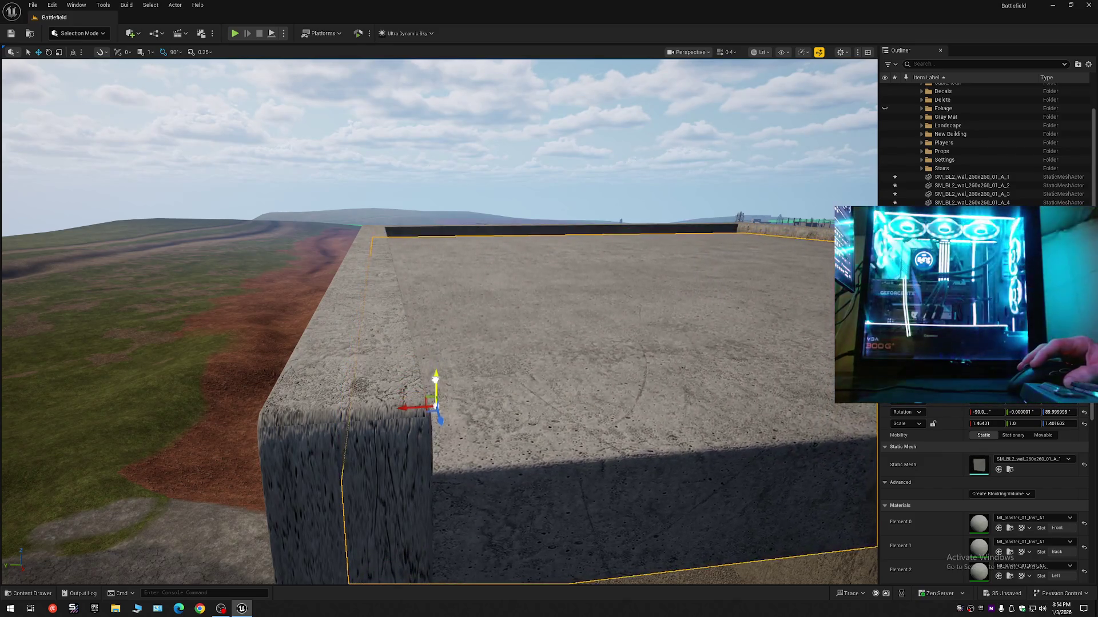
left_click_drag(460, 353, 460, 353)
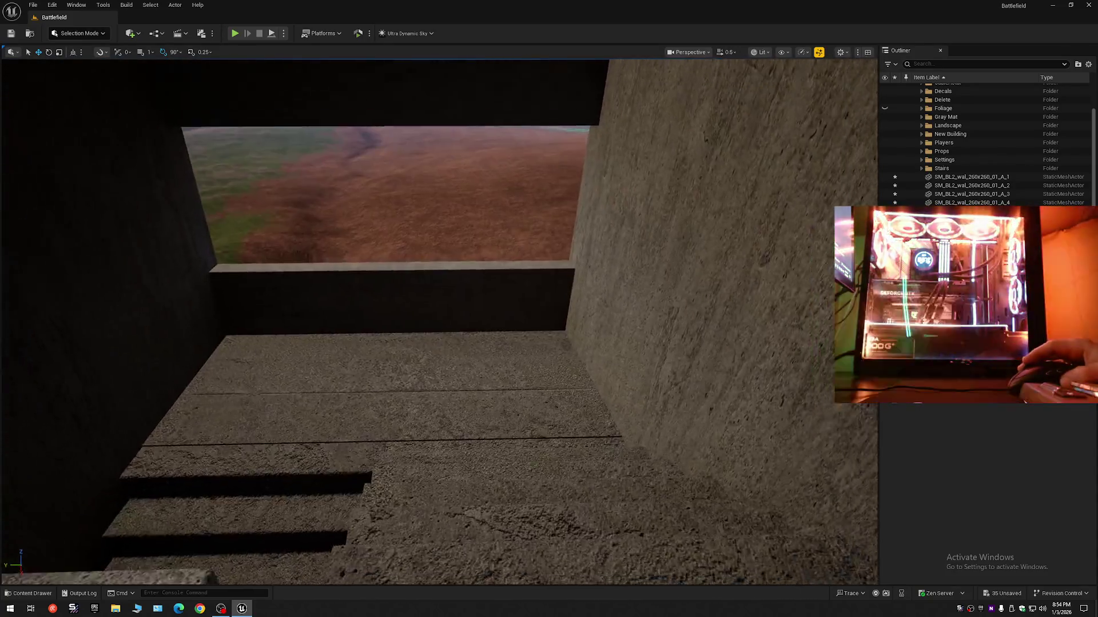
Fly from the capped tower down to ground level and frame the multi-storey building's stair tower
left_click_drag(460, 353, 460, 353)
scroll(460, 353, "down", 1)
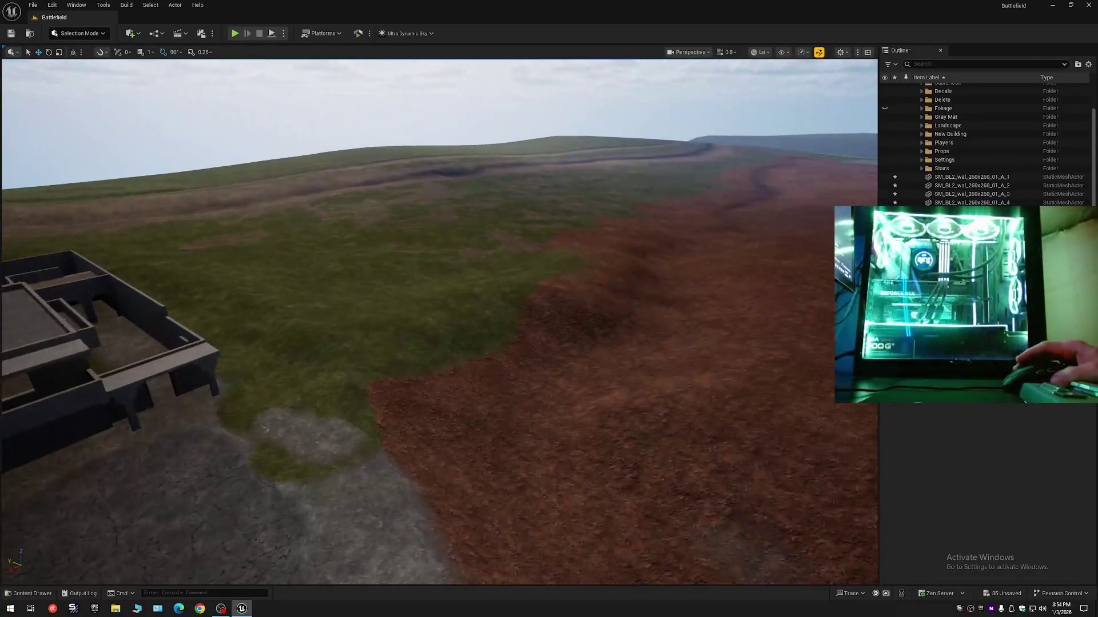
key("w")
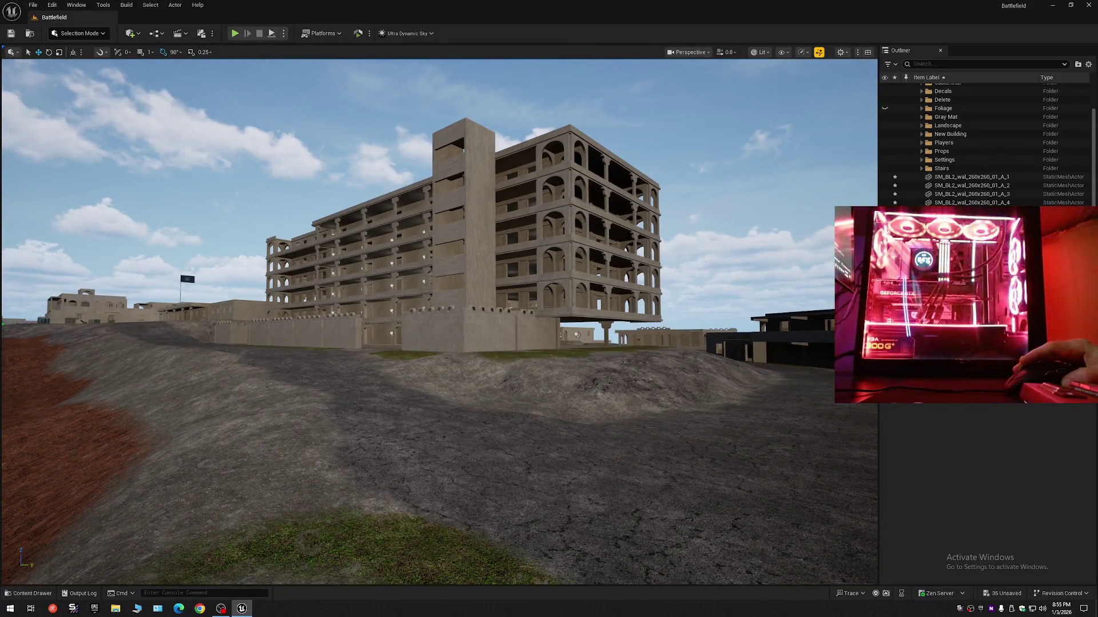
mouse_move(440, 320)
left_mouse_down()
mouse_move(412, 297)
mouse_move(400, 206)
mouse_move(412, 297)
mouse_move(366, 298)
left_mouse_up()
mouse_move(429, 404)
left_mouse_down()
mouse_move(429, 395)
mouse_move(429, 405)
left_mouse_up()
left_click_drag(446, 274, 446, 372)
Tilt up the building face and swing around its side, zooming toward the inner stairwell
mouse_move(234, 186)
left_mouse_down()
mouse_move(234, 216)
mouse_move(234, 161)
left_mouse_up()
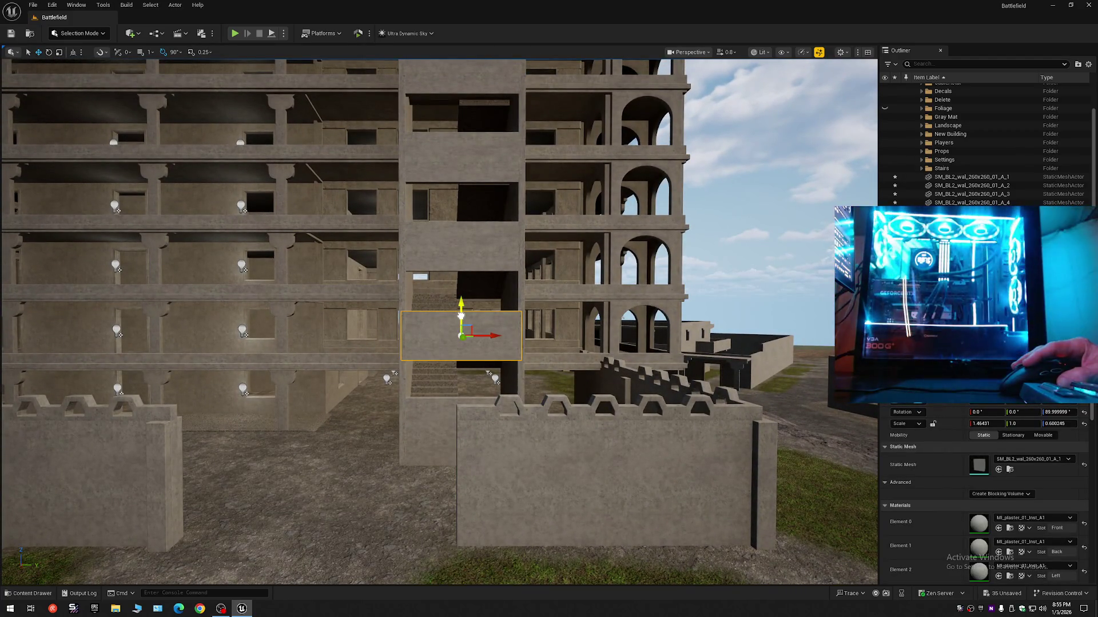
mouse_move(478, 334)
left_mouse_down()
mouse_move(566, 334)
mouse_move(497, 334)
mouse_move(516, 250)
mouse_move(415, 246)
mouse_move(463, 246)
mouse_move(434, 234)
left_mouse_up()
scroll(520, 334, "down", 2)
scroll(520, 334, "down", 2)
scroll(549, 334, "up", 1)
scroll(532, 334, "up", 1)
scroll(516, 249, "down", 1)
scroll(457, 246, "up", 1)
scroll(445, 240, "down", 1)
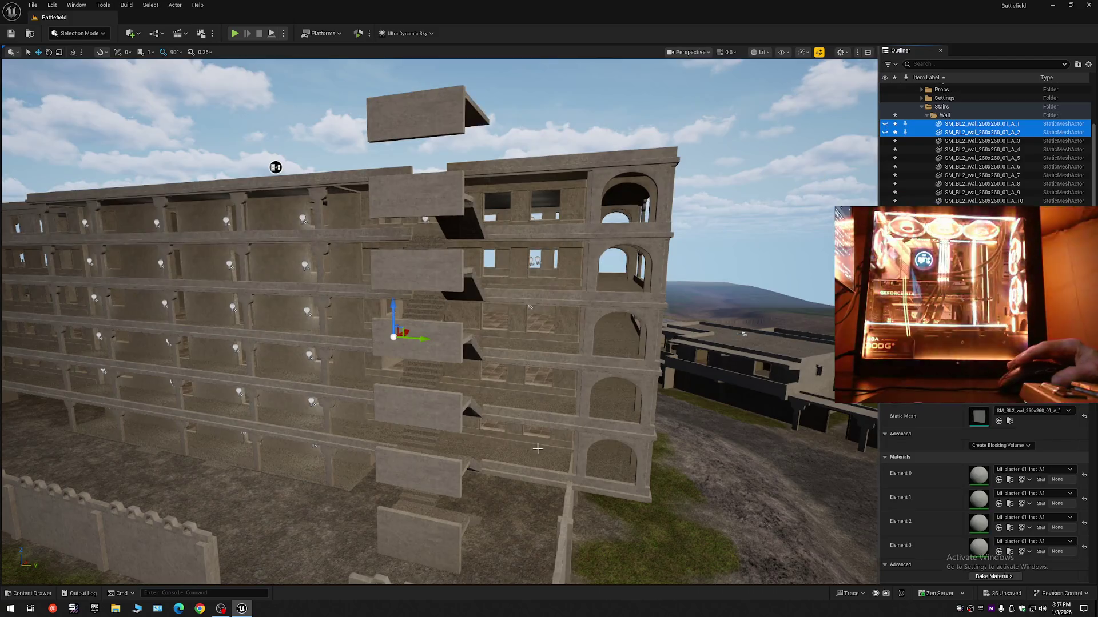
Select two lower stairwell wall slabs, Alt-drag copies out, and slide them against the stairs
left_click(421, 518)
left_click(424, 479, "ctrl")
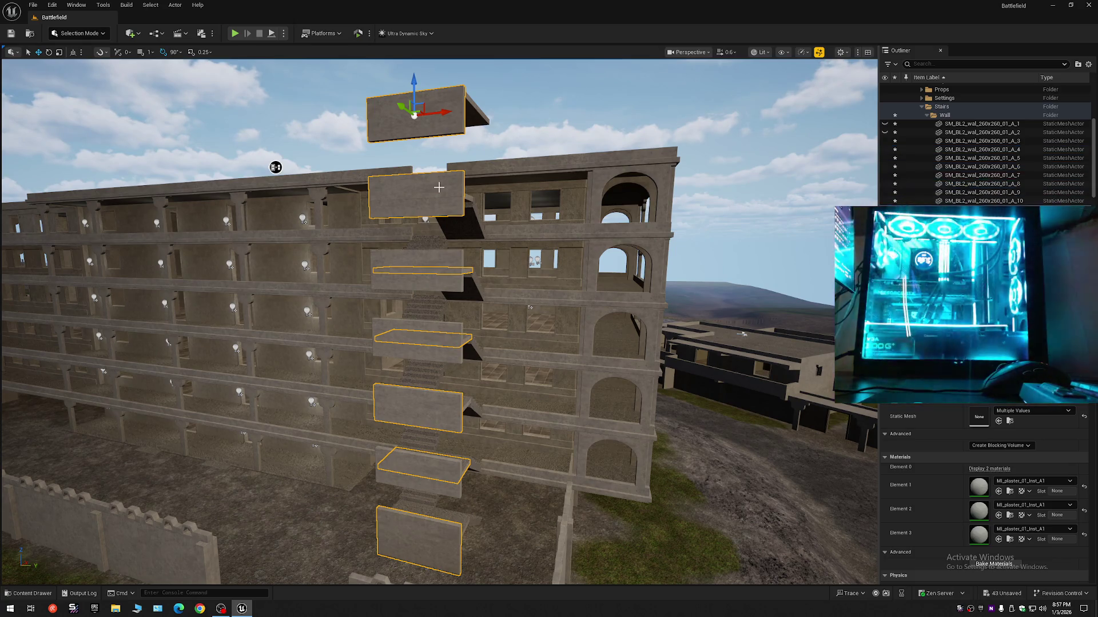
mouse_move(442, 114)
left_mouse_down()
mouse_move(516, 118)
mouse_move(537, 103)
left_mouse_up()
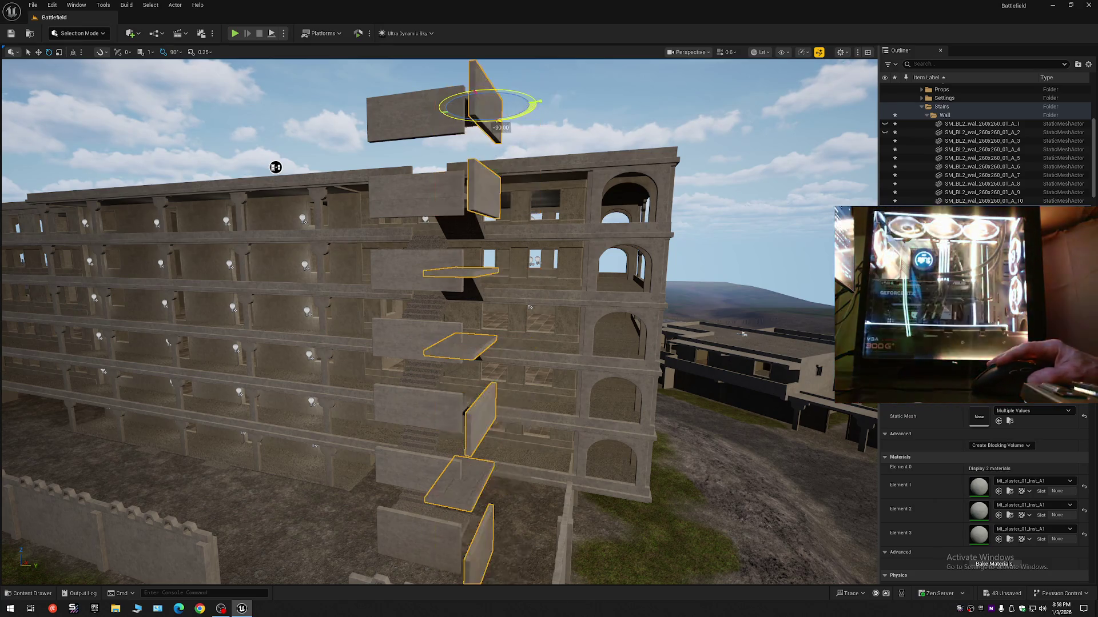
mouse_move(275, 167)
left_mouse_down()
mouse_move(290, 238)
mouse_move(277, 274)
mouse_move(482, 191)
mouse_move(712, 66)
mouse_move(488, 212)
left_mouse_up()
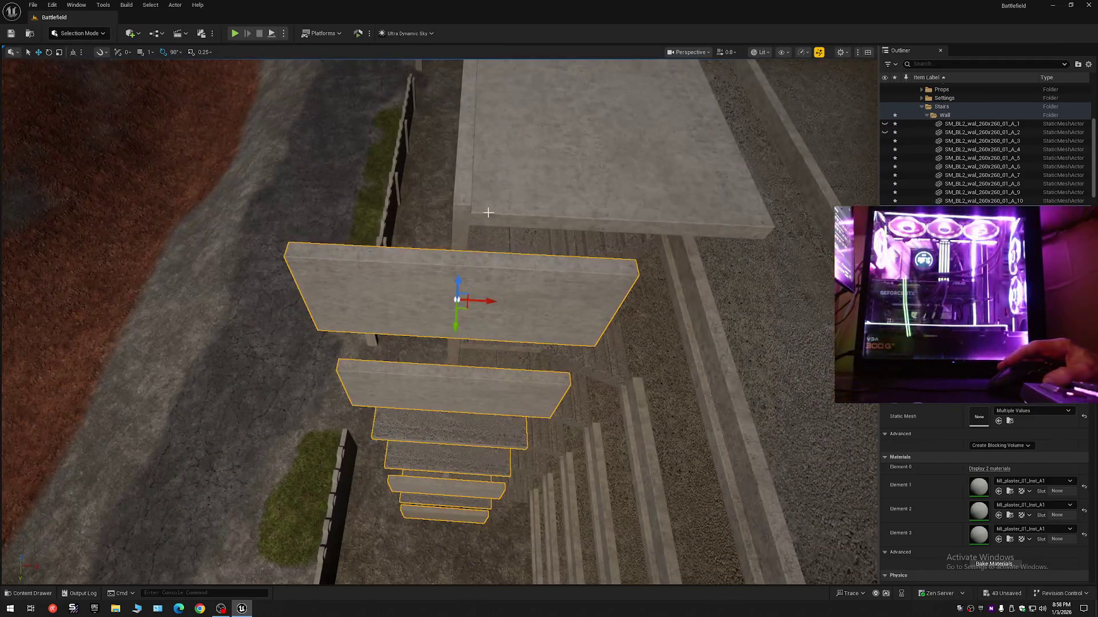
mouse_move(481, 304)
left_mouse_down()
mouse_move(593, 303)
mouse_move(577, 171)
left_mouse_up()
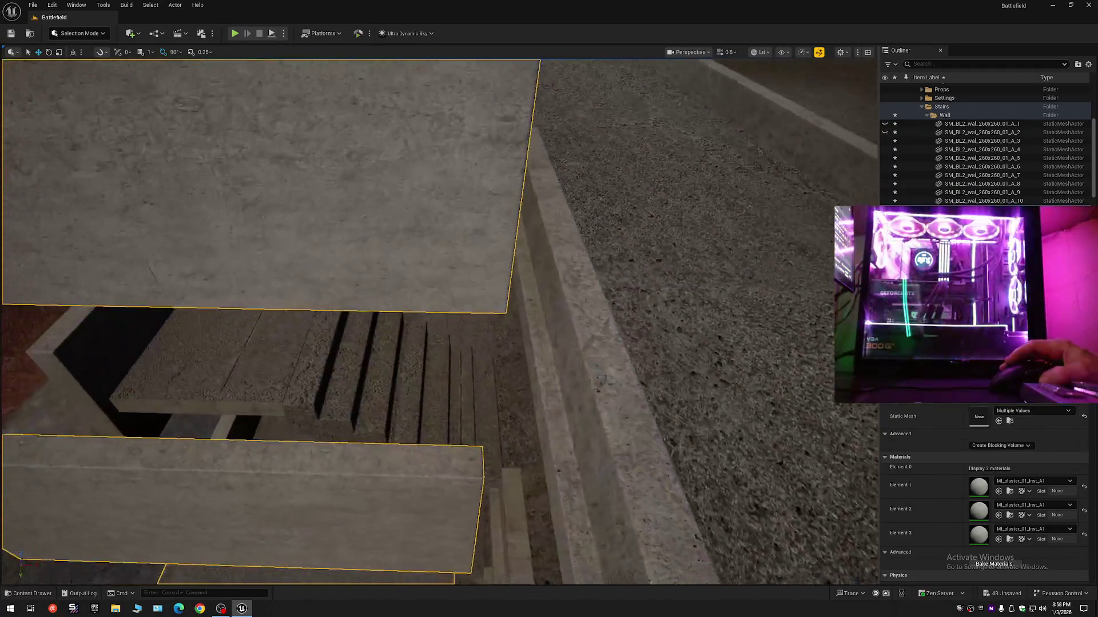
mouse_move(652, 284)
left_mouse_down()
mouse_move(652, 269)
mouse_move(652, 283)
left_mouse_up()
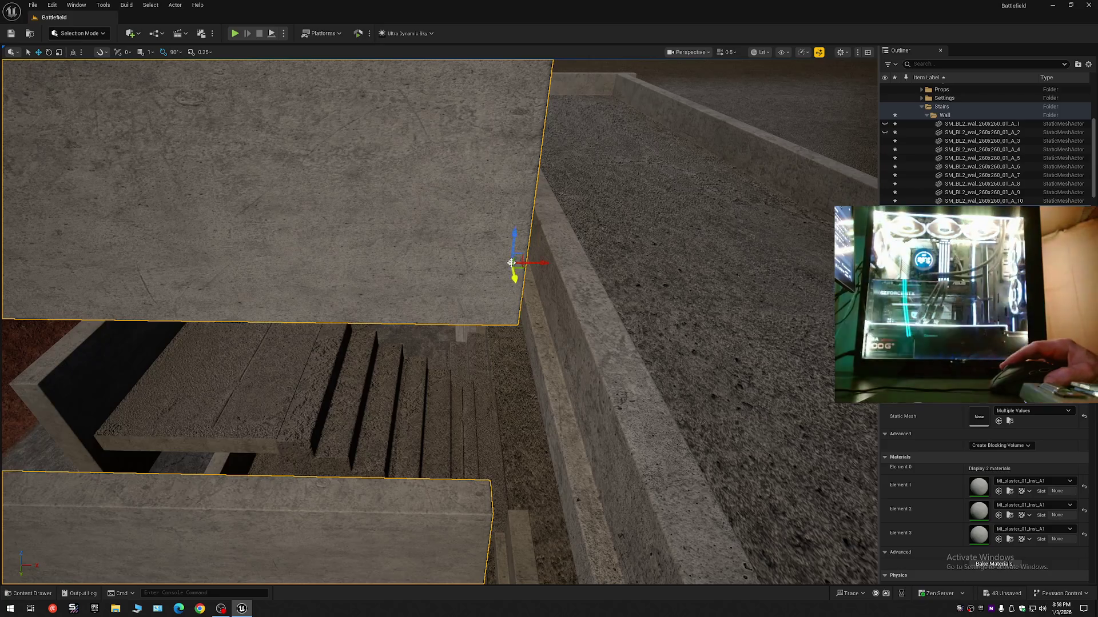
mouse_move(537, 261)
left_mouse_down()
mouse_move(635, 255)
mouse_move(681, 172)
mouse_move(686, 191)
mouse_move(730, 179)
mouse_move(728, 155)
mouse_move(726, 189)
left_mouse_up()
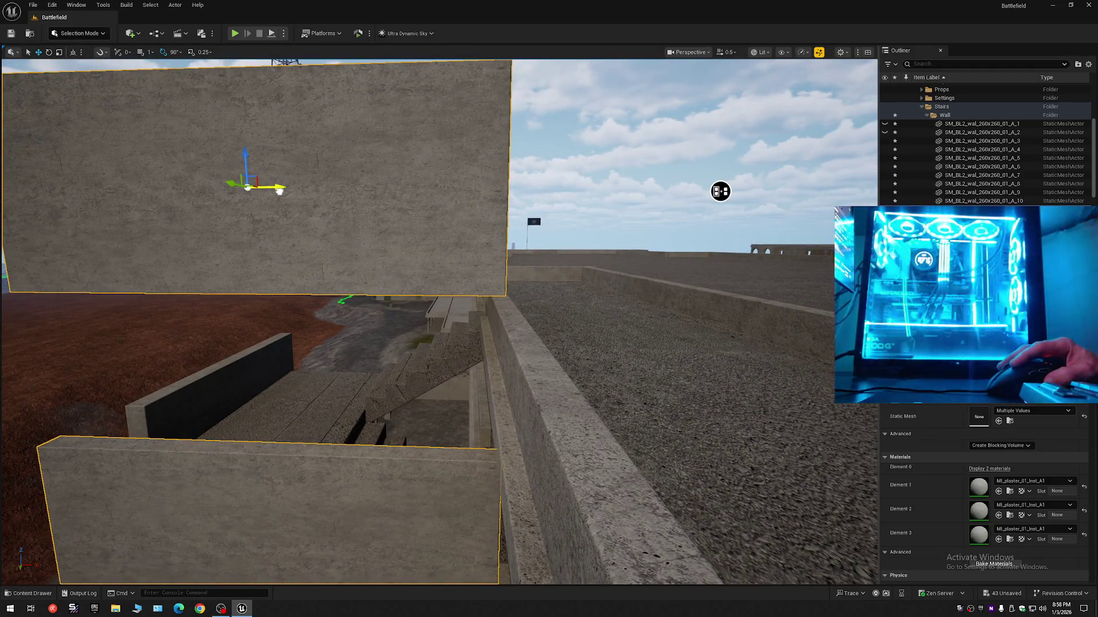
Fly around the corridor to inspect the upright copied wall slab beside the stairs
left_click_drag(720, 191, 718, 178)
scroll(718, 178, "down", 1)
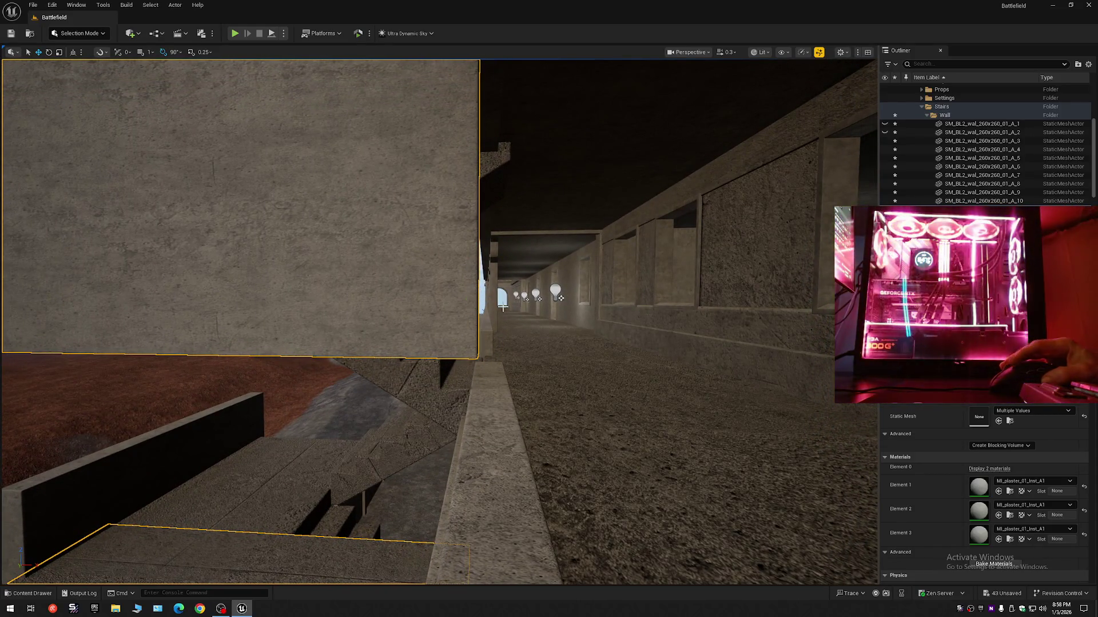
left_click_drag(502, 308, 503, 308)
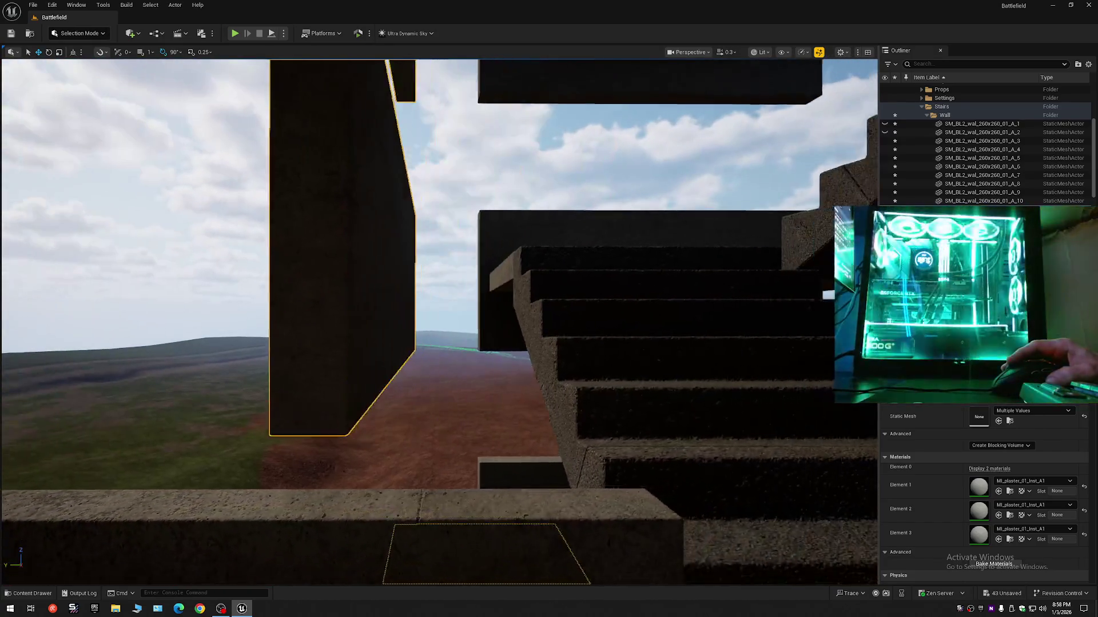
left_click_drag(391, 304, 339, 311)
scroll(338, 311, "up", 2)
left_click_drag(464, 322, 465, 322)
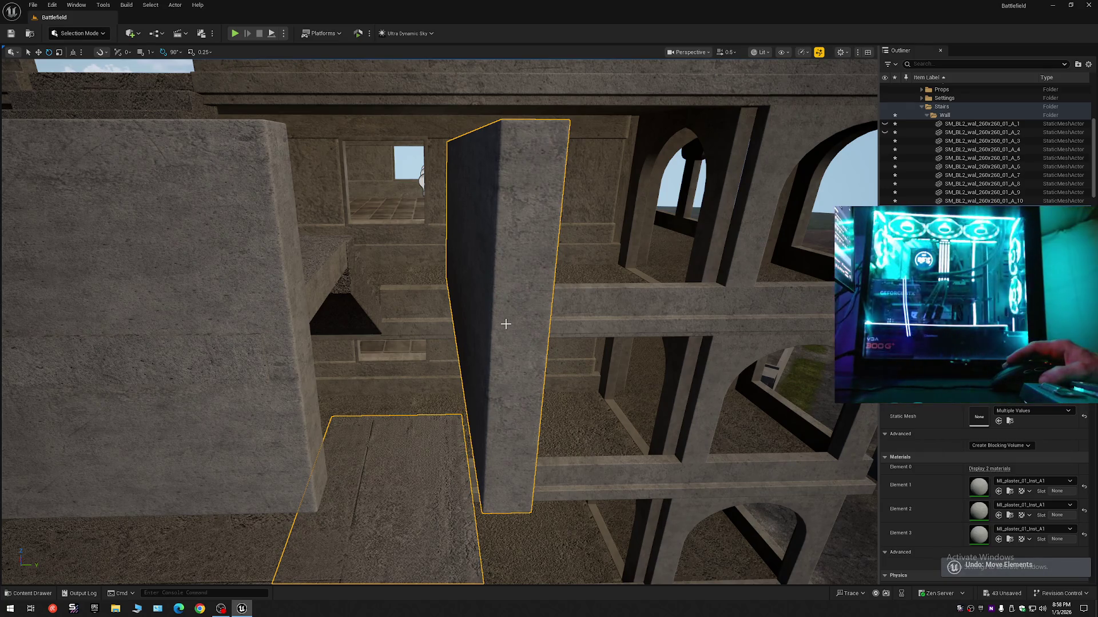
mouse_move(506, 324)
left_mouse_down()
mouse_move(505, 406)
mouse_move(106, 94)
mouse_move(478, 399)
mouse_move(211, 272)
mouse_move(38, 93)
mouse_move(505, 324)
left_mouse_up()
Select three stair-landing floor slabs and delete them
left_click(441, 403)
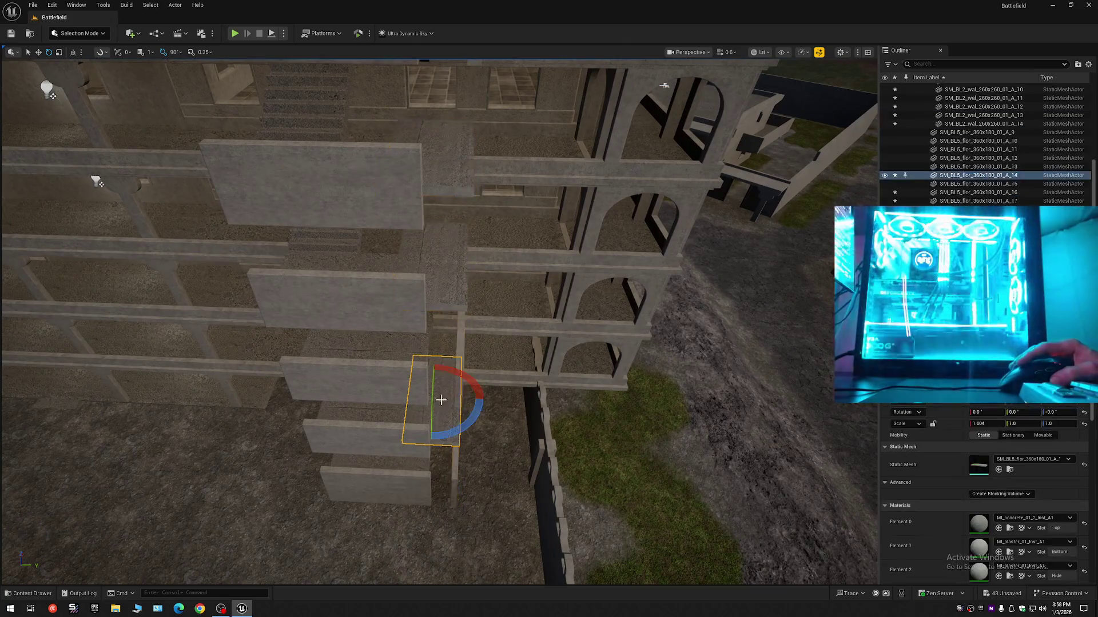
left_click(432, 233, "ctrl")
left_click(443, 170, "ctrl")
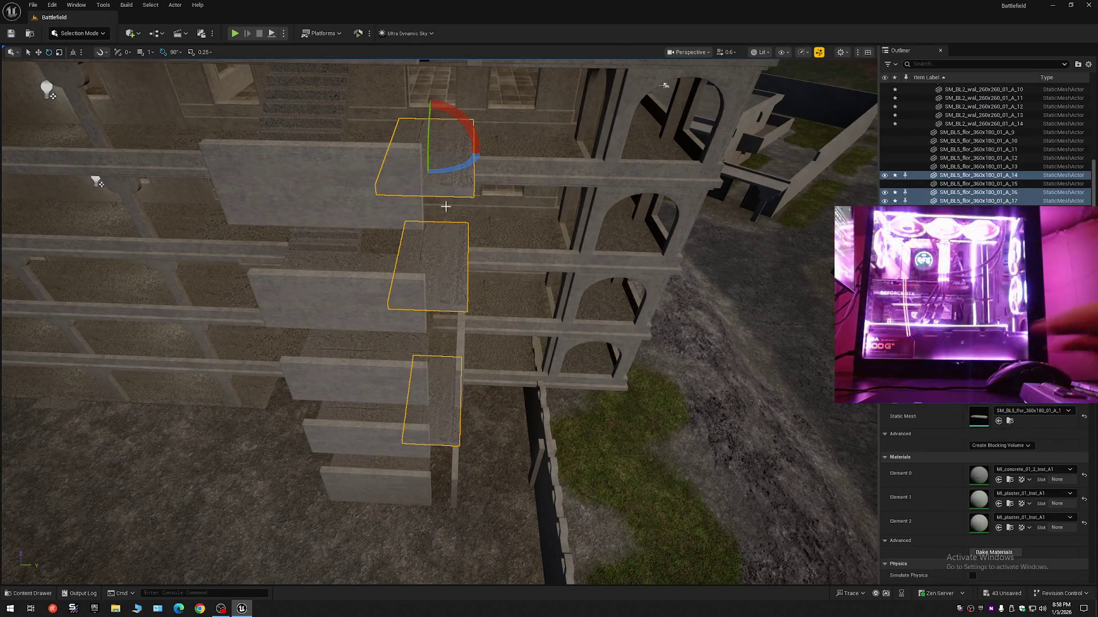
key("Delete")
mouse_move(416, 186)
left_mouse_down()
mouse_move(416, 160)
mouse_move(460, 275)
left_mouse_up()
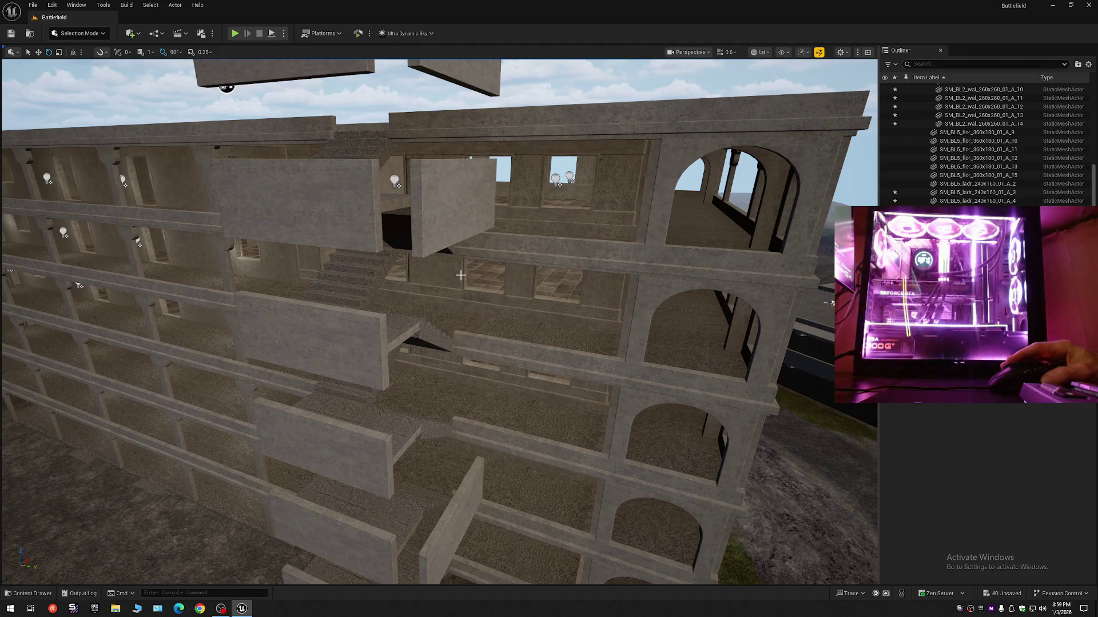
Undo the deletion and the earlier rotation and moves of the copied wall slabs
key("ctrl+z")
key("ctrl+z")
key("ctrl+z")
key("ctrl+z")
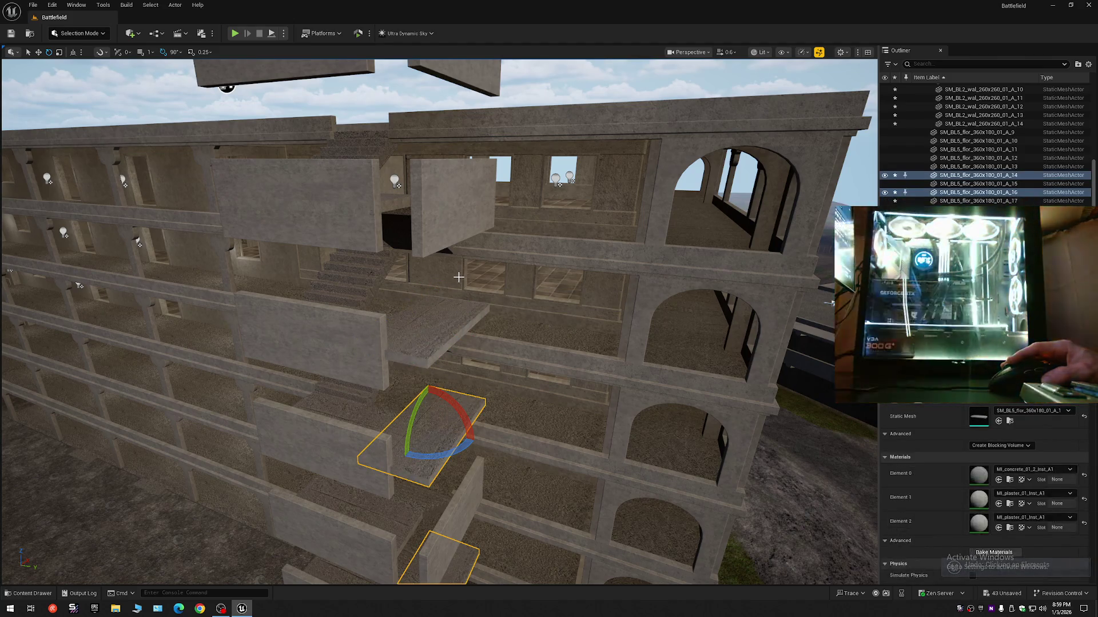
key("ctrl+z")
key("ctrl+z")
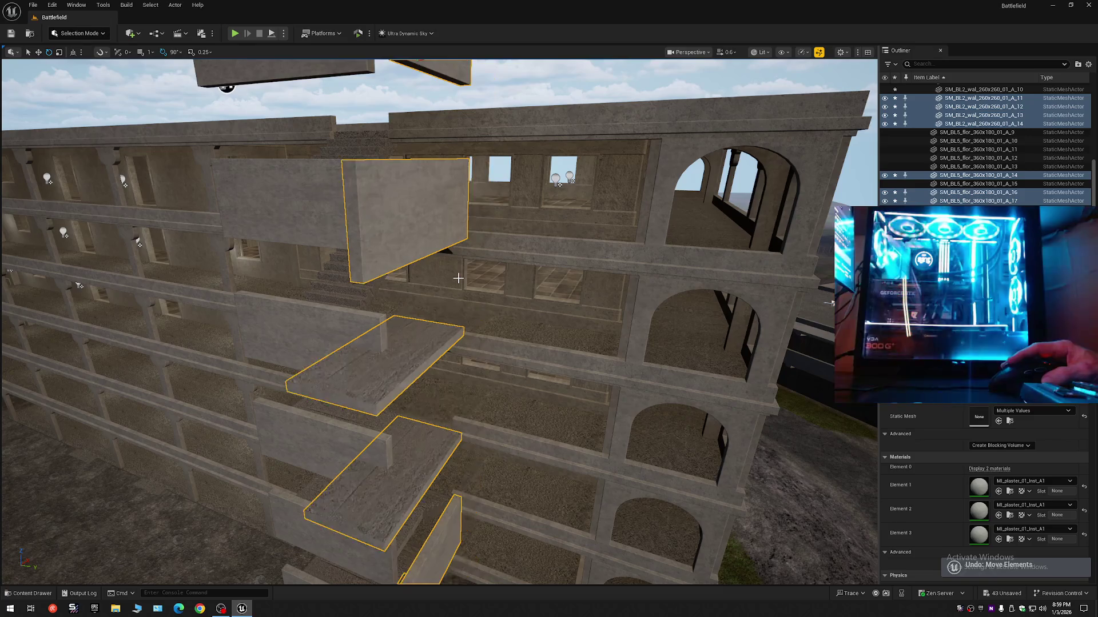
key("ctrl+z")
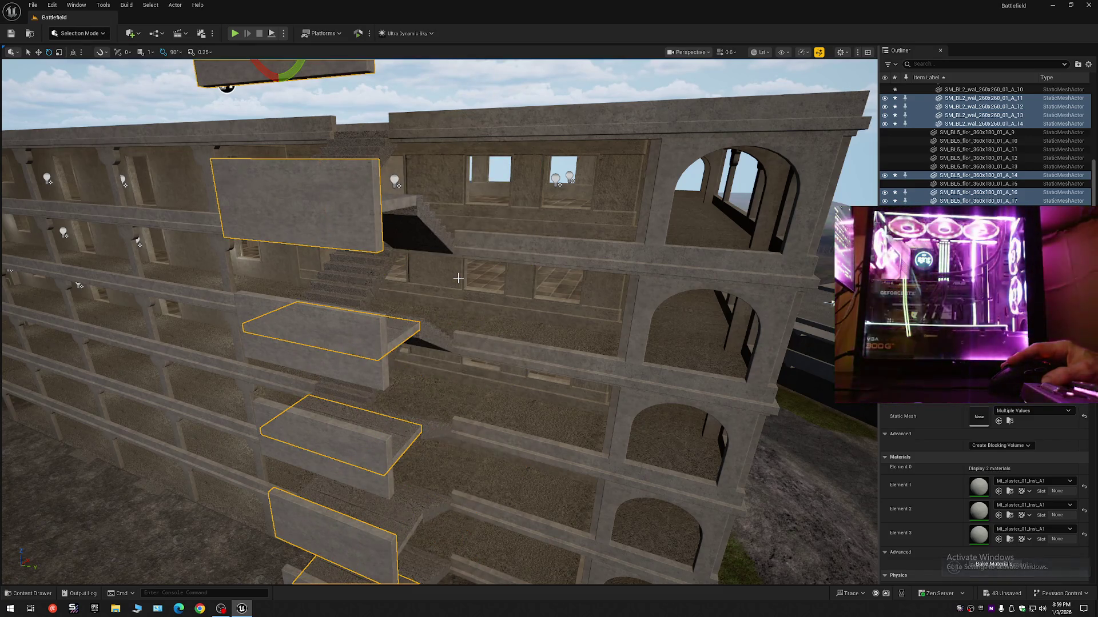
key("ctrl+z")
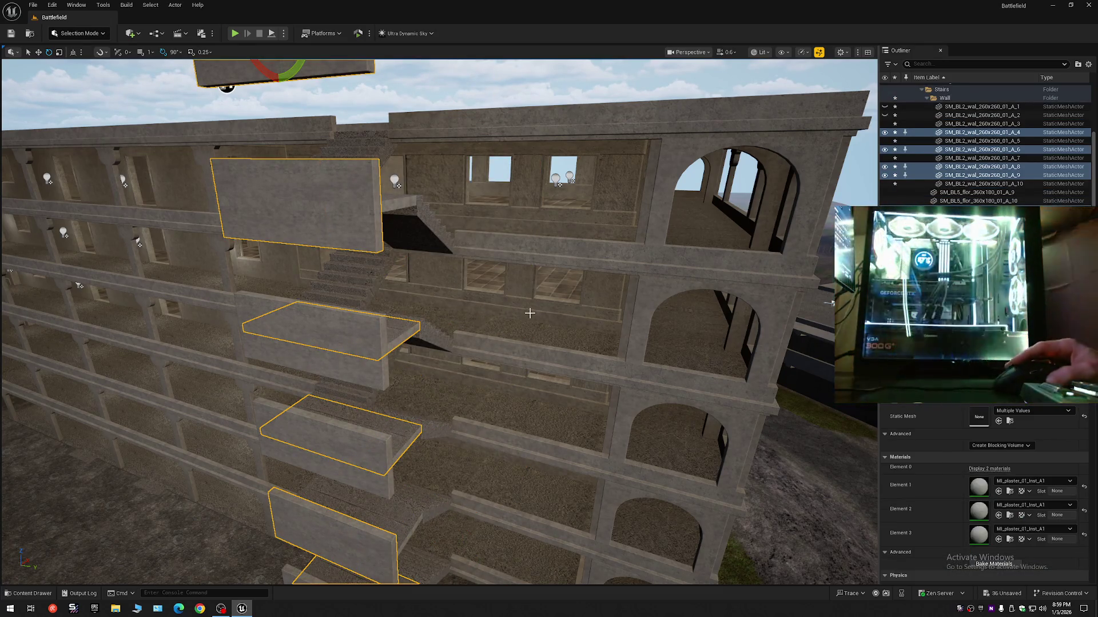
key("ctrl+z")
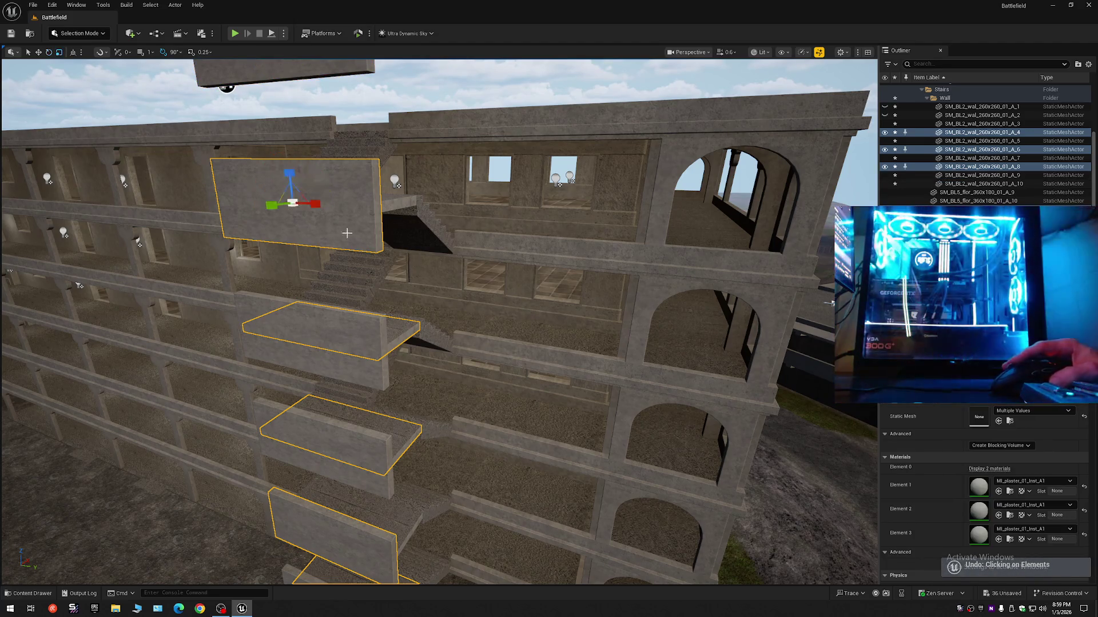
left_click_drag(315, 204, 172, 208)
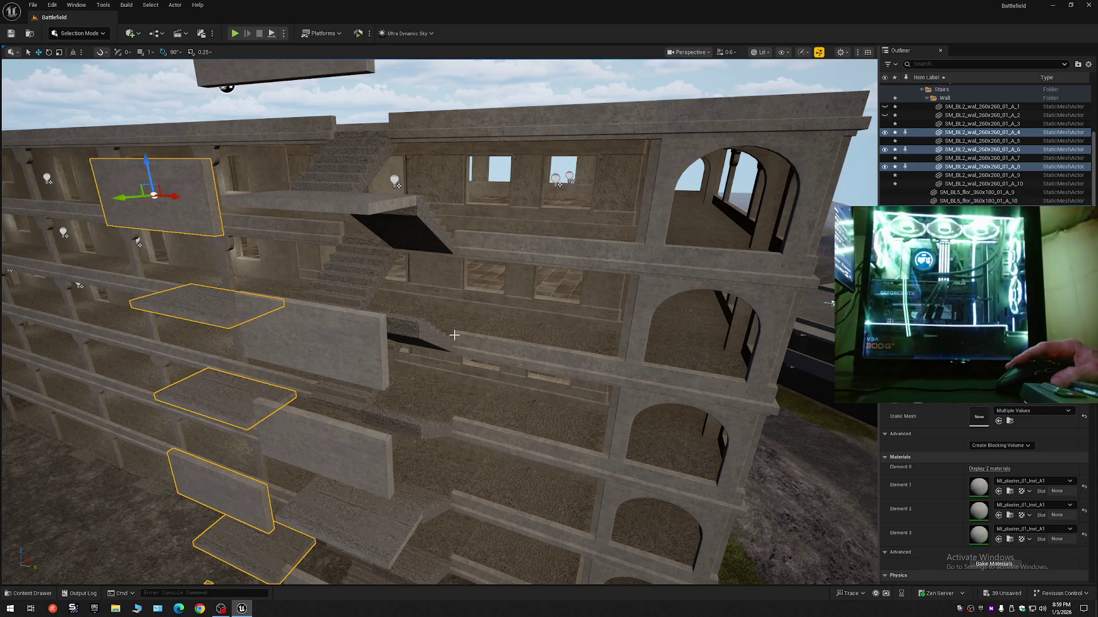
mouse_move(448, 329)
left_mouse_down()
mouse_move(440, 320)
mouse_move(457, 314)
mouse_move(449, 309)
left_mouse_up()
left_click_drag(228, 133, 212, 63)
key("ctrl+z")
Select the bottom wall slab and add each slab above it up the column
left_click(415, 546)
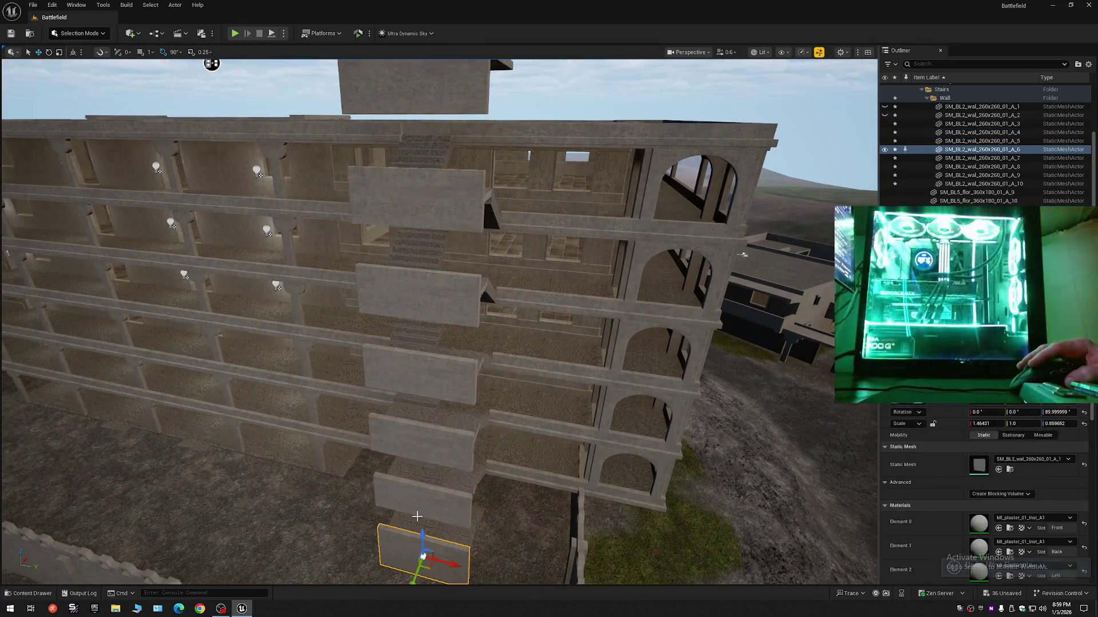
left_click(417, 499, "ctrl")
left_click(416, 546)
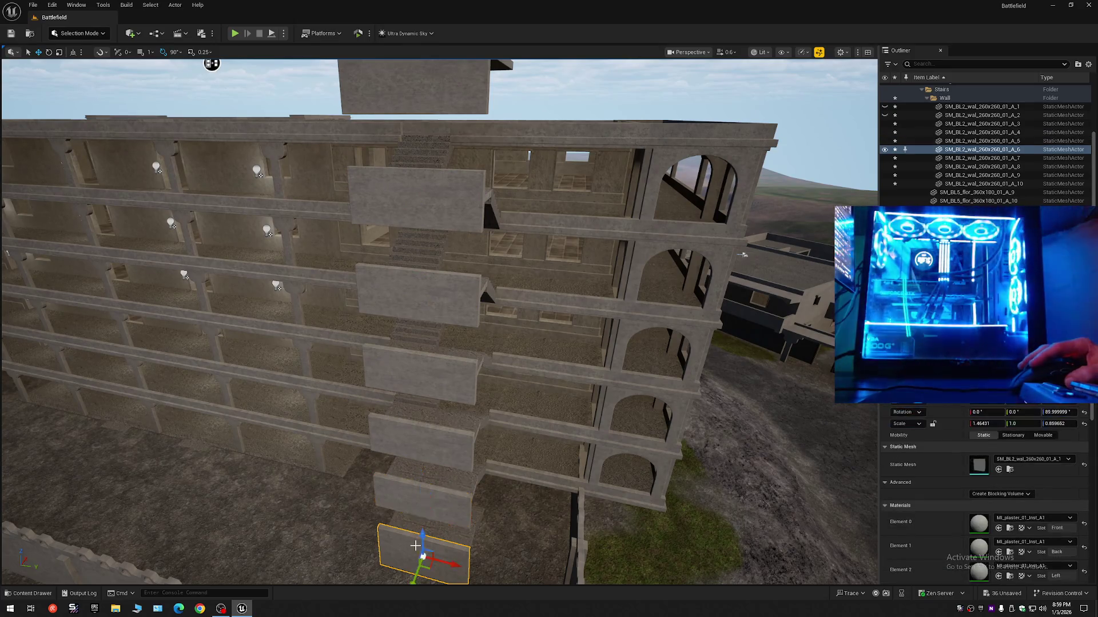
left_click(424, 502, "ctrl")
left_click(431, 429, "ctrl")
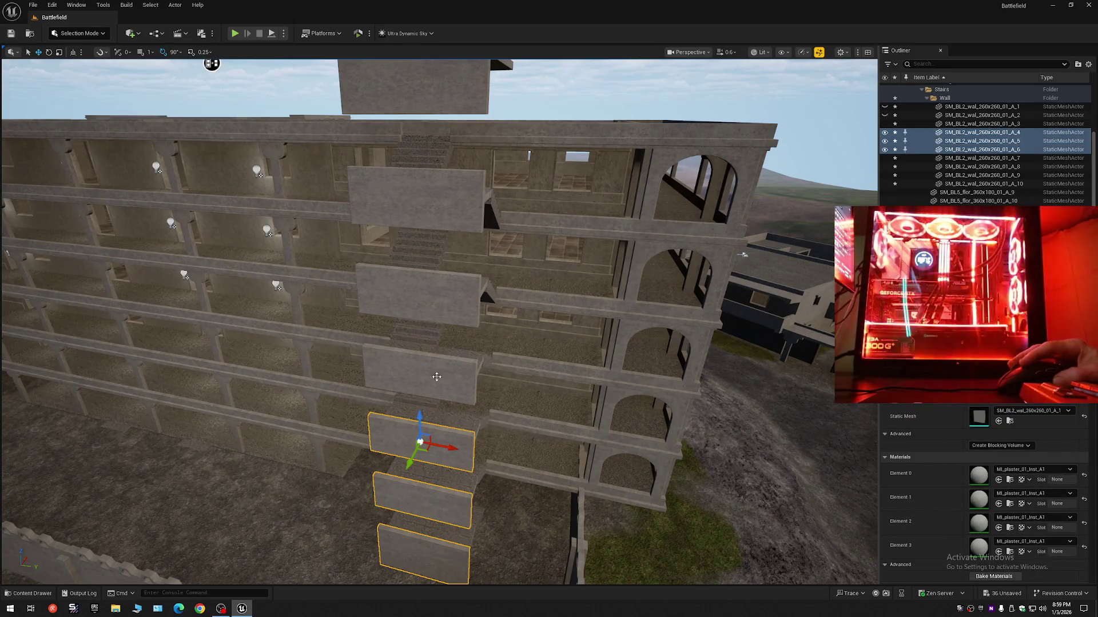
left_click(438, 304, "ctrl")
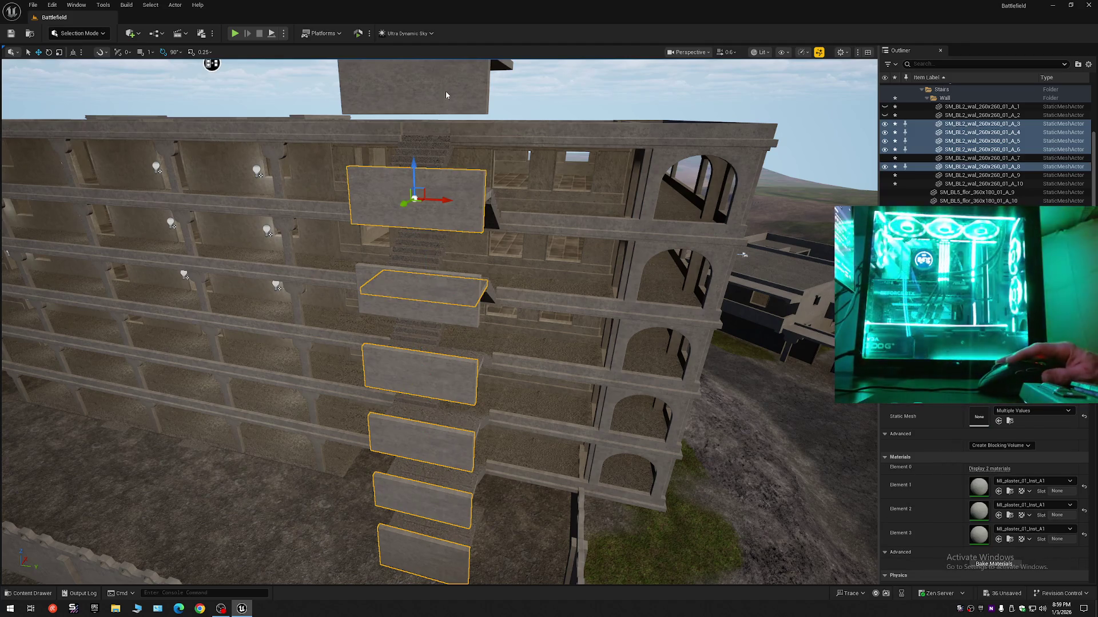
Add the top slab, Alt-drag a copy of the column sideways, then undo the copy's rotation and move
left_click(446, 95, "ctrl")
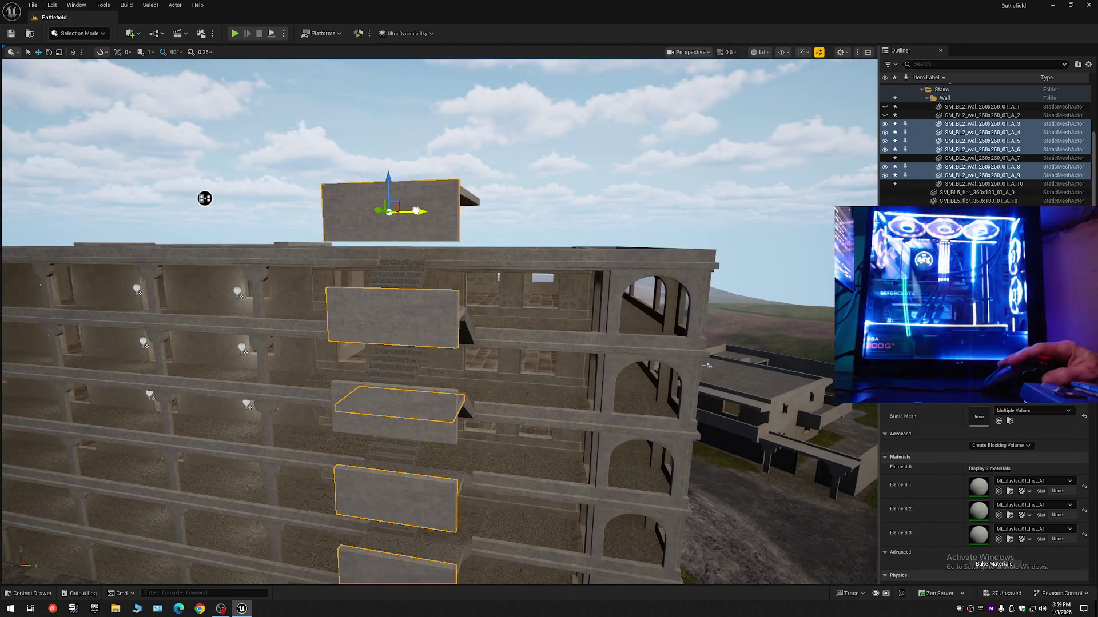
mouse_move(416, 211)
left_mouse_down("alt")
mouse_move(520, 233)
mouse_move(469, 212)
left_mouse_up("alt")
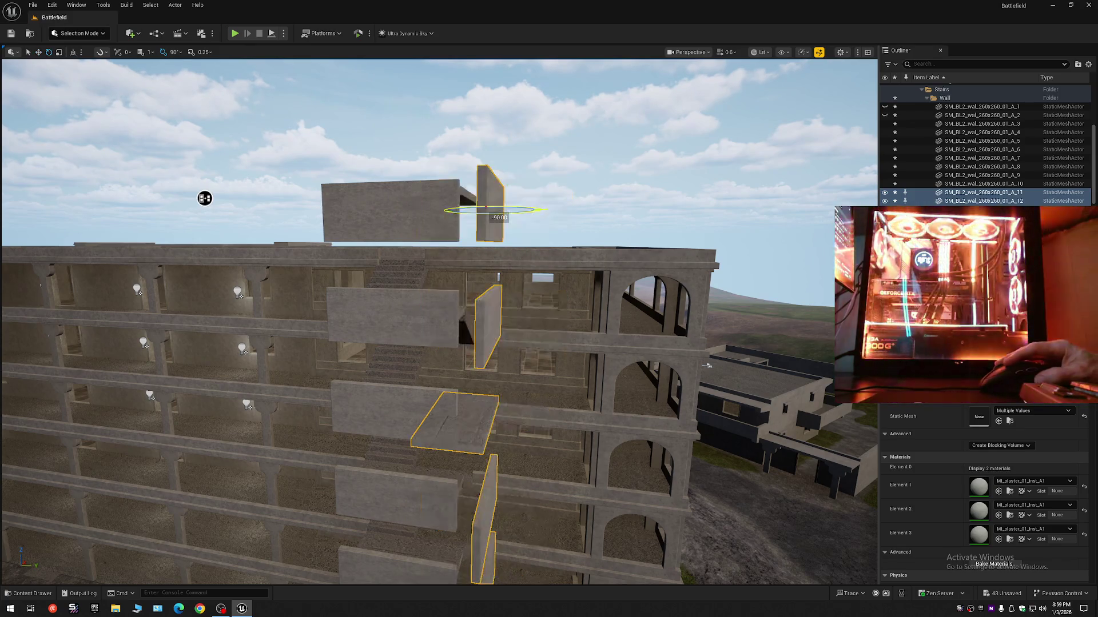
left_click_drag(535, 316, 419, 360)
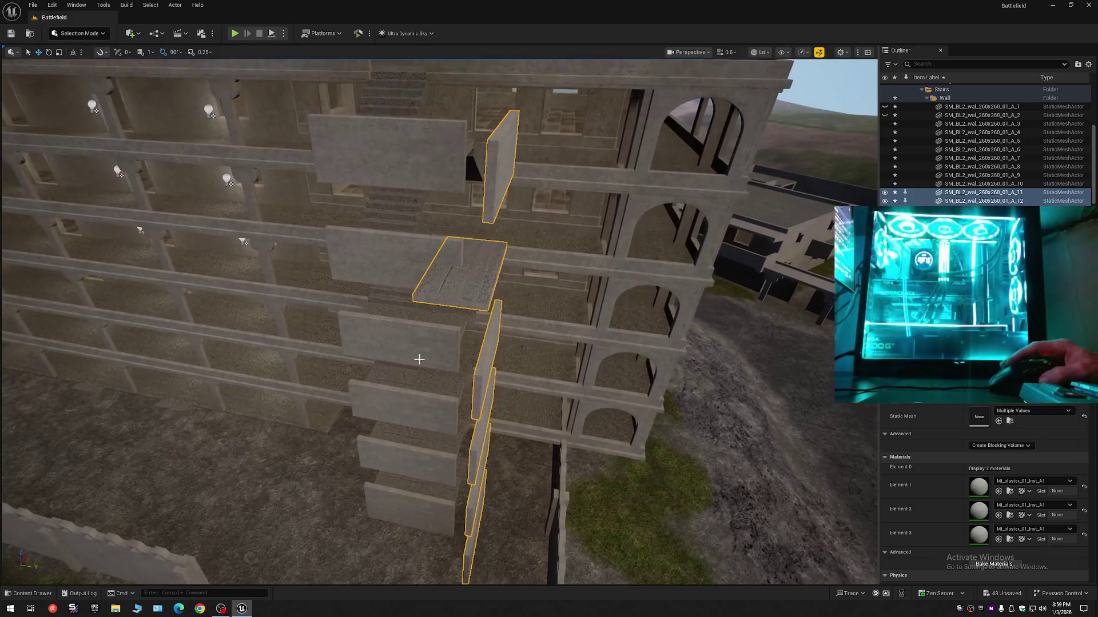
key("ctrl+z")
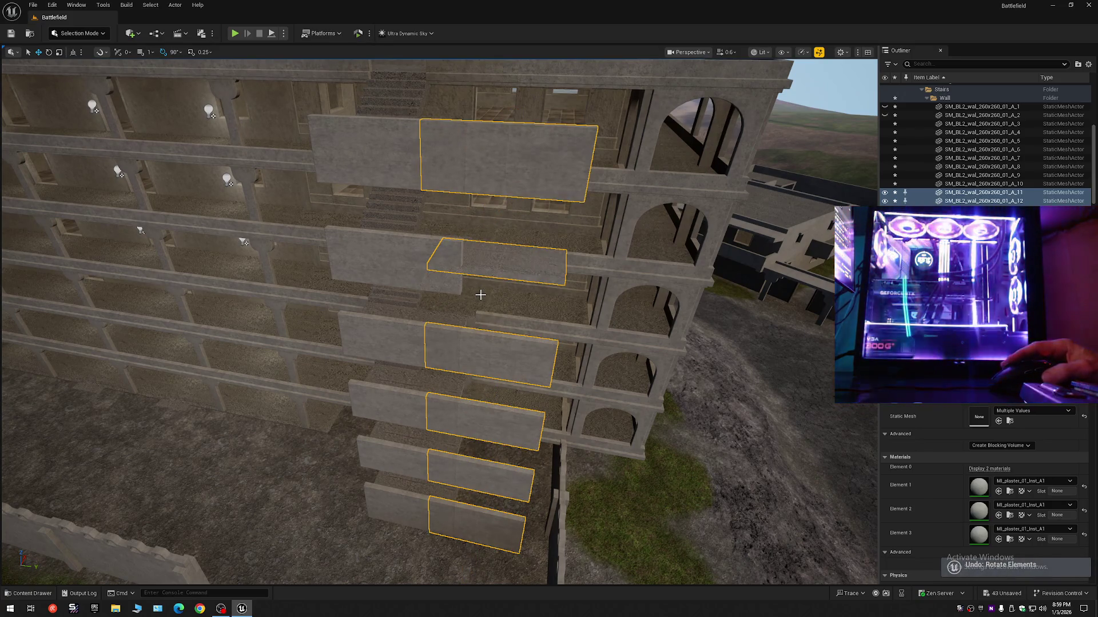
key("ctrl+z")
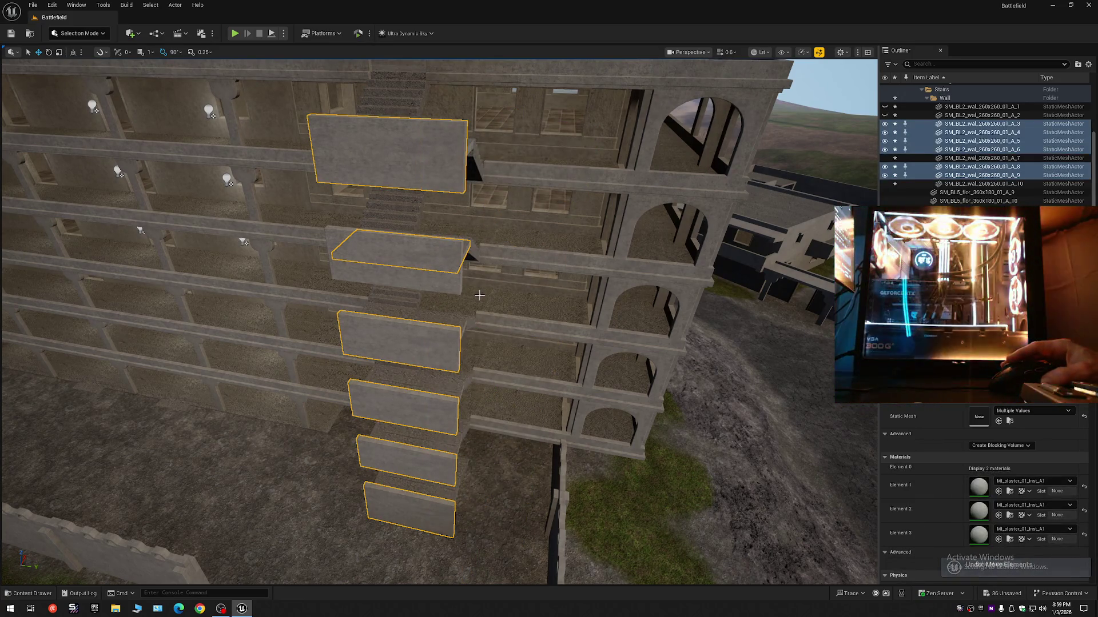
Undo another move, drop one slab from the selection, and Alt-drag the column as the tower's opposite wall
mouse_move(479, 295)
left_mouse_down()
mouse_move(497, 255)
mouse_move(448, 219)
left_mouse_up()
left_click_drag(416, 154, 457, 155)
left_click_drag(356, 210, 341, 100)
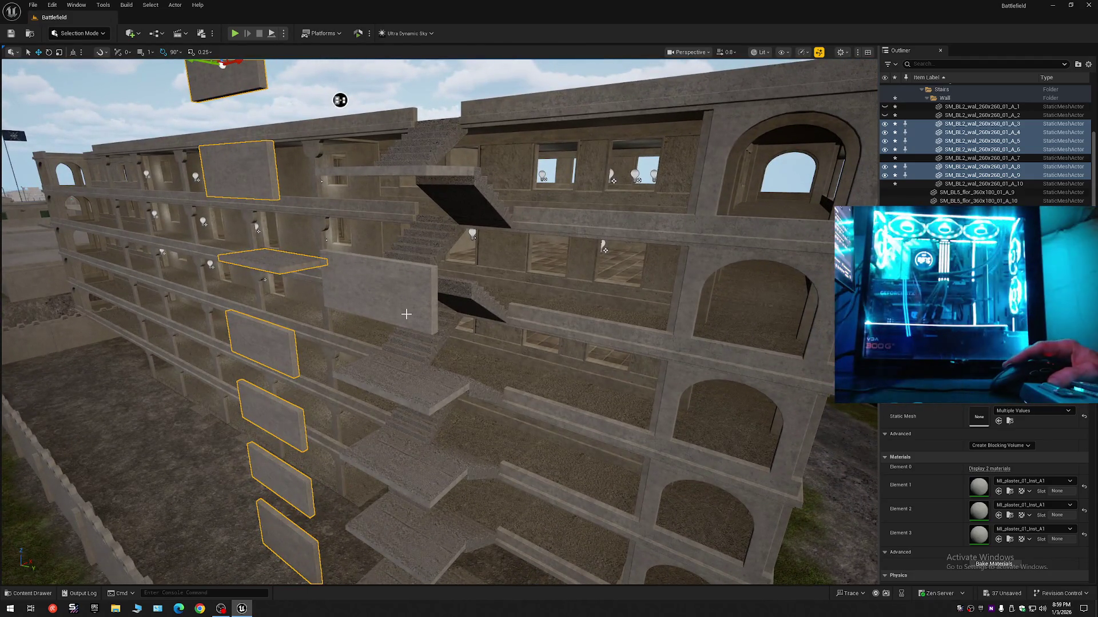
key("ctrl+z")
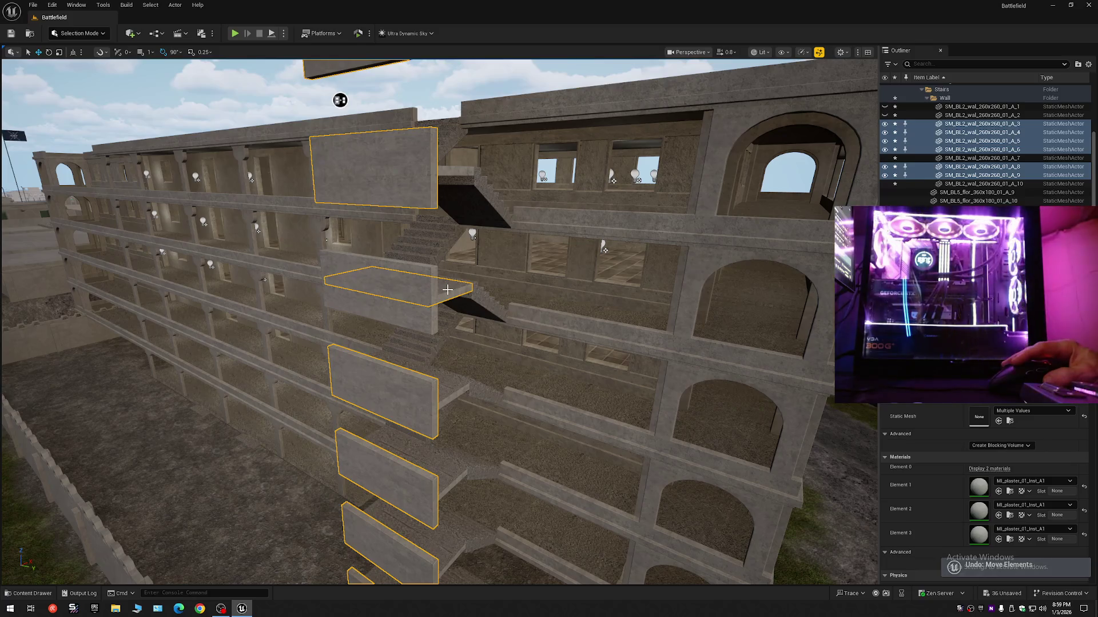
left_click(447, 290, "ctrl")
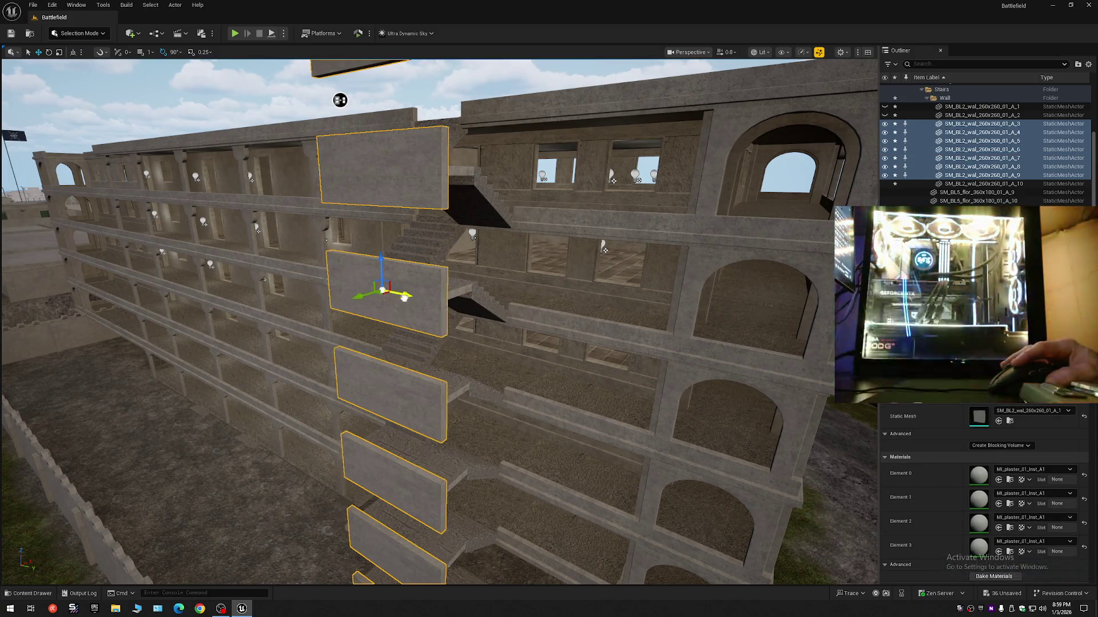
mouse_move(340, 100)
left_mouse_down()
mouse_move(259, 134)
mouse_move(238, 196)
left_mouse_up()
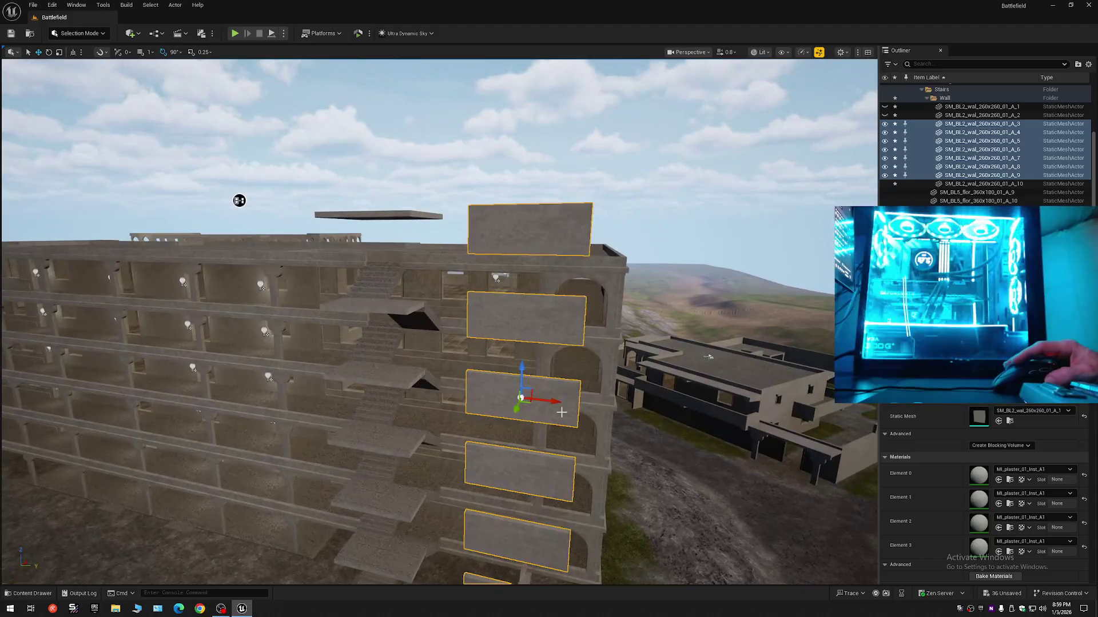
mouse_move(395, 384)
left_mouse_down("alt")
mouse_move(499, 394)
mouse_move(482, 417)
mouse_move(505, 393)
mouse_move(648, 370)
mouse_move(592, 324)
mouse_move(550, 312)
left_mouse_up("alt")
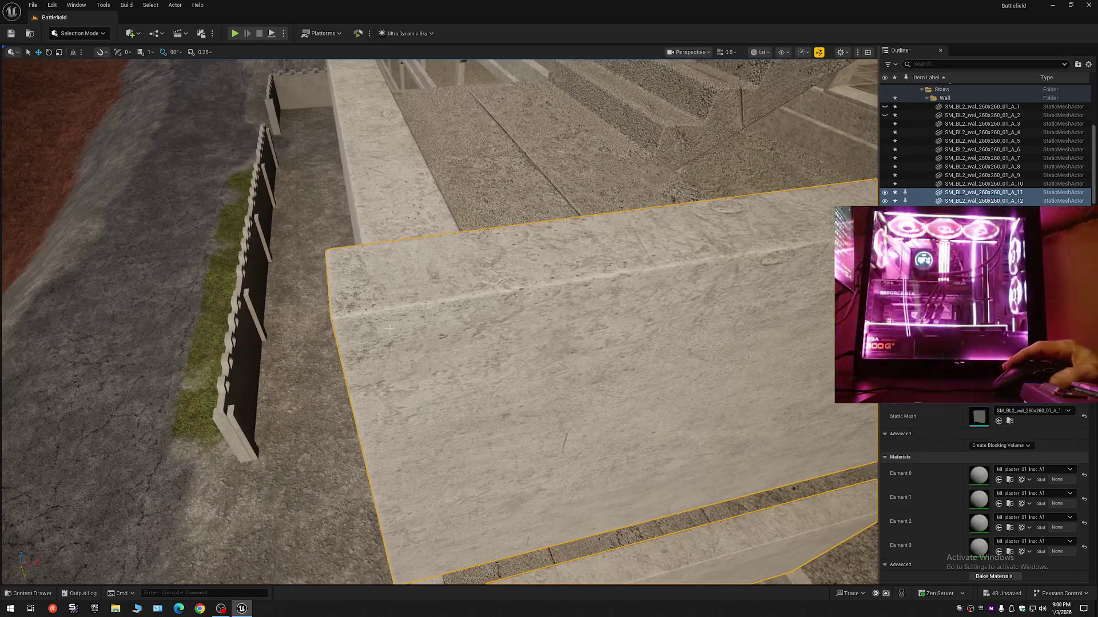
Slide the copied wall column along Y until flush with the building, checking the corner and top
left_click_drag(387, 310, 430, 304)
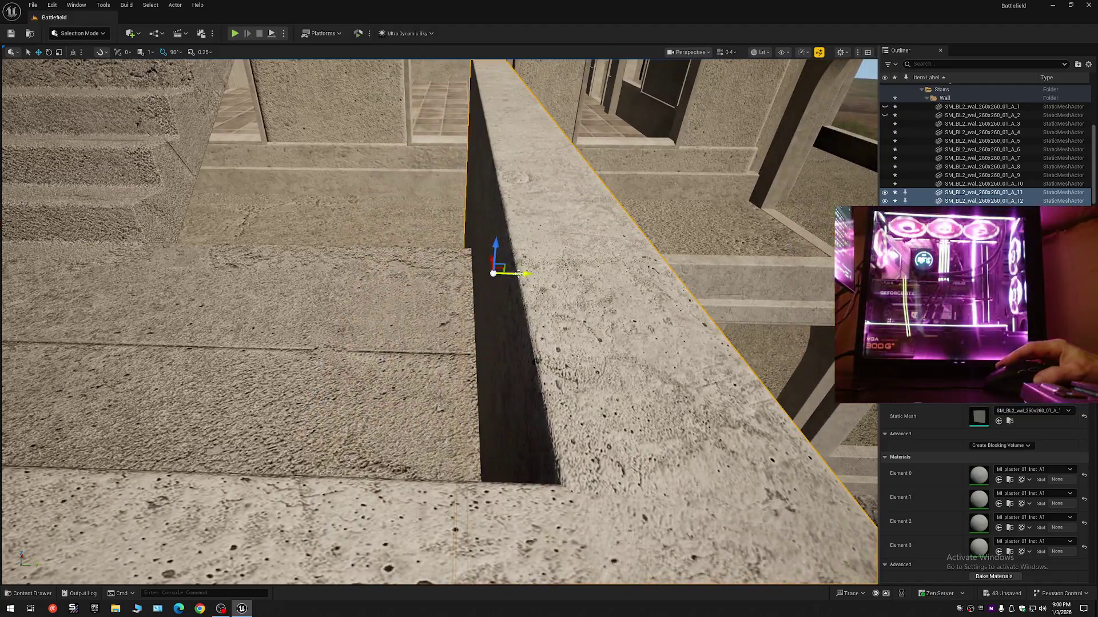
left_click_drag(518, 274, 557, 274)
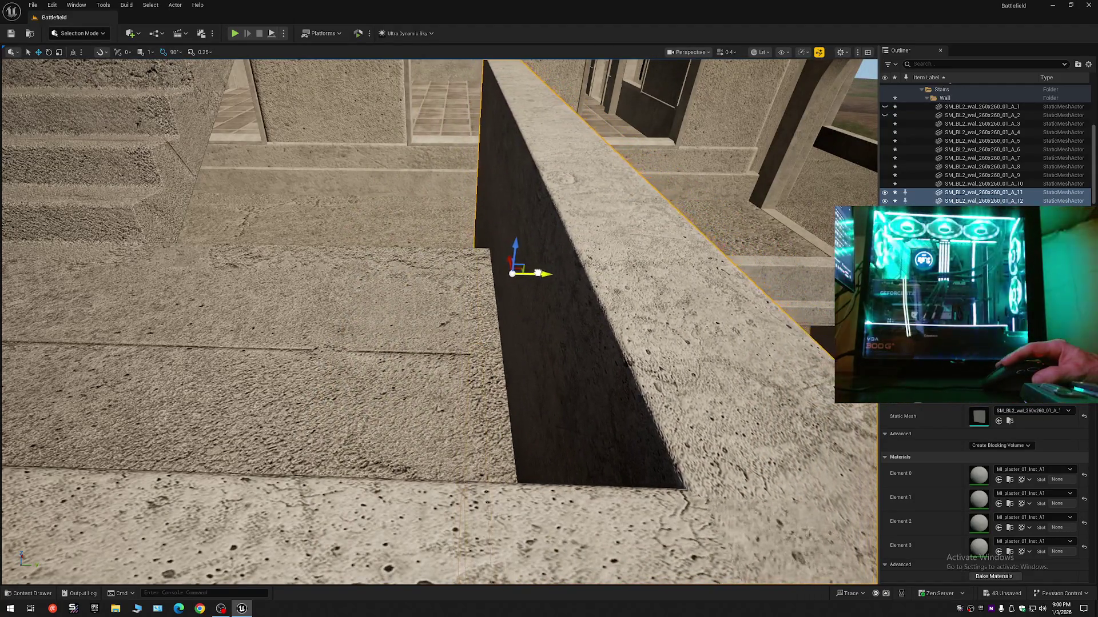
scroll(538, 273, "down", 5)
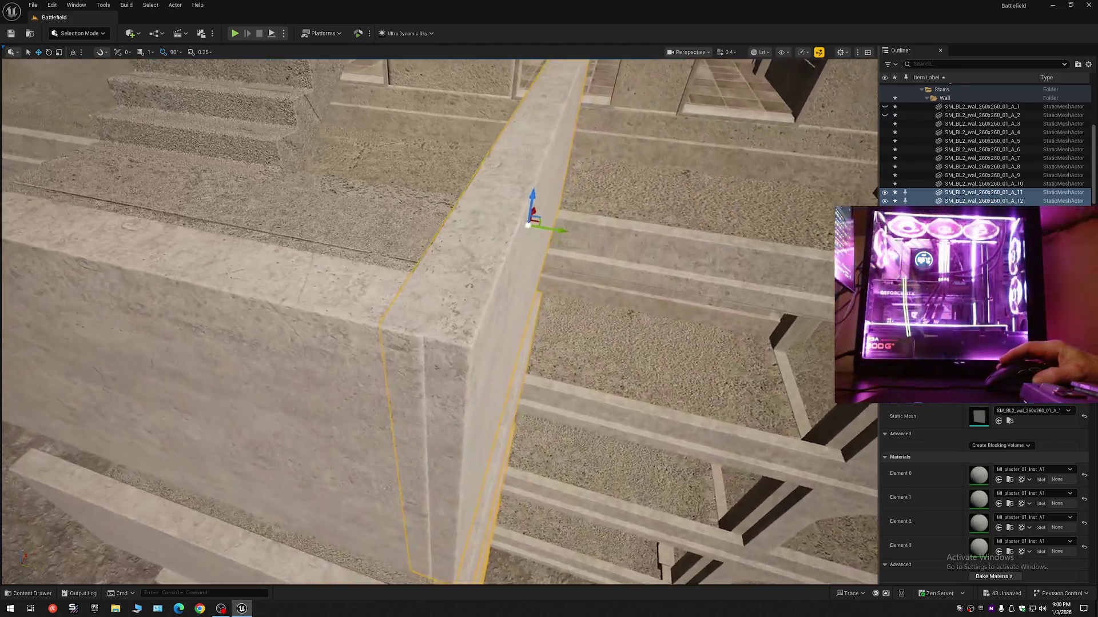
mouse_move(531, 287)
left_mouse_down()
mouse_move(515, 280)
mouse_move(531, 288)
left_mouse_up()
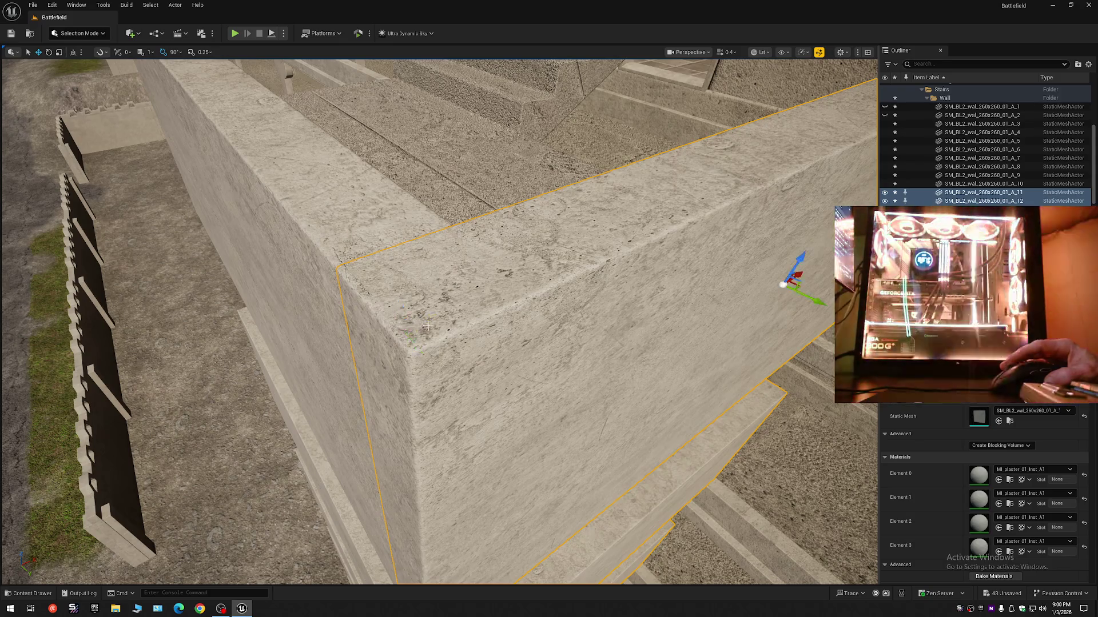
mouse_move(428, 325)
left_mouse_down()
mouse_move(428, 372)
mouse_move(420, 326)
mouse_move(408, 326)
mouse_move(400, 297)
mouse_move(412, 294)
mouse_move(395, 300)
mouse_move(467, 275)
mouse_move(347, 268)
mouse_move(334, 206)
left_mouse_up()
left_click_drag(14, 249, 349, 279)
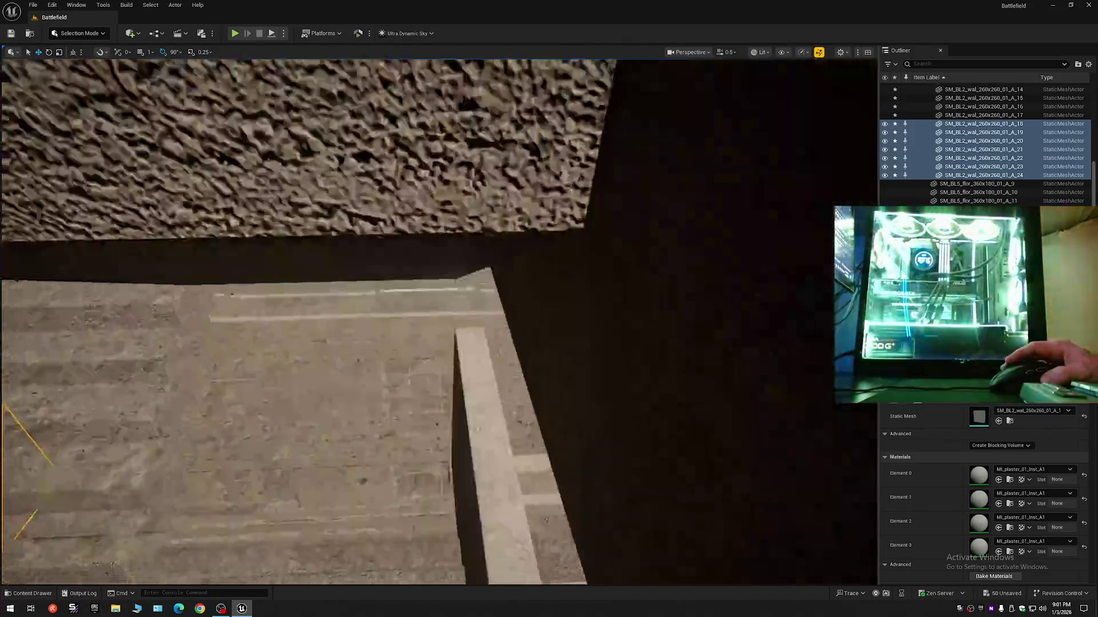
key("s")
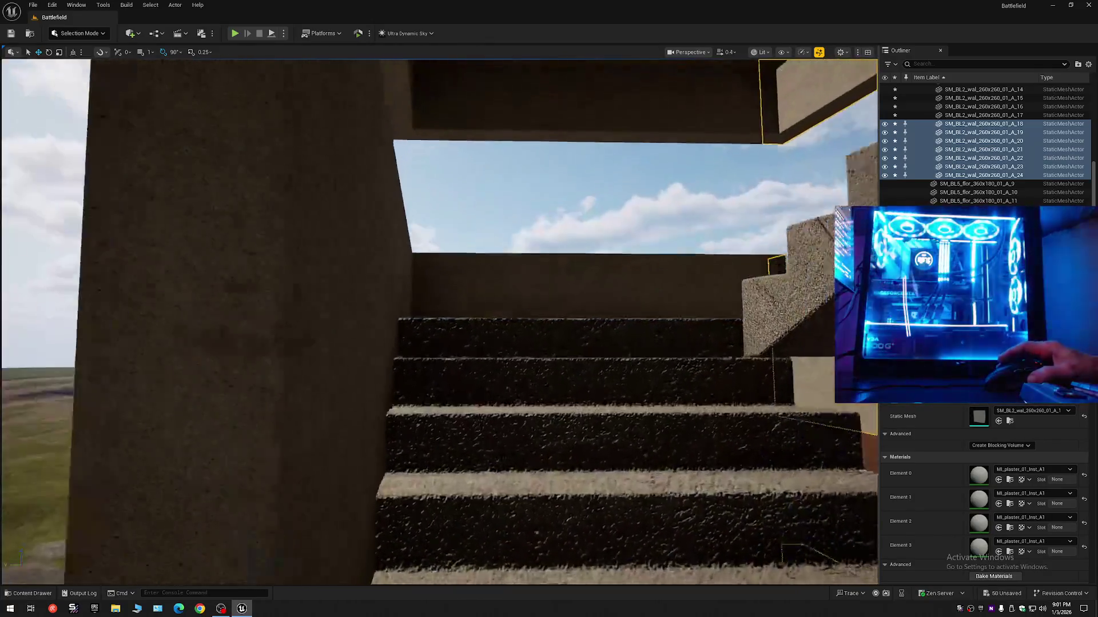
key("Escape")
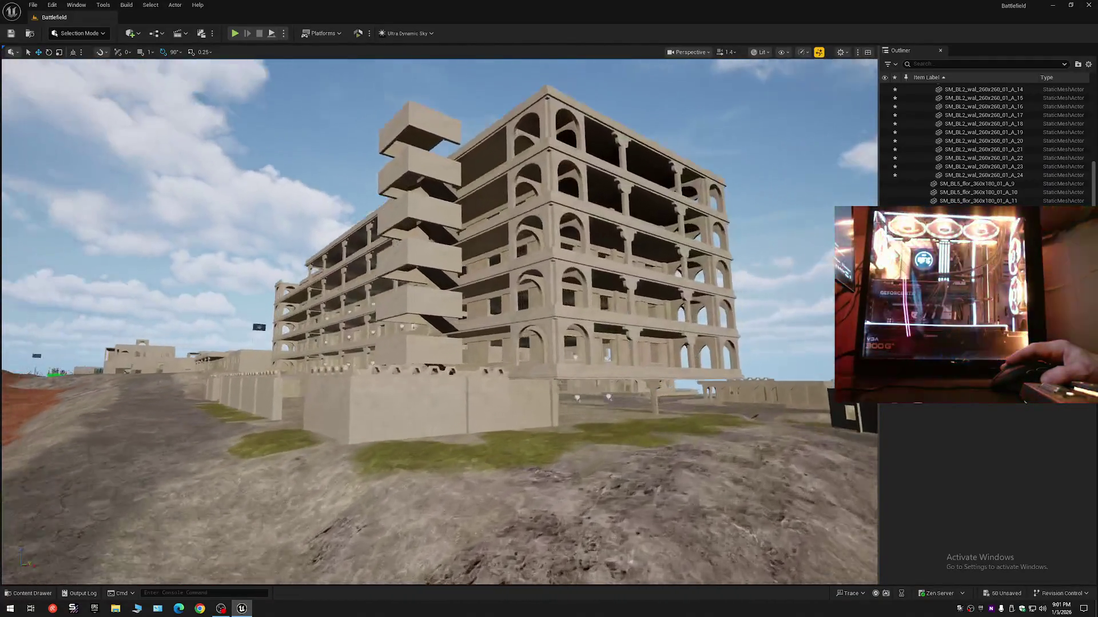
key("w")
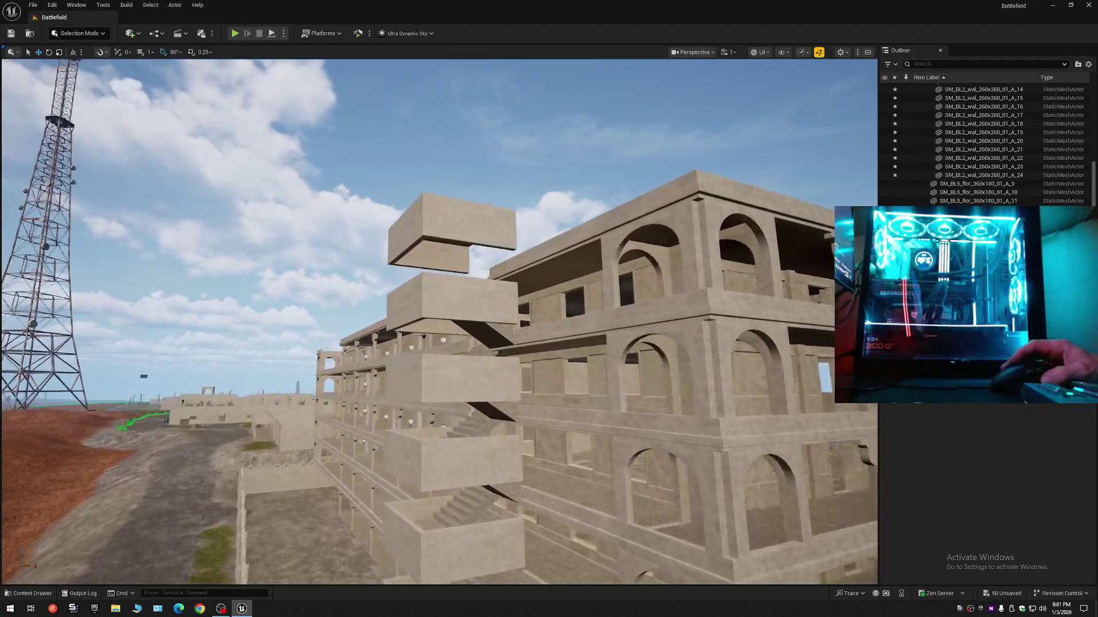
key("w")
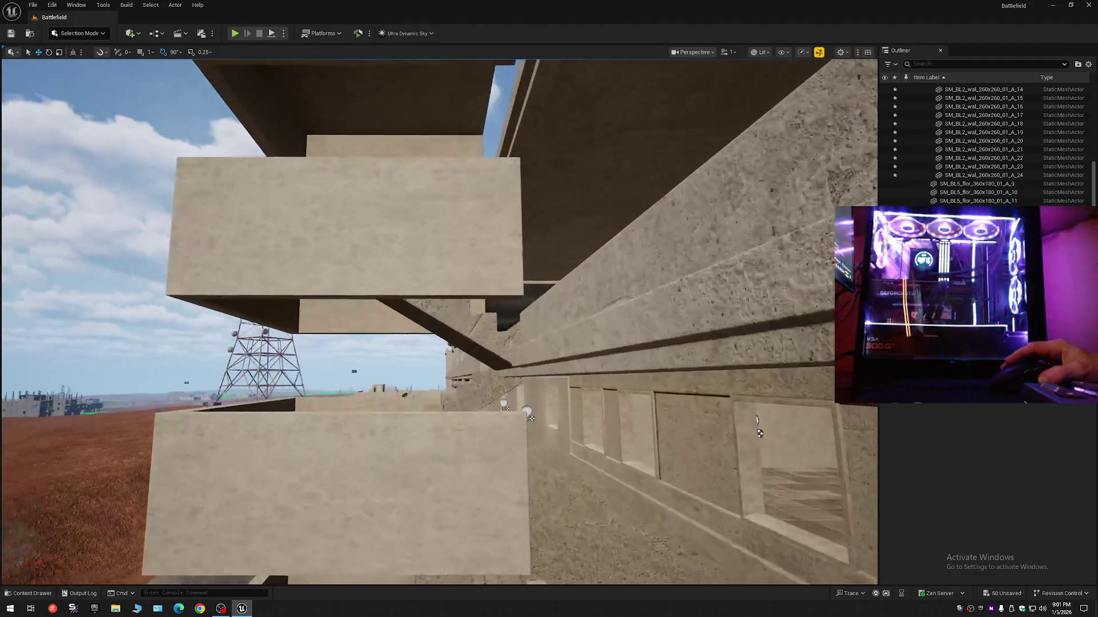
Duplicate a stairwell tower block, stretch the copy into a tall pillar, and lower it along the corner
key("s")
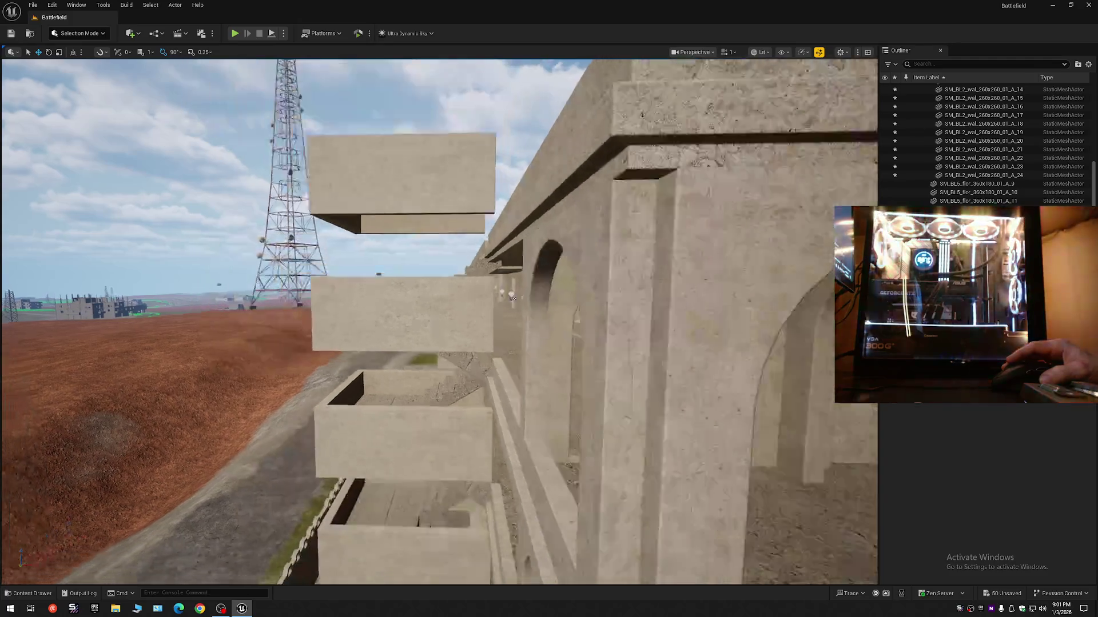
key("s")
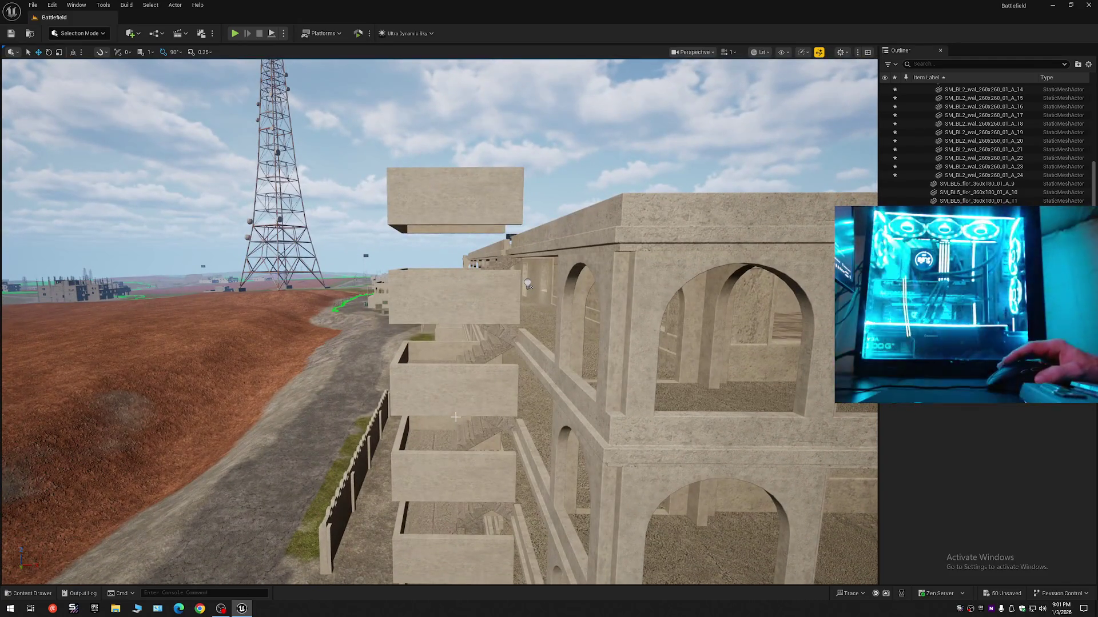
left_click(478, 395)
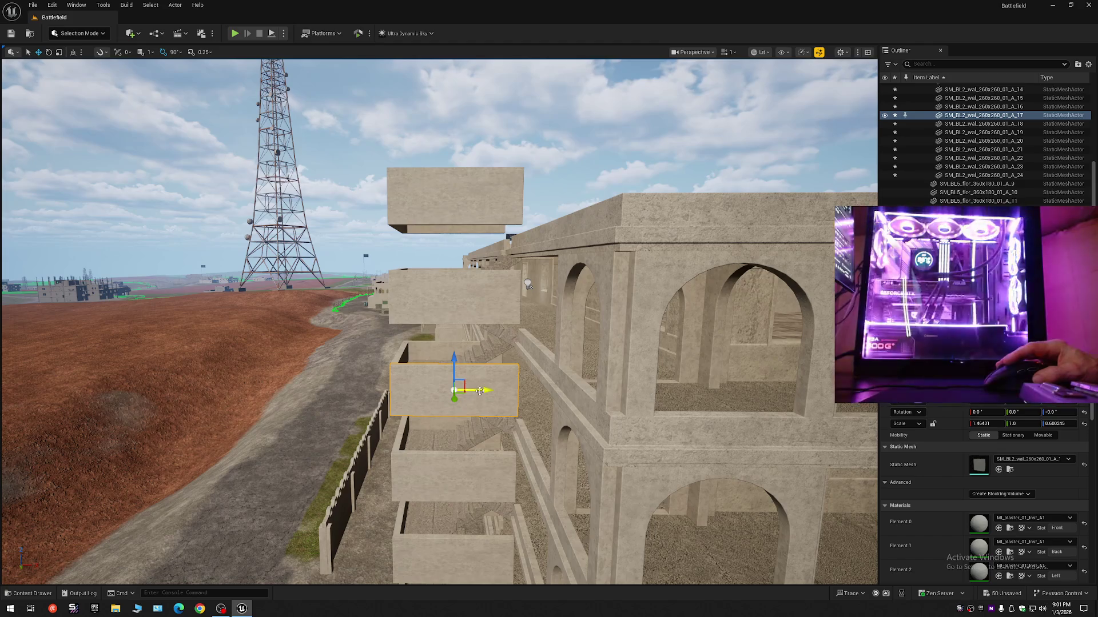
left_click_drag(480, 391, 533, 392, "alt")
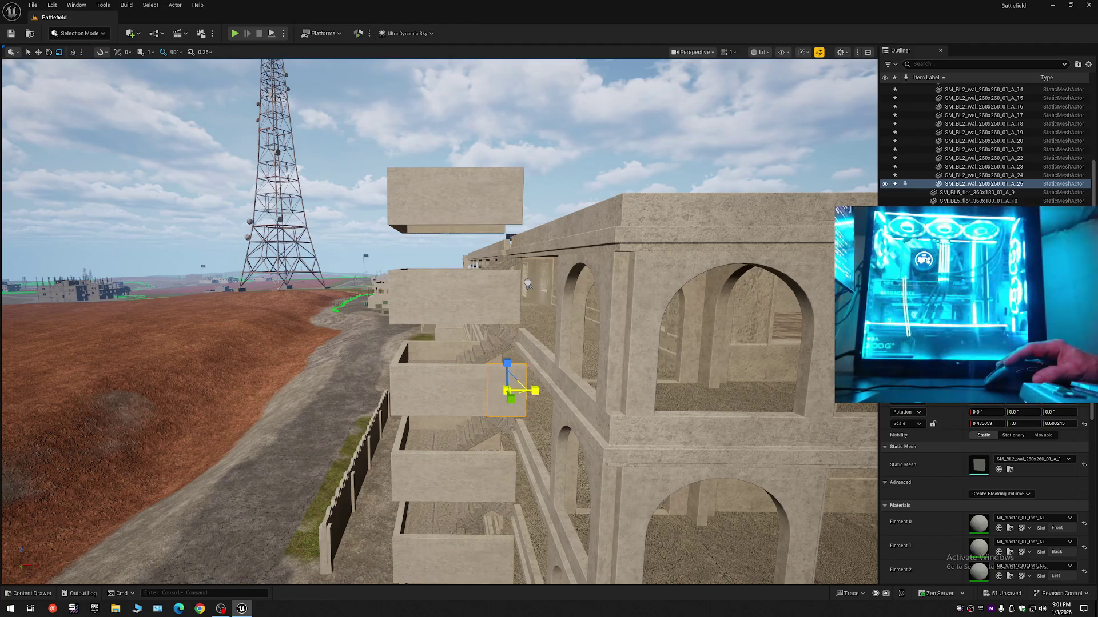
left_click_drag(507, 364, 507, 275)
scroll(530, 287, "down", 6)
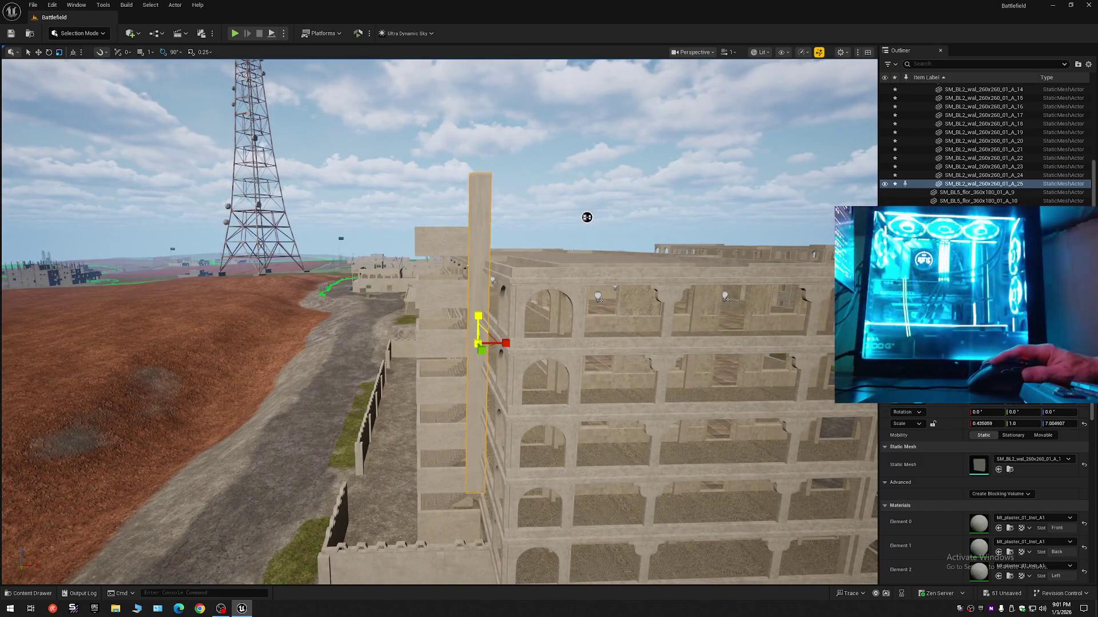
left_click_drag(482, 310, 461, 377)
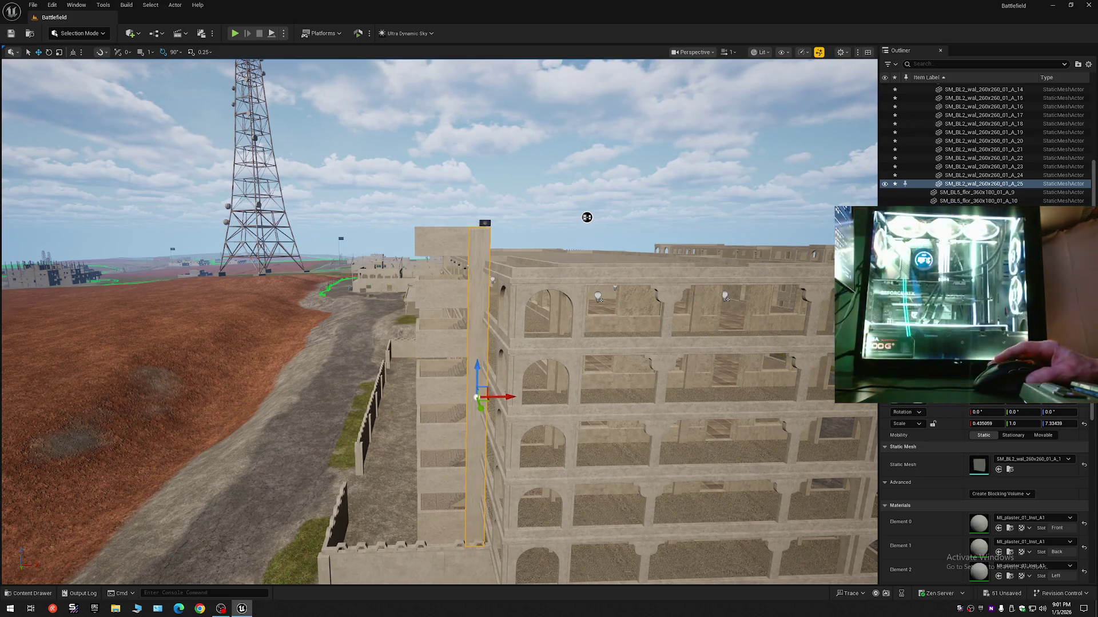
Fly down the corridor to the staircase and move the narrow wall piece beside the right-hand wall
scroll(587, 217, "up", 8)
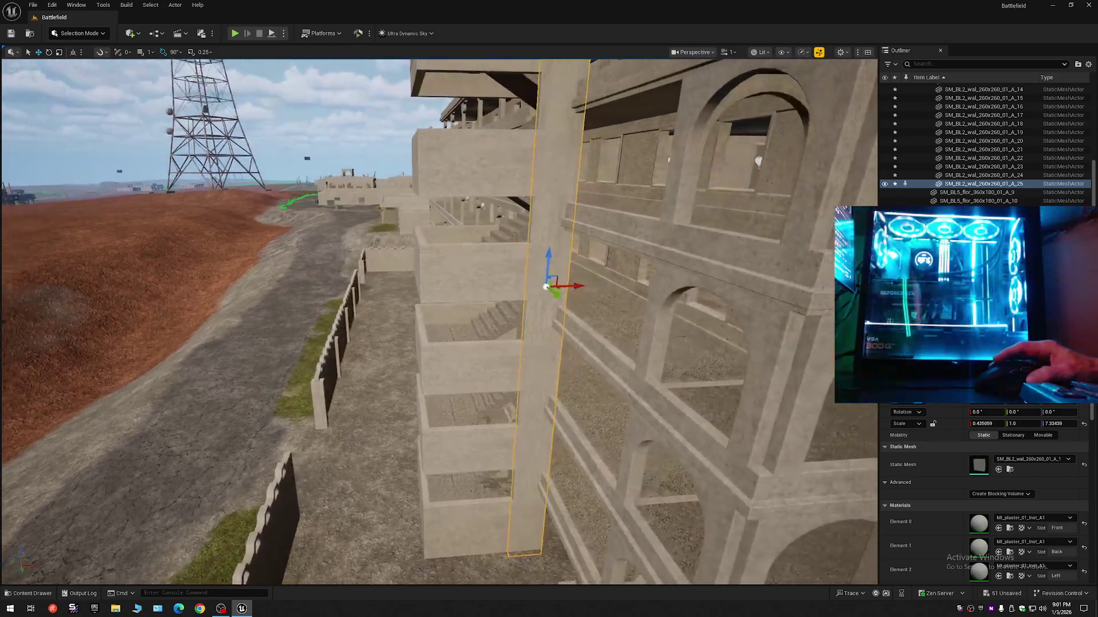
scroll(439, 320, "up", 10)
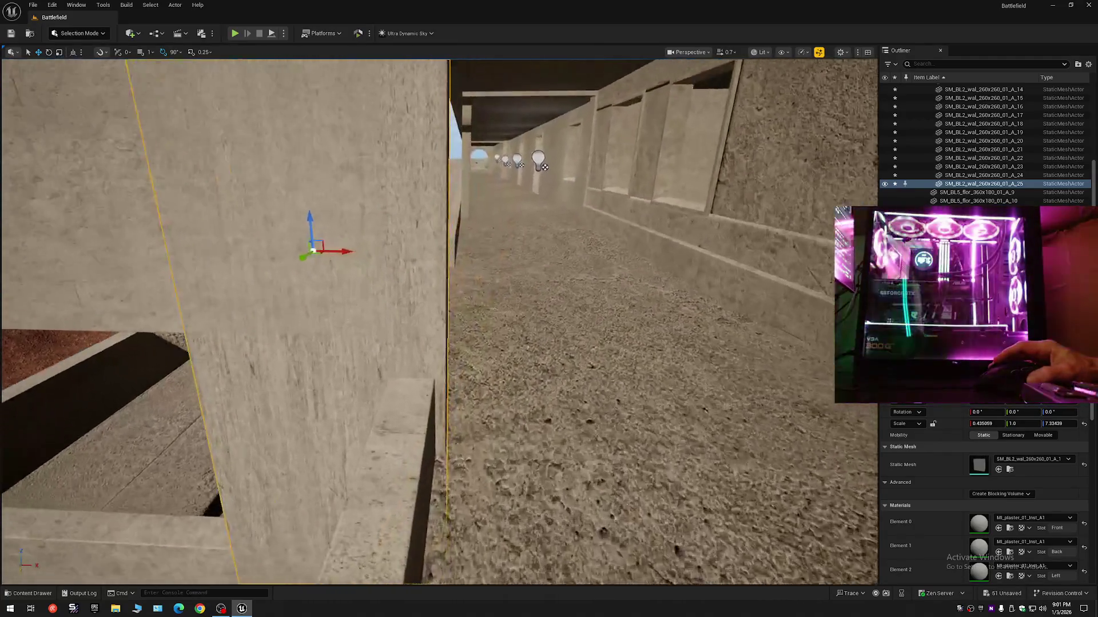
left_click_drag(373, 240, 306, 248)
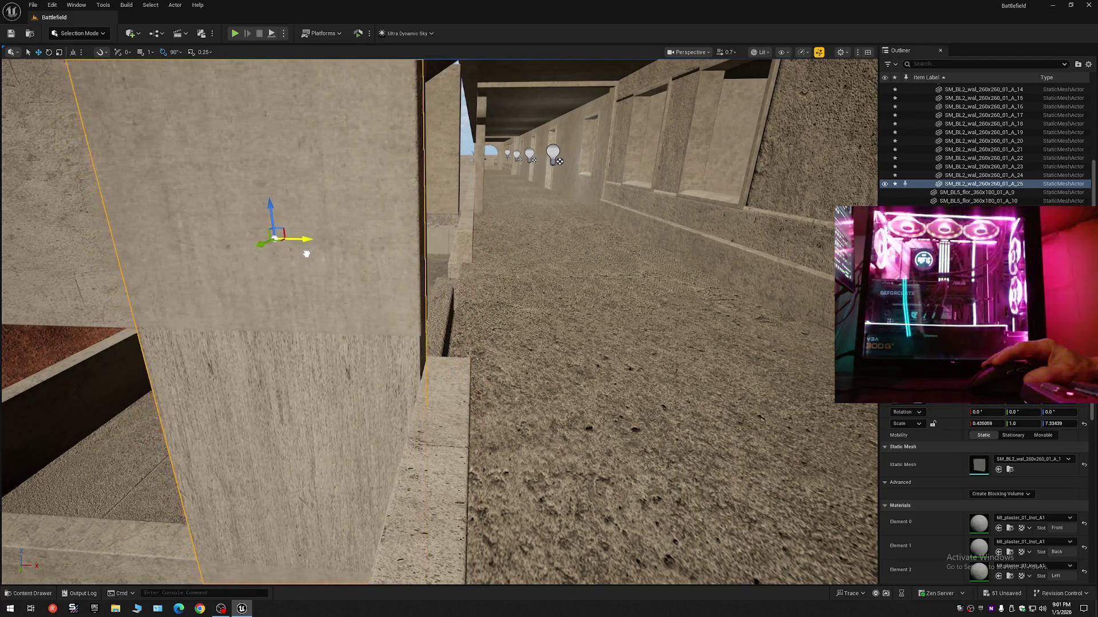
mouse_move(307, 253)
left_mouse_down()
mouse_move(321, 229)
mouse_move(372, 217)
left_mouse_up()
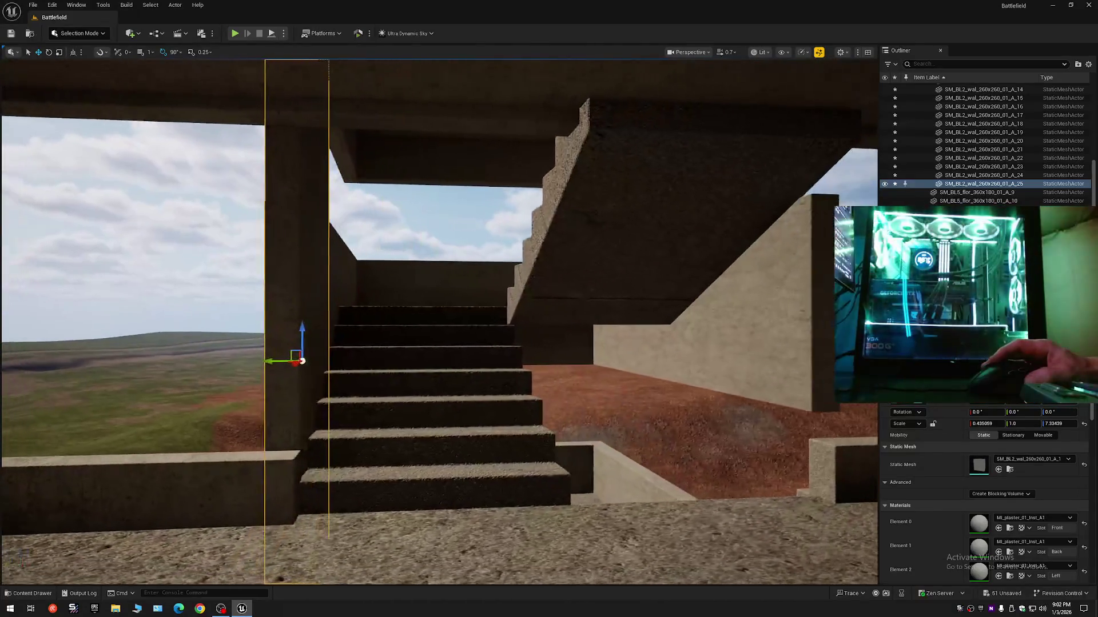
left_click_drag(341, 272, 350, 271)
mouse_move(262, 360)
left_mouse_down()
mouse_move(754, 380)
mouse_move(726, 384)
mouse_move(752, 343)
mouse_move(705, 424)
left_mouse_up()
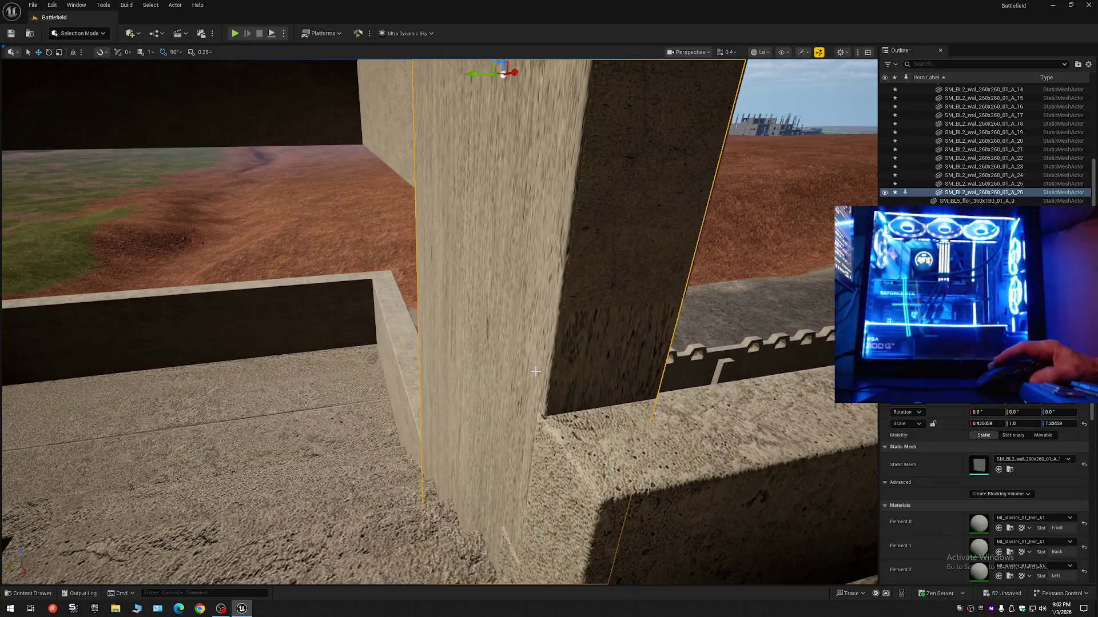
left_click_drag(535, 372, 520, 372)
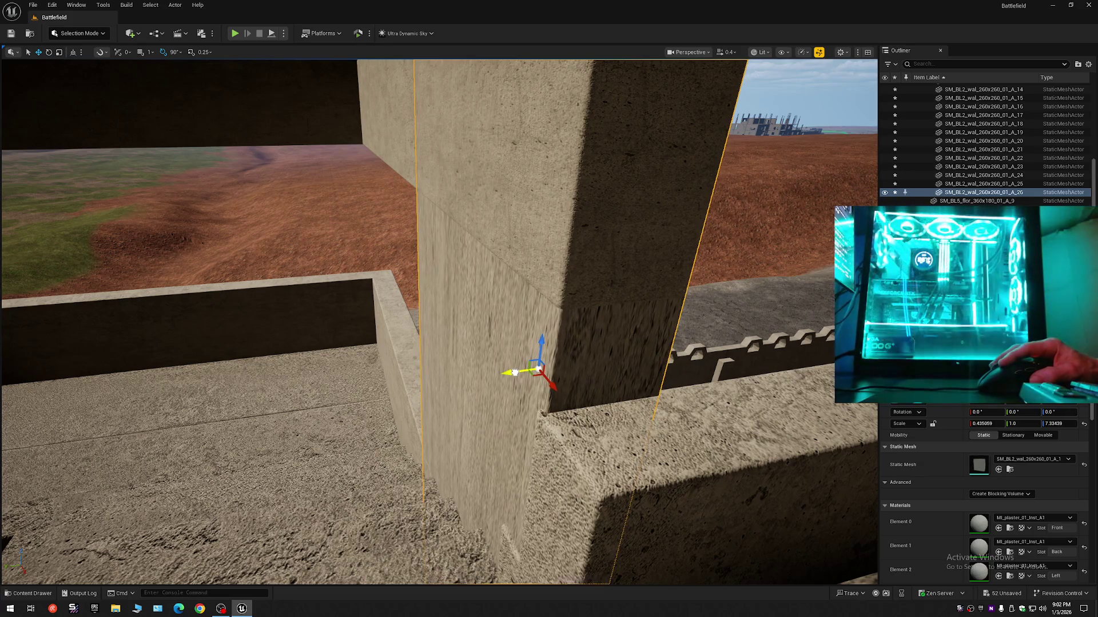
mouse_move(513, 373)
left_mouse_down()
mouse_move(468, 370)
mouse_move(523, 370)
mouse_move(519, 338)
mouse_move(503, 337)
mouse_move(552, 339)
mouse_move(486, 319)
mouse_move(401, 326)
mouse_move(495, 325)
left_mouse_up()
scroll(492, 320, "up", 2)
scroll(466, 324, "up", 1)
scroll(446, 324, "up", 1)
scroll(423, 326, "up", 1)
scroll(446, 325, "down", 3)
scroll(458, 325, "down", 1)
scroll(469, 325, "down", 1)
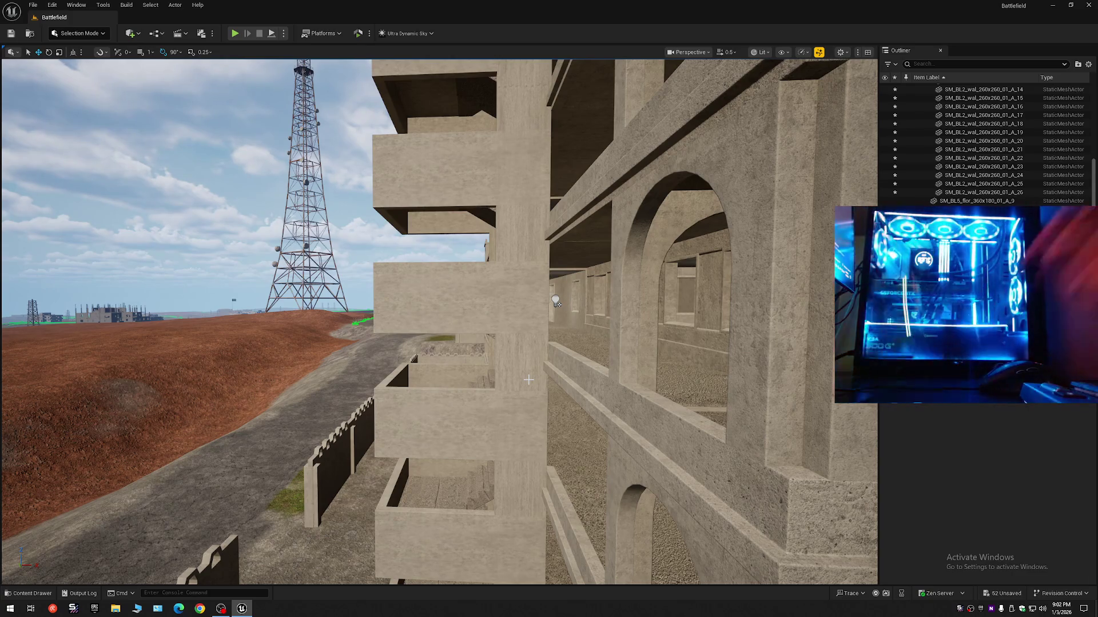
left_click_drag(519, 370, 515, 370)
Select the tower's stacked balcony wall pieces from bottom to top
left_click(463, 415)
left_click(439, 313, "ctrl")
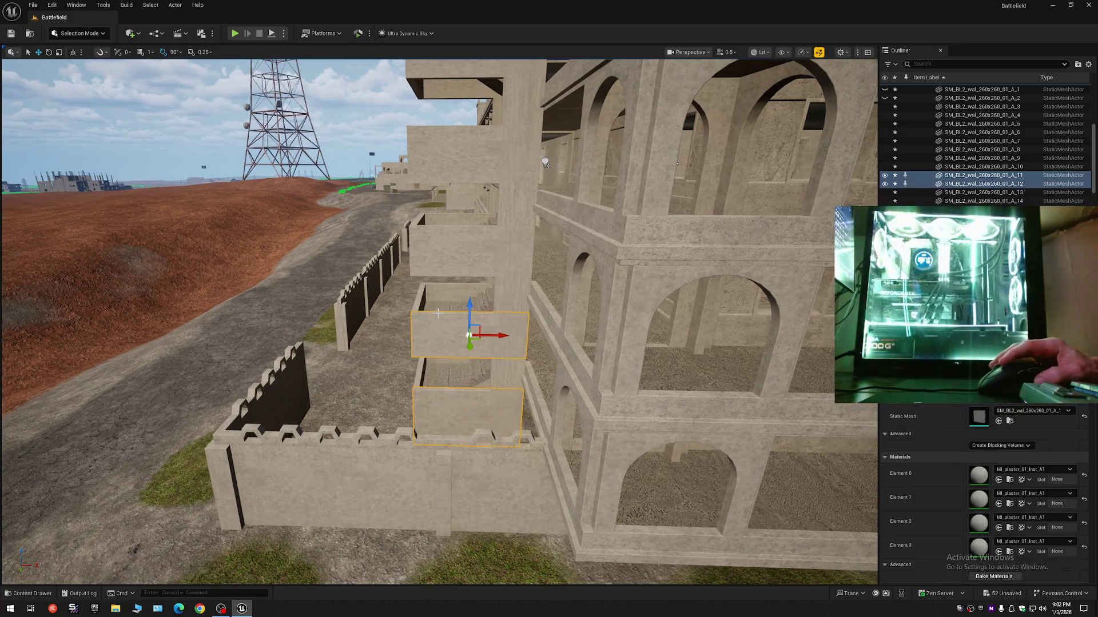
left_click(452, 259, "ctrl")
left_click(452, 155, "ctrl")
left_click_drag(452, 154, 451, 192)
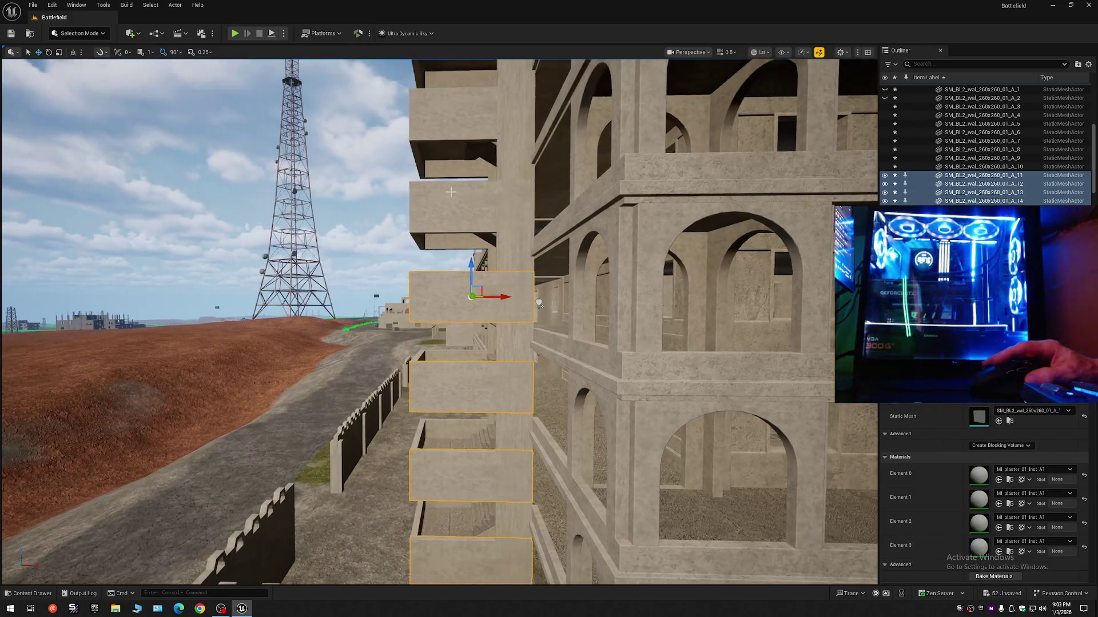
left_click(451, 192, "ctrl")
left_click(454, 130, "ctrl")
left_click_drag(453, 130, 457, 186)
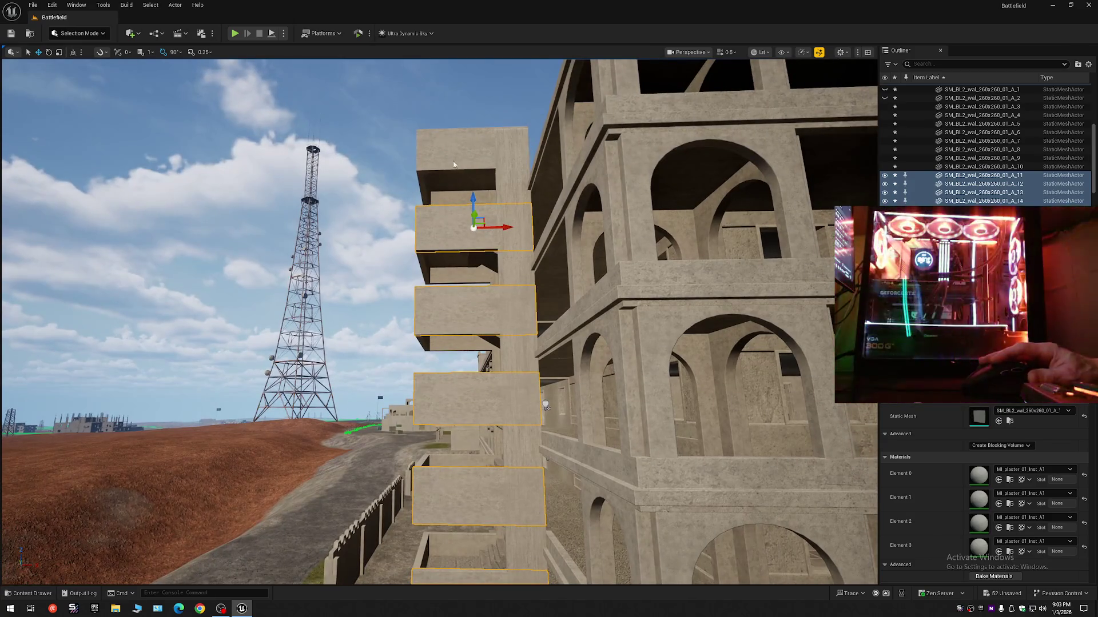
left_click(453, 165, "ctrl")
Add the wall column pieces on the tower's other side to the selection
mouse_move(439, 320)
left_mouse_down()
mouse_move(377, 343)
mouse_move(421, 362)
left_mouse_up()
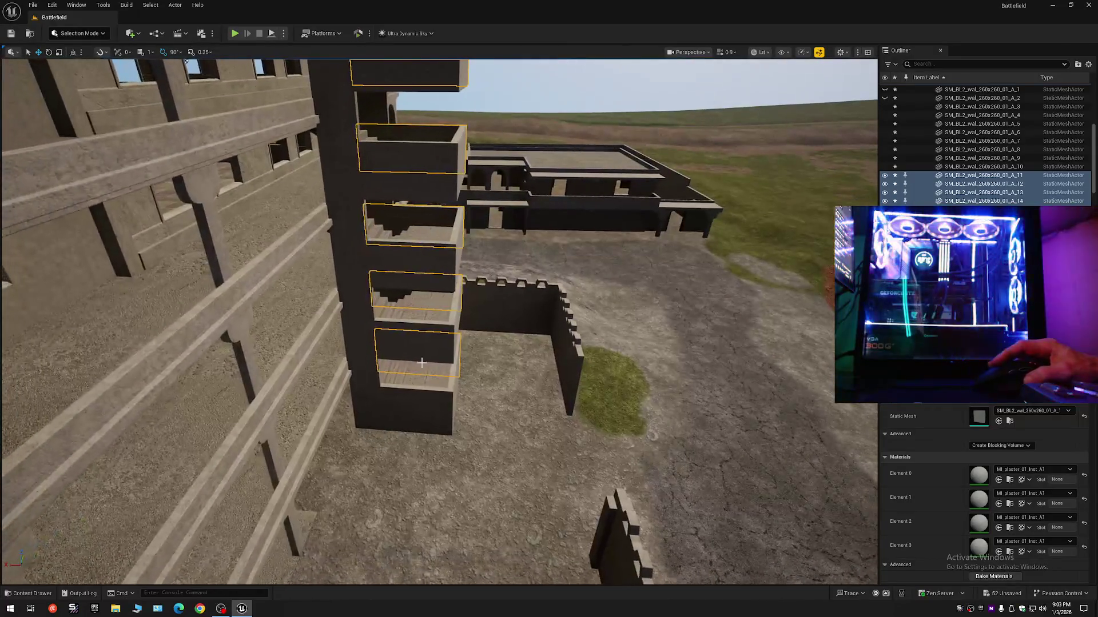
left_click(417, 410, "ctrl")
left_click(415, 343, "ctrl")
left_click(424, 267, "ctrl")
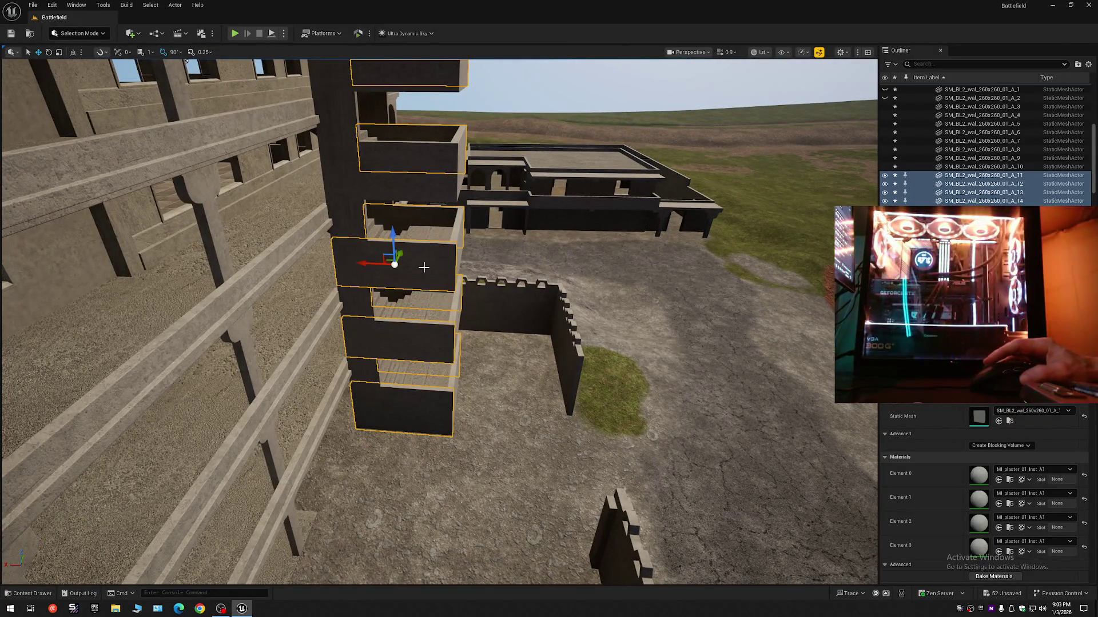
left_click_drag(417, 176, 417, 299)
left_click(422, 255, "ctrl")
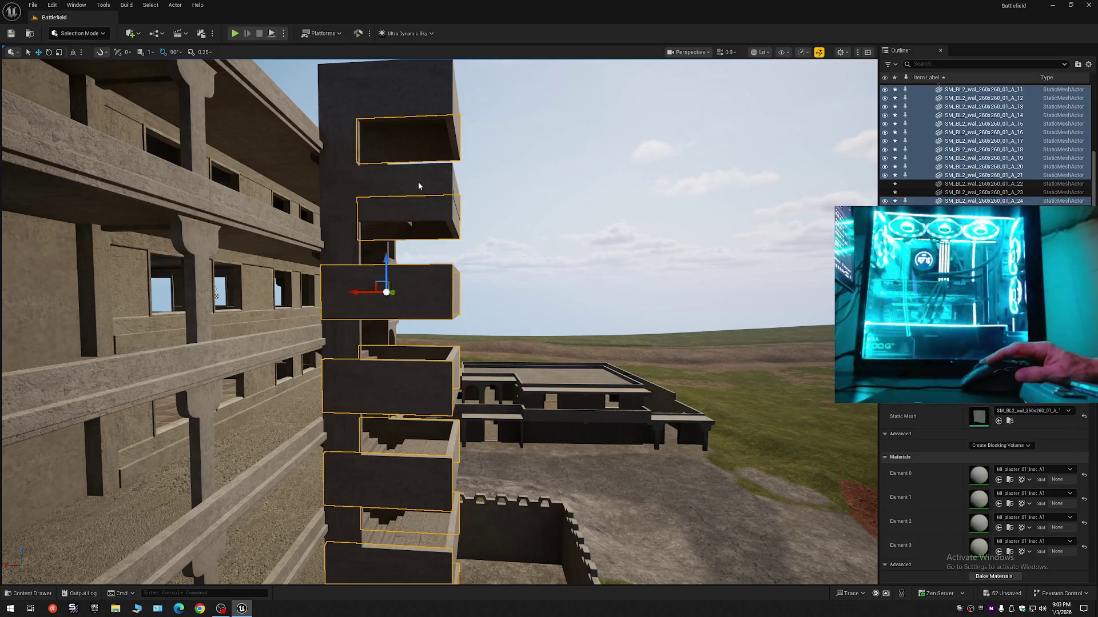
left_click(421, 183, "ctrl")
left_click(411, 108, "ctrl")
Slide all selected tower wall pieces sideways along Y together
mouse_move(483, 290)
left_mouse_down()
mouse_move(475, 227)
mouse_move(460, 212)
left_mouse_up()
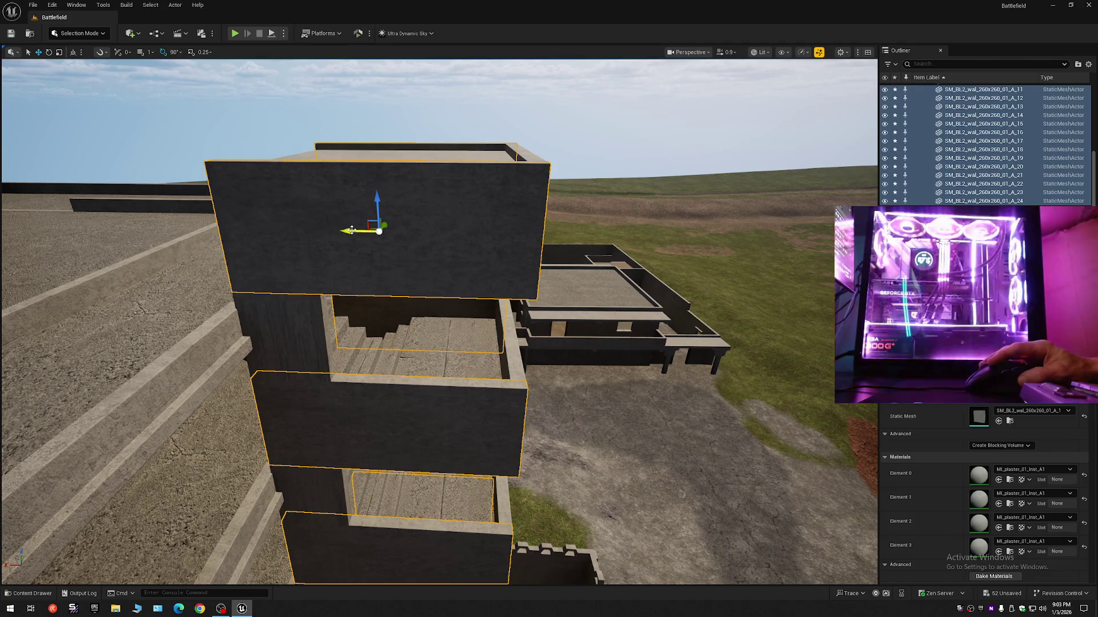
mouse_move(352, 230)
left_mouse_down()
mouse_move(459, 233)
mouse_move(157, 250)
mouse_move(174, 239)
mouse_move(690, 309)
left_mouse_up()
left_click_drag(813, 342, 572, 337)
scroll(573, 338, "down", 1)
Select one small wall piece alone and nudge it sideways along Y
left_click_drag(517, 369, 517, 369)
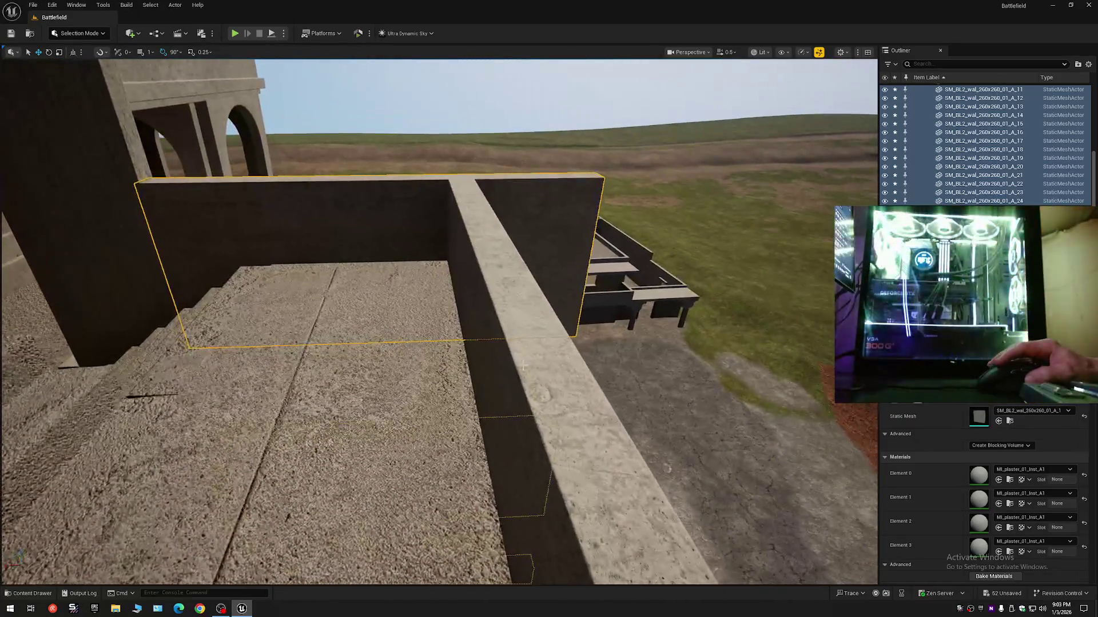
left_click(517, 368)
mouse_move(543, 392)
left_mouse_down()
mouse_move(564, 392)
mouse_move(543, 393)
mouse_move(543, 423)
mouse_move(526, 446)
mouse_move(509, 395)
left_mouse_up()
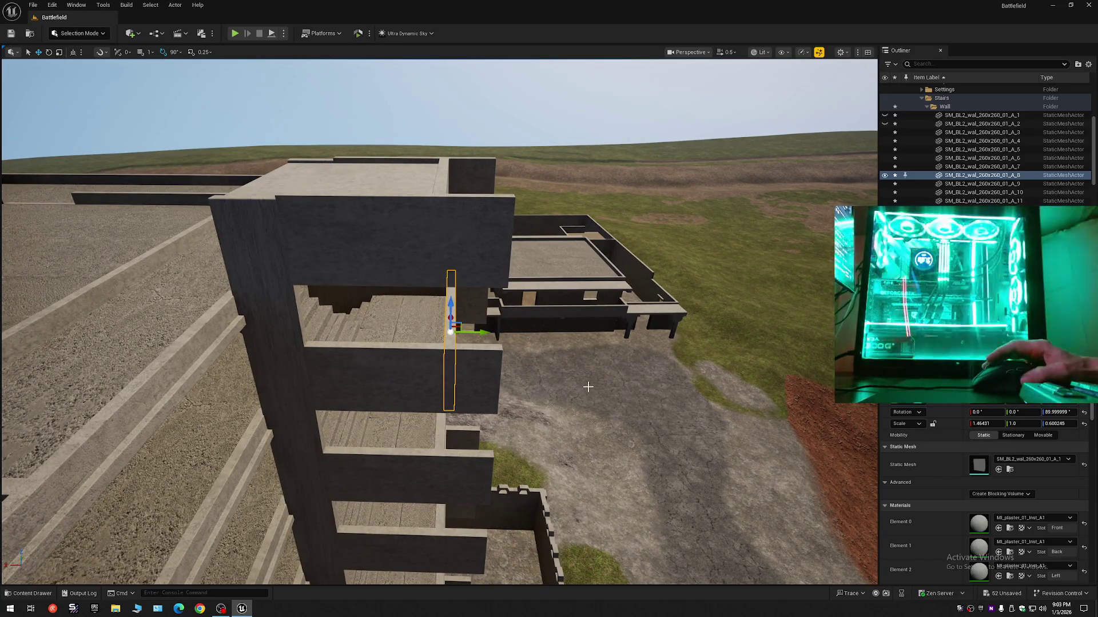
Undo the small wall piece's sideways nudge
key("ctrl+z")
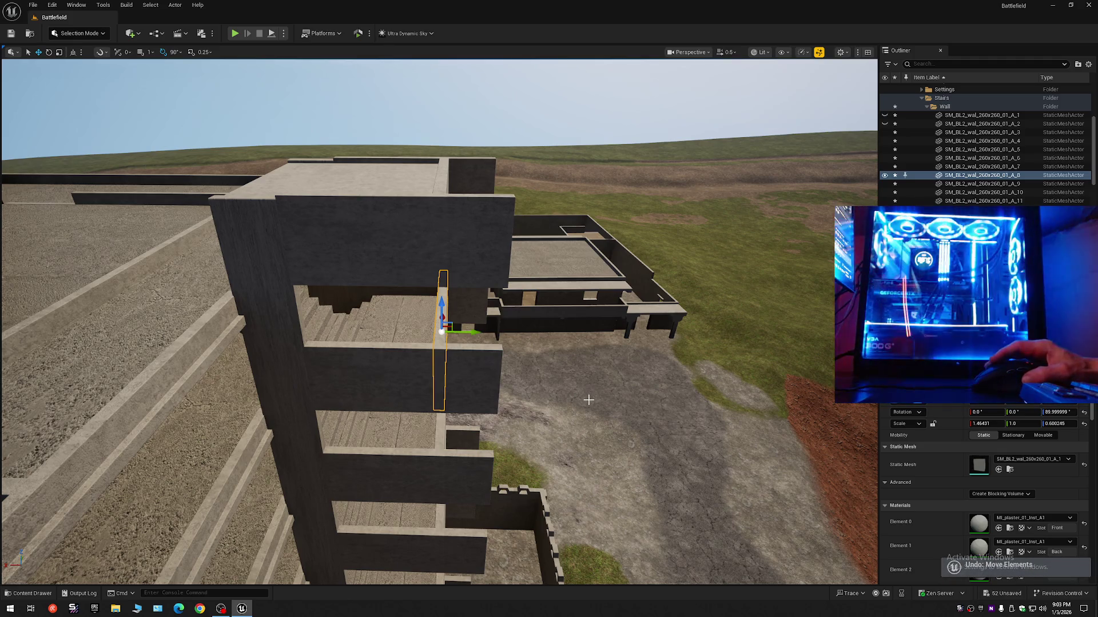
left_click_drag(590, 394, 580, 389)
left_click_drag(590, 347, 590, 347)
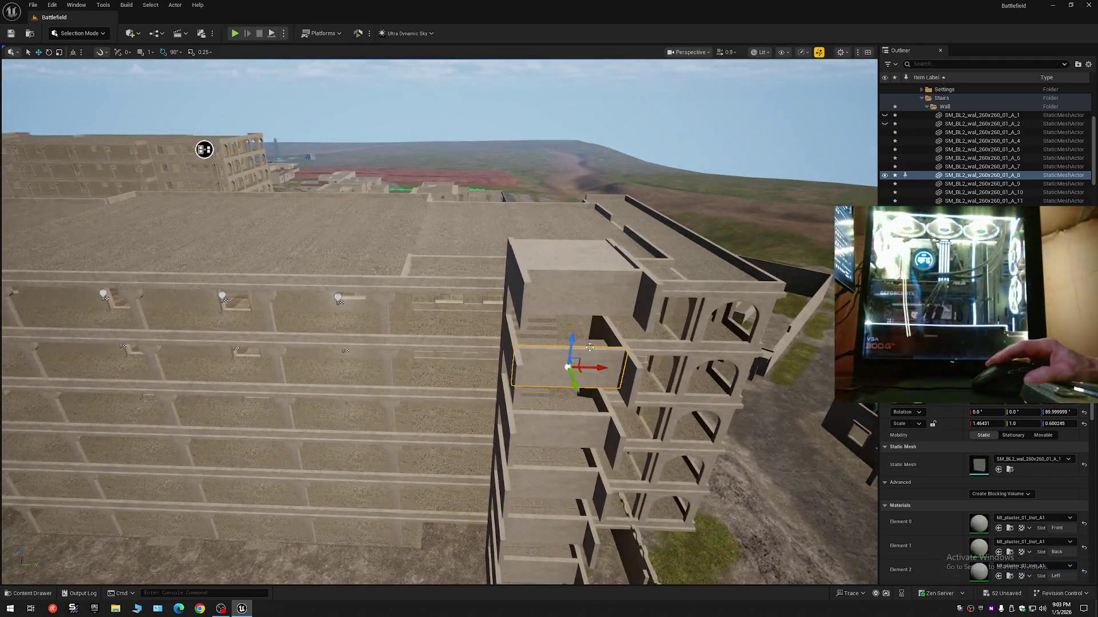
Select the stairwell floor slab and the stacked stair blocks up the tower
left_click(553, 369)
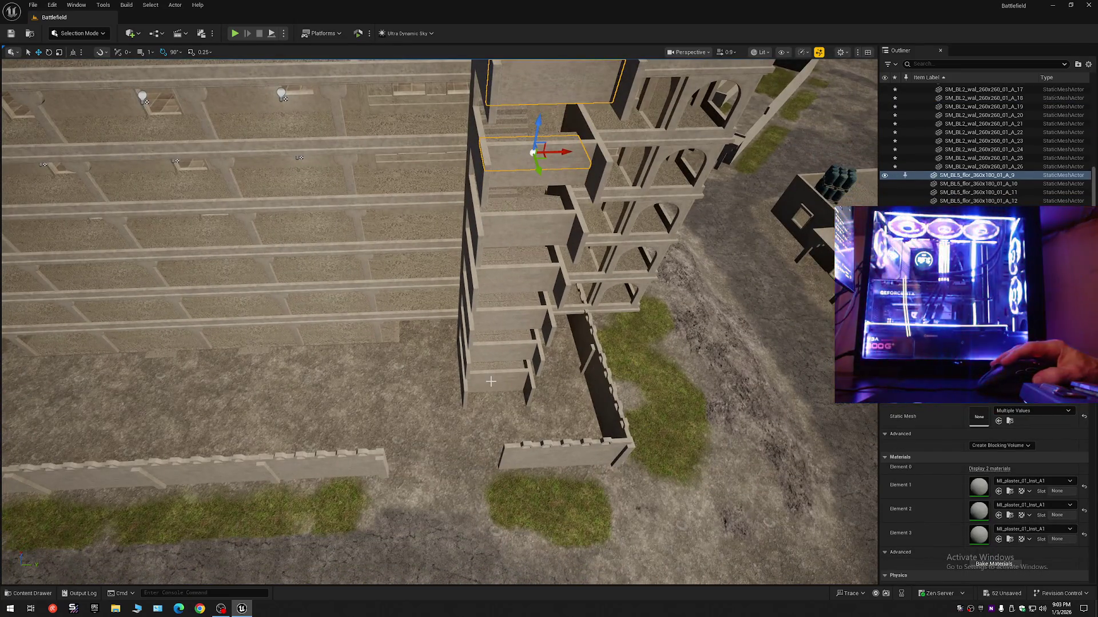
left_click(491, 381, "ctrl")
left_click(486, 350, "ctrl")
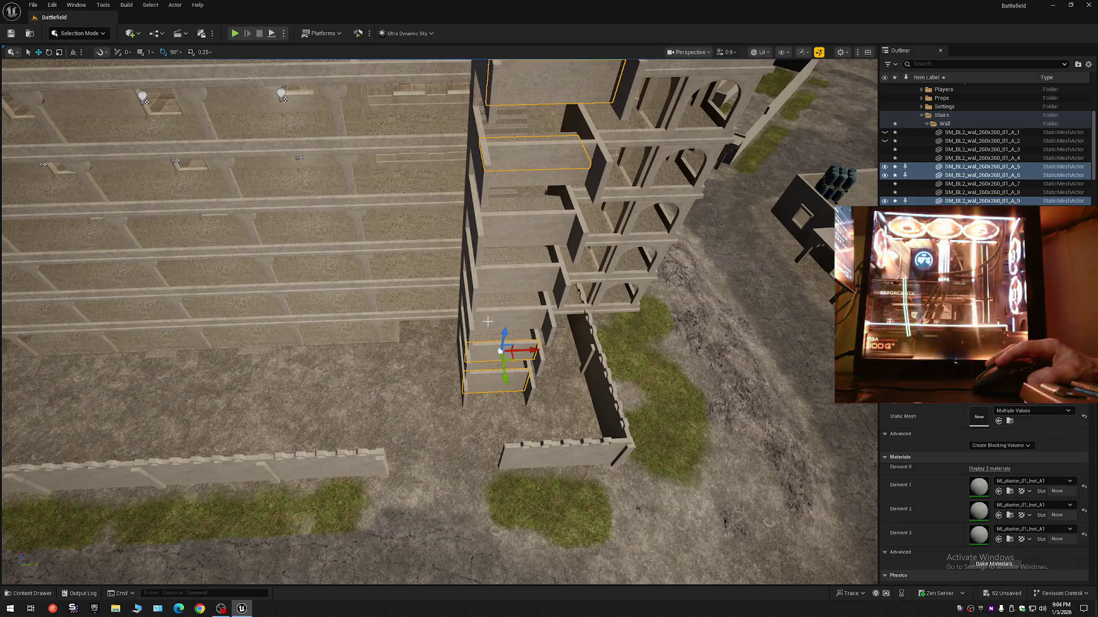
left_click(491, 297, "ctrl")
left_click(502, 254, "ctrl")
left_click(508, 220, "ctrl")
left_click_drag(508, 220, 508, 221)
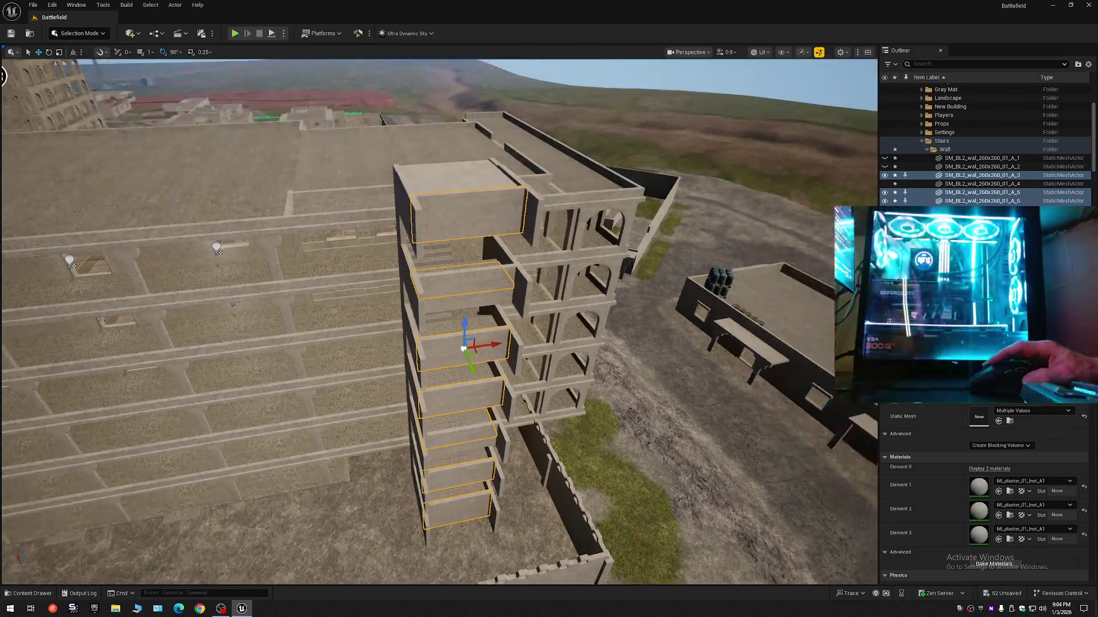
left_click_drag(507, 290, 508, 290)
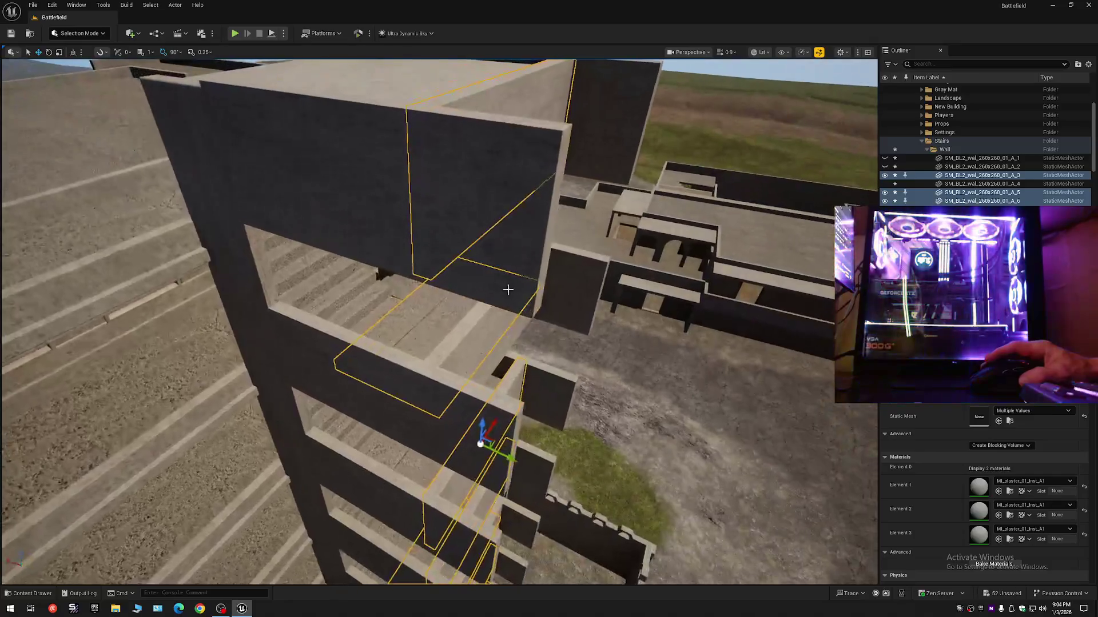
left_click_drag(430, 325, 430, 324)
mouse_move(481, 370)
left_mouse_down()
mouse_move(464, 402)
mouse_move(526, 404)
left_mouse_up()
Adjust the selection to include another wall, trial-move it along Y, then undo
left_click(461, 411, "ctrl")
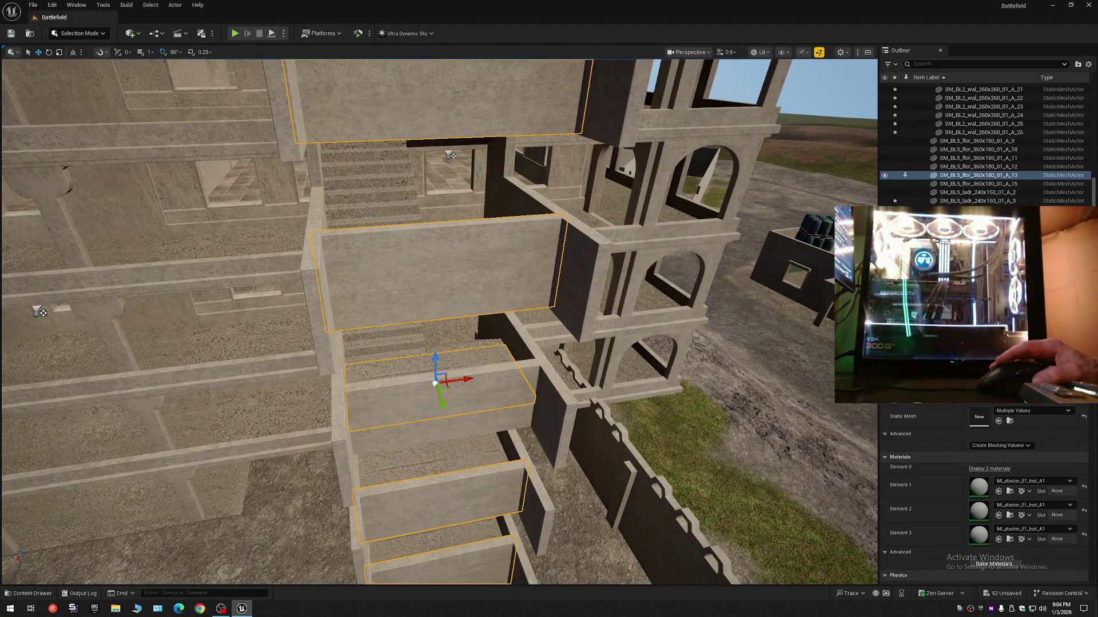
left_click_drag(42, 313, 6, 350)
left_click(468, 407, "ctrl")
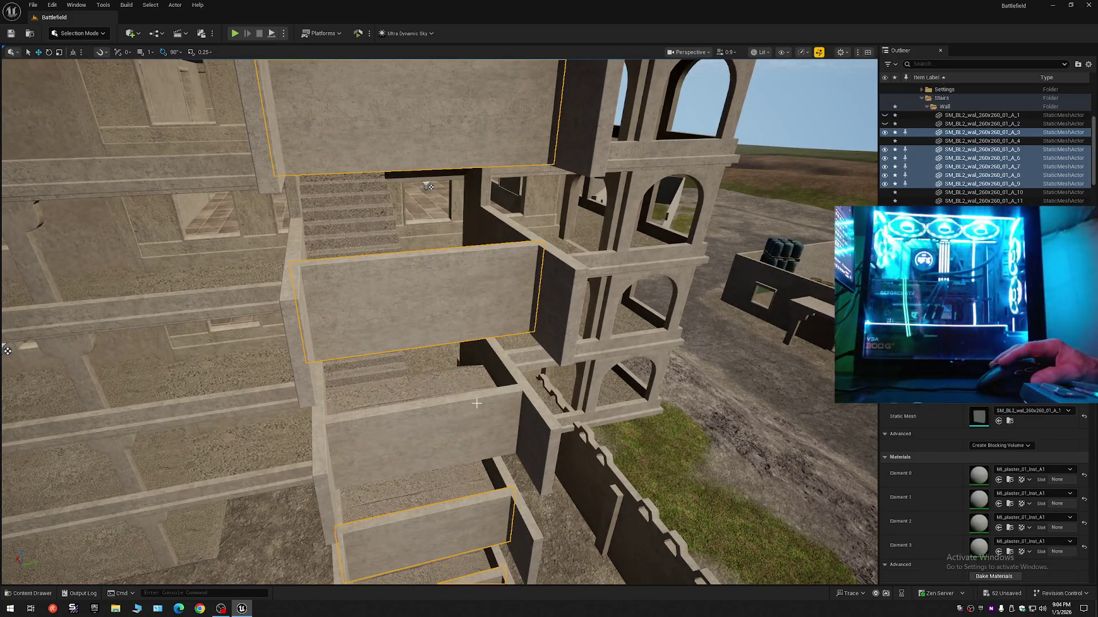
left_click(476, 403, "ctrl")
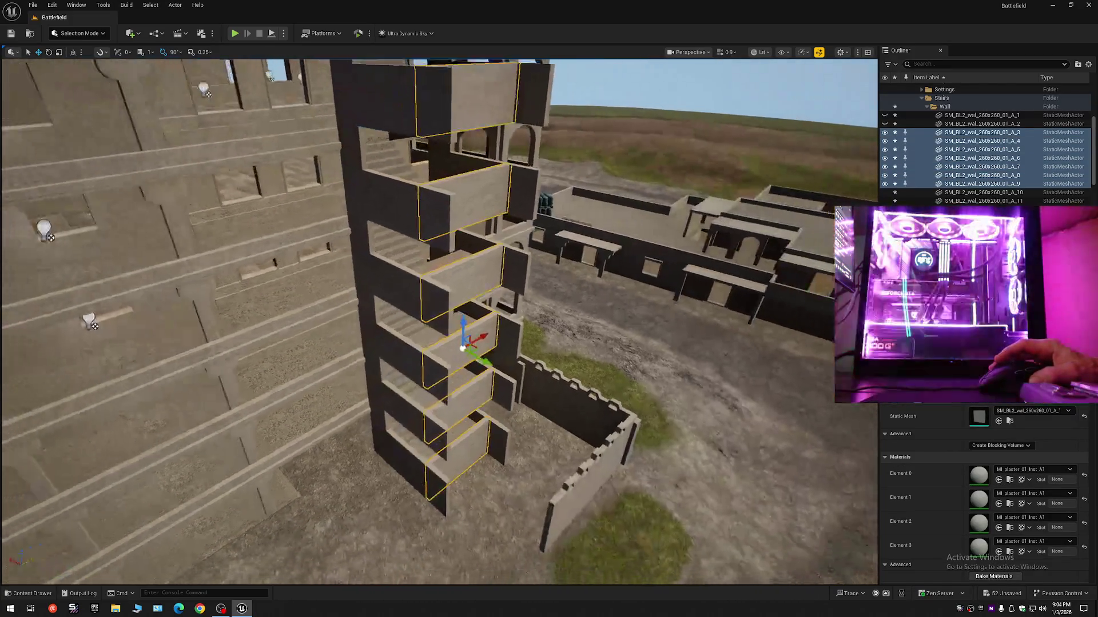
left_click_drag(462, 348, 401, 342)
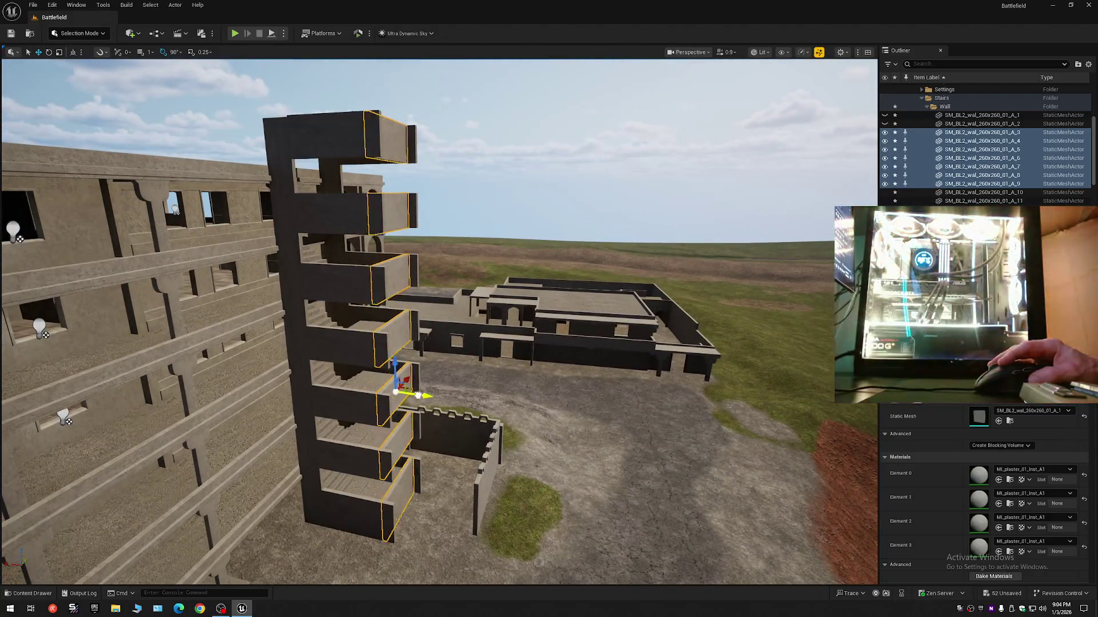
left_click_drag(418, 395, 527, 406)
key("ctrl+z")
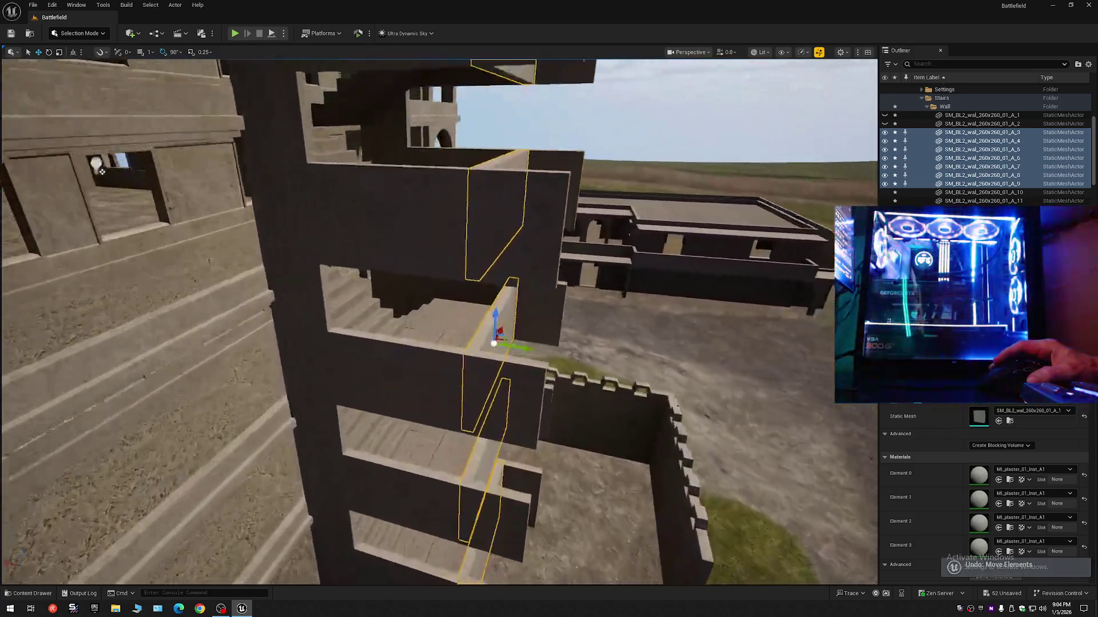
Select only the bottom wall panel of the tower stack
left_click_drag(101, 170, 126, 171)
scroll(123, 174, "down", 1)
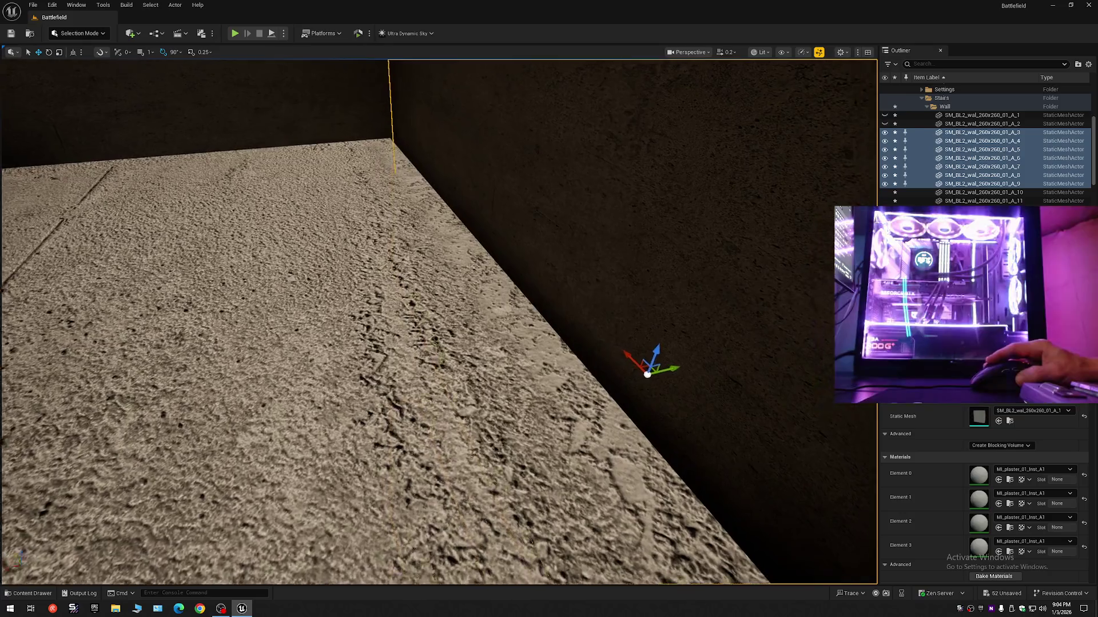
left_click_drag(126, 172, 126, 171)
mouse_move(574, 340)
left_mouse_down()
mouse_move(589, 346)
mouse_move(720, 71)
left_mouse_up()
left_click(431, 474)
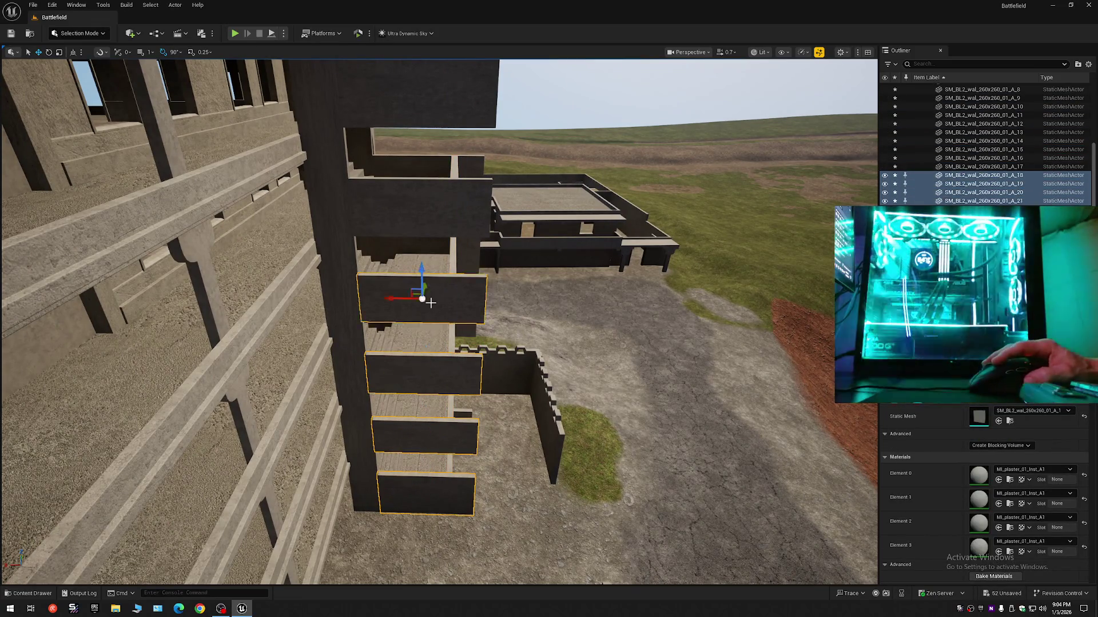
left_click_drag(431, 253, 431, 254)
scroll(430, 253, "up", 3)
left_click_drag(452, 371, 431, 376)
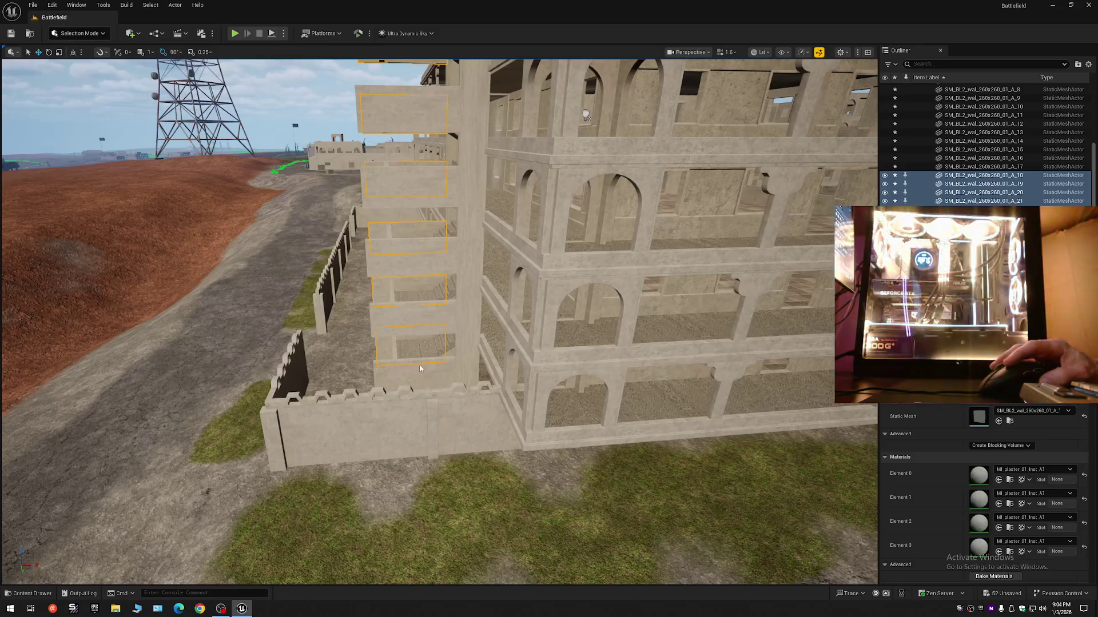
Add the remaining stacked tower wall panels to the selection
left_click(417, 382, "ctrl")
left_click(421, 318, "ctrl")
left_click(415, 261, "ctrl")
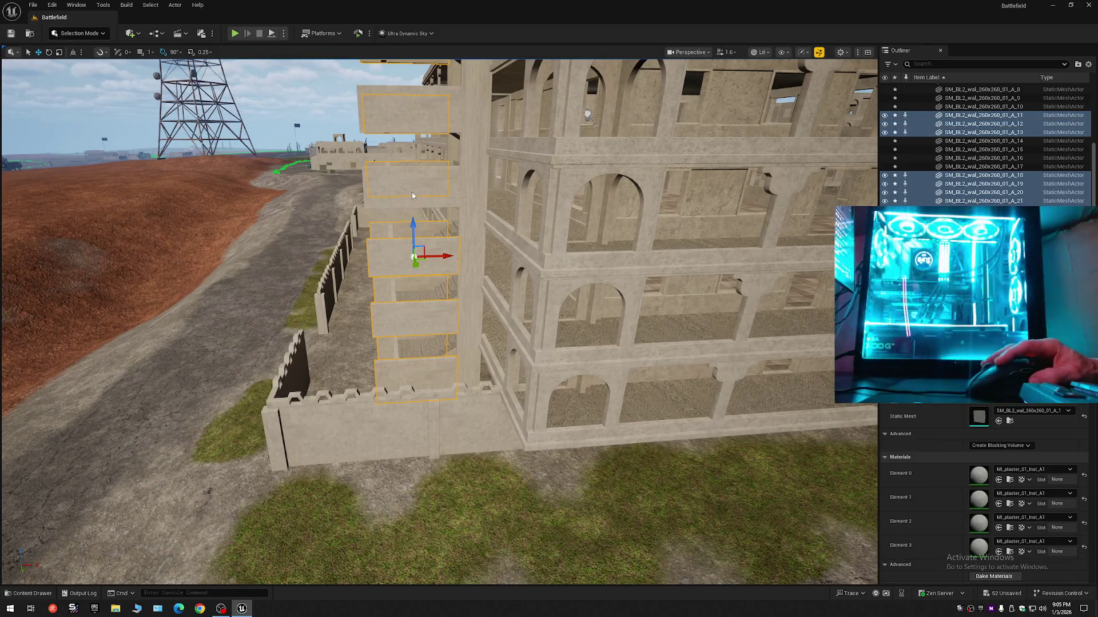
left_click(412, 196, "ctrl")
left_click(407, 115, "ctrl")
left_click_drag(407, 115, 428, 226)
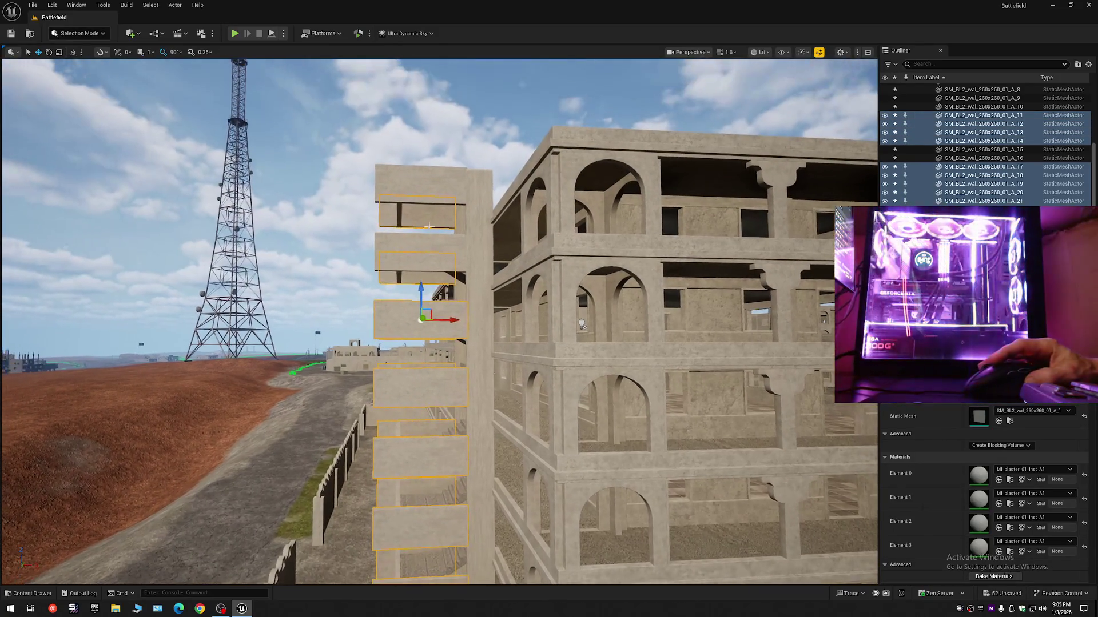
left_click(429, 238, "ctrl")
left_click(429, 172, "ctrl")
left_click_drag(429, 172, 430, 176)
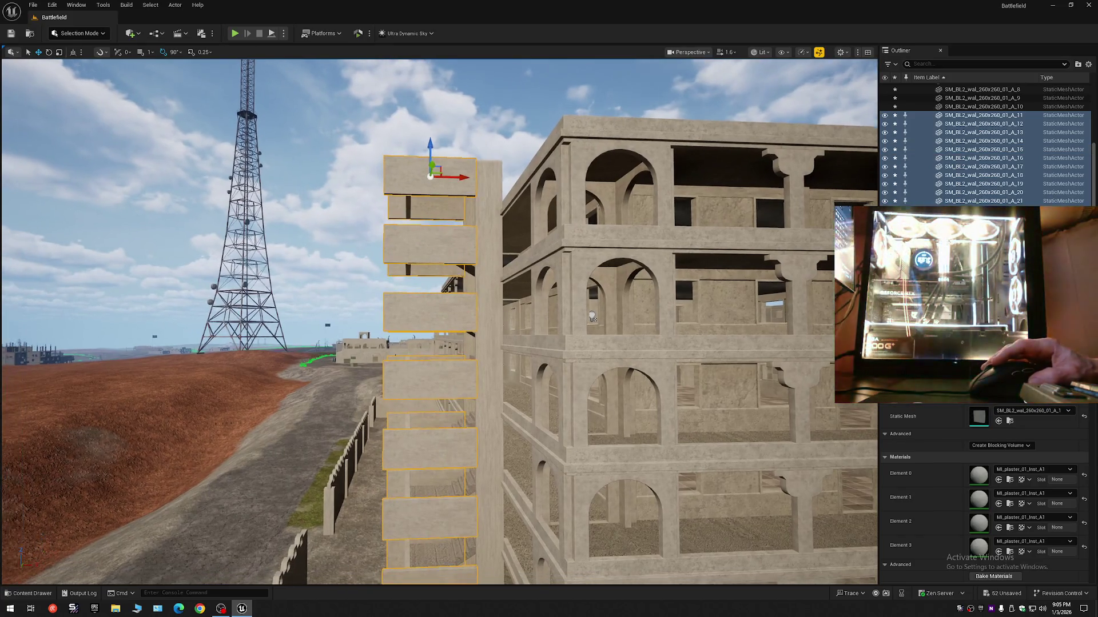
Frame the selected panels to confirm their MI_plaster finish, then clear the selection
left_click_drag(712, 331, 600, 254)
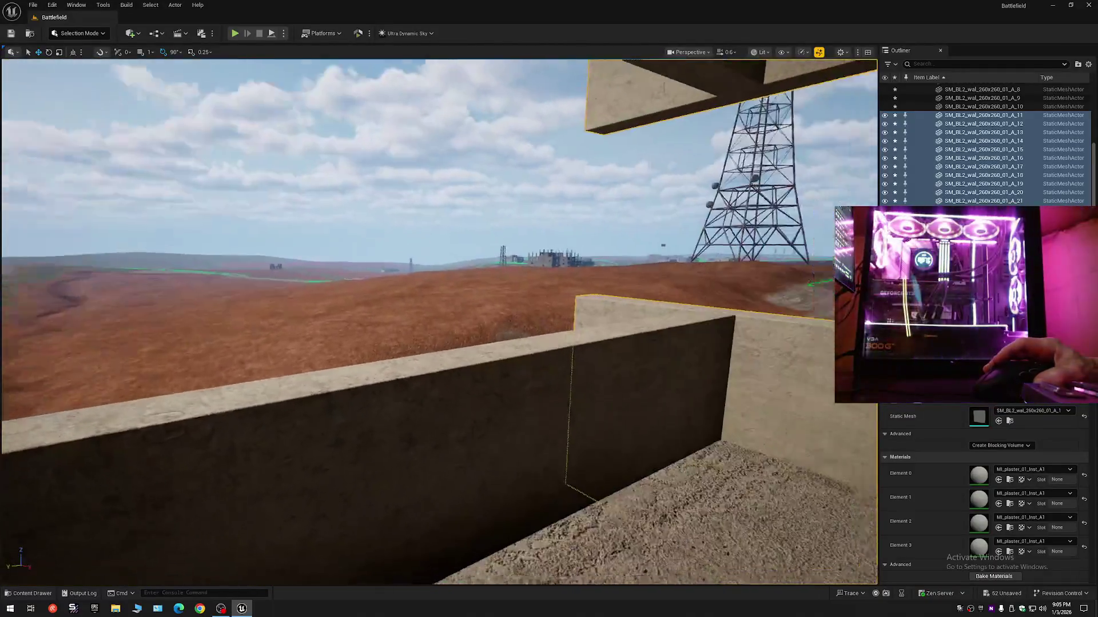
left_click_drag(600, 254, 537, 275)
key("f")
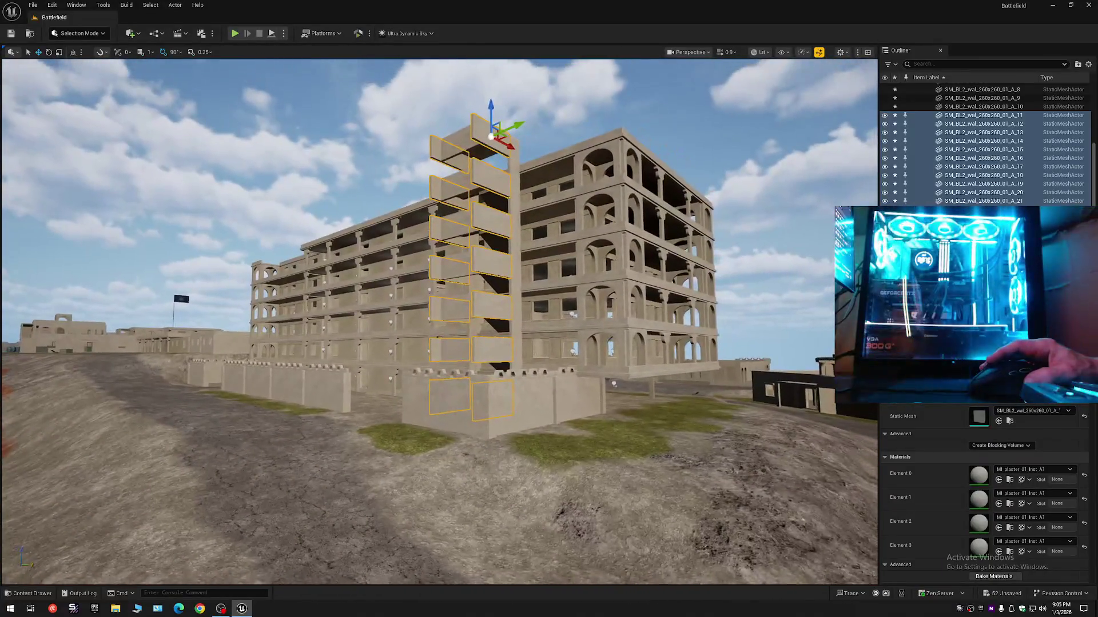
scroll(426, 290, "up", 3)
key("Escape")
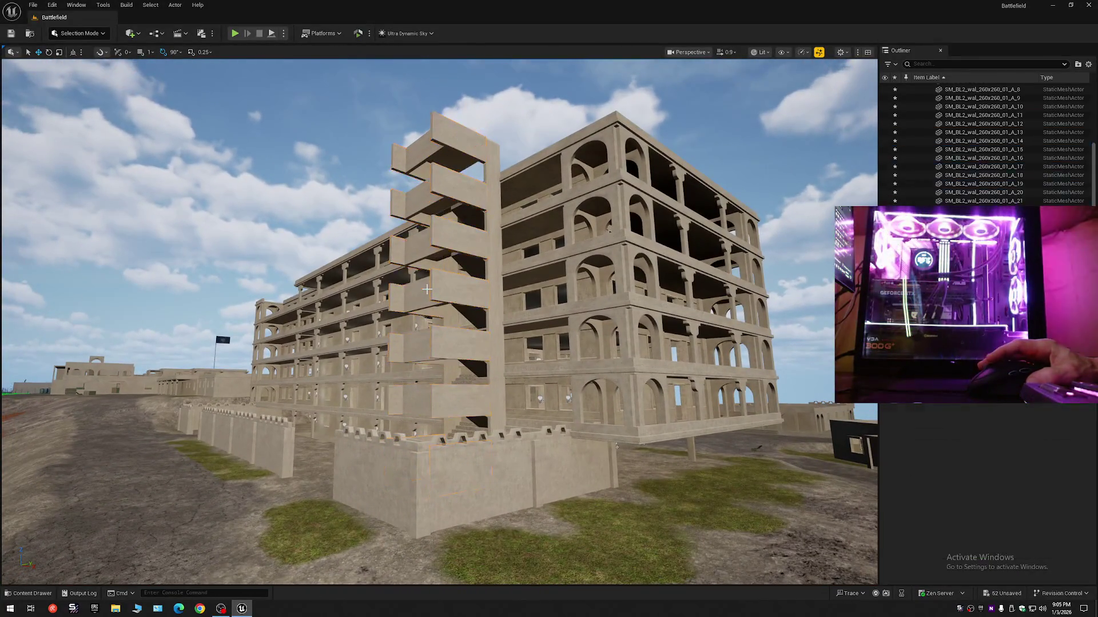
Reselect and orbit the tower walls, then select the roof slab SM_BL2_wall_A_10
key("ctrl+z")
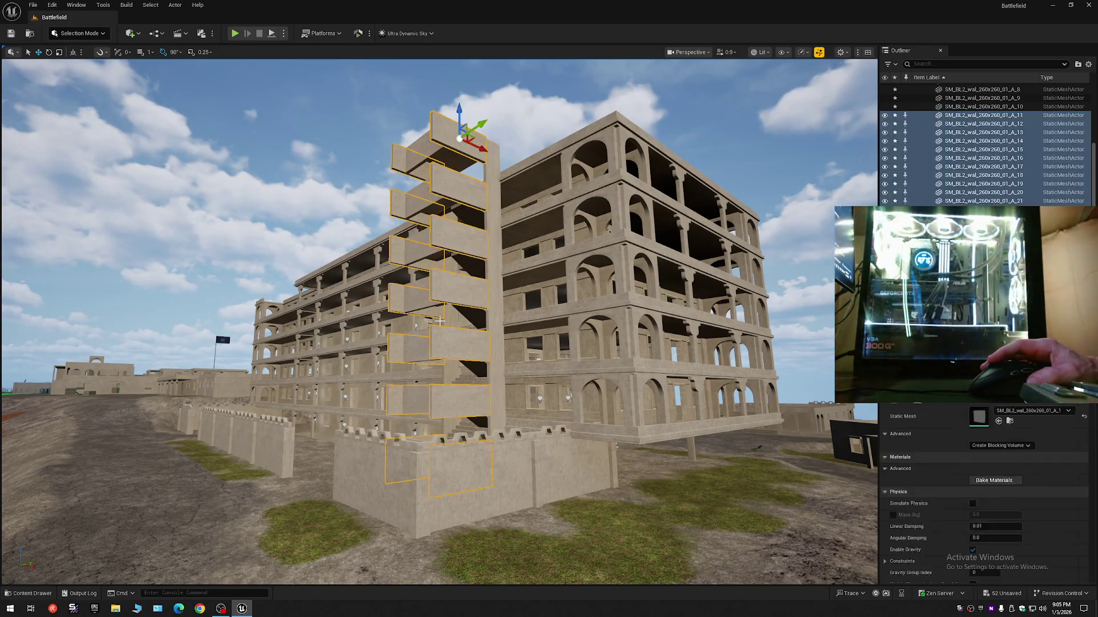
scroll(616, 447, "up", 2)
mouse_move(434, 320)
left_mouse_down()
mouse_move(377, 320)
mouse_move(354, 395)
mouse_move(534, 333)
left_mouse_up()
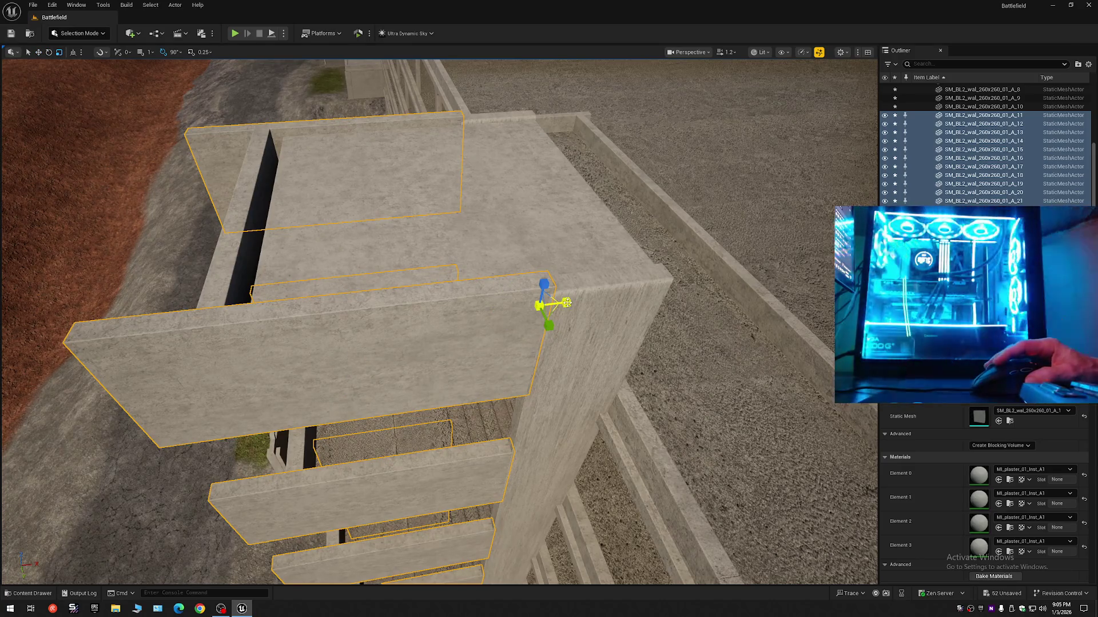
left_click_drag(534, 332, 500, 336)
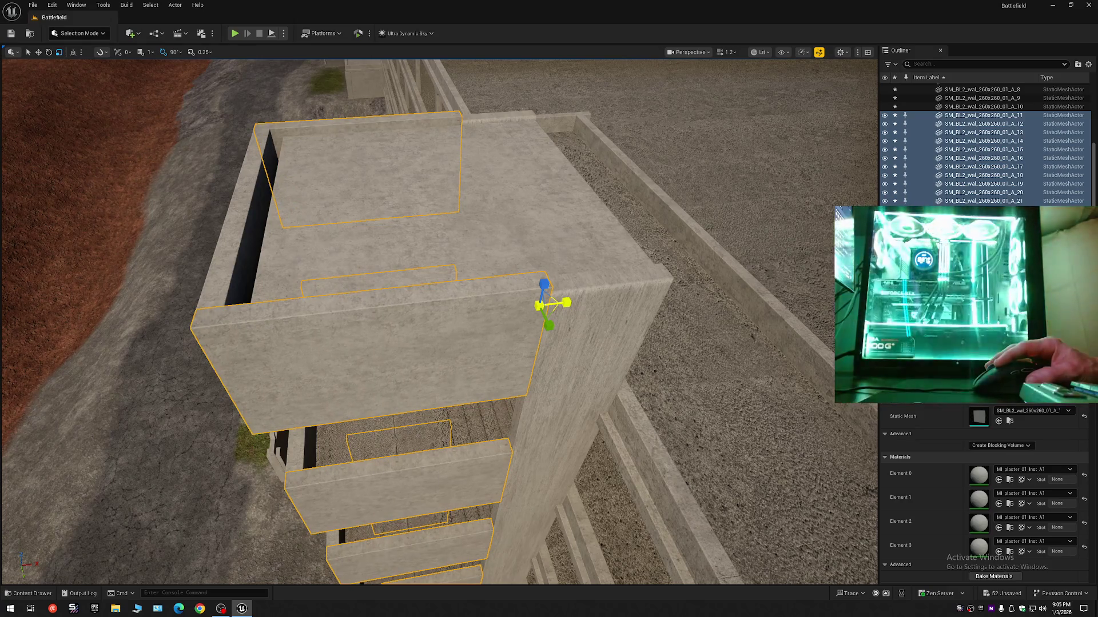
mouse_move(500, 336)
left_mouse_down()
mouse_move(457, 229)
mouse_move(299, 71)
mouse_move(113, 108)
mouse_move(275, 142)
mouse_move(343, 102)
mouse_move(348, 58)
mouse_move(503, 130)
mouse_move(636, 125)
mouse_move(543, 201)
mouse_move(515, 205)
mouse_move(468, 143)
mouse_move(455, 142)
mouse_move(536, 360)
mouse_move(436, 282)
mouse_move(665, 180)
mouse_move(728, 115)
mouse_move(735, 90)
left_mouse_up()
key("Escape")
left_click(473, 330)
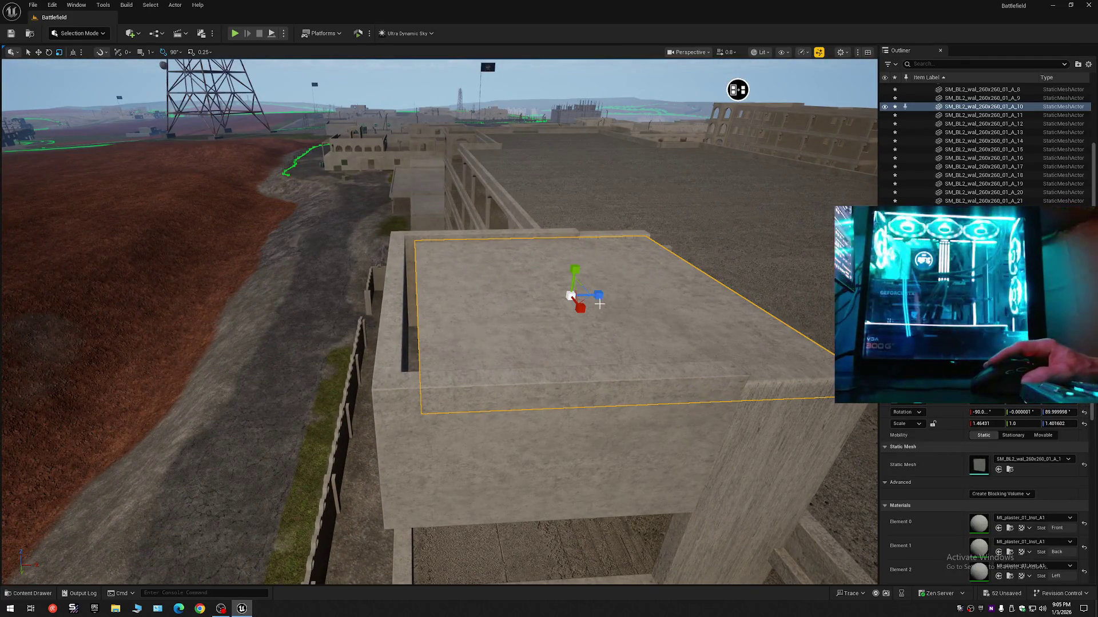
mouse_move(738, 90)
left_mouse_down()
mouse_move(803, 58)
mouse_move(572, 304)
left_mouse_up()
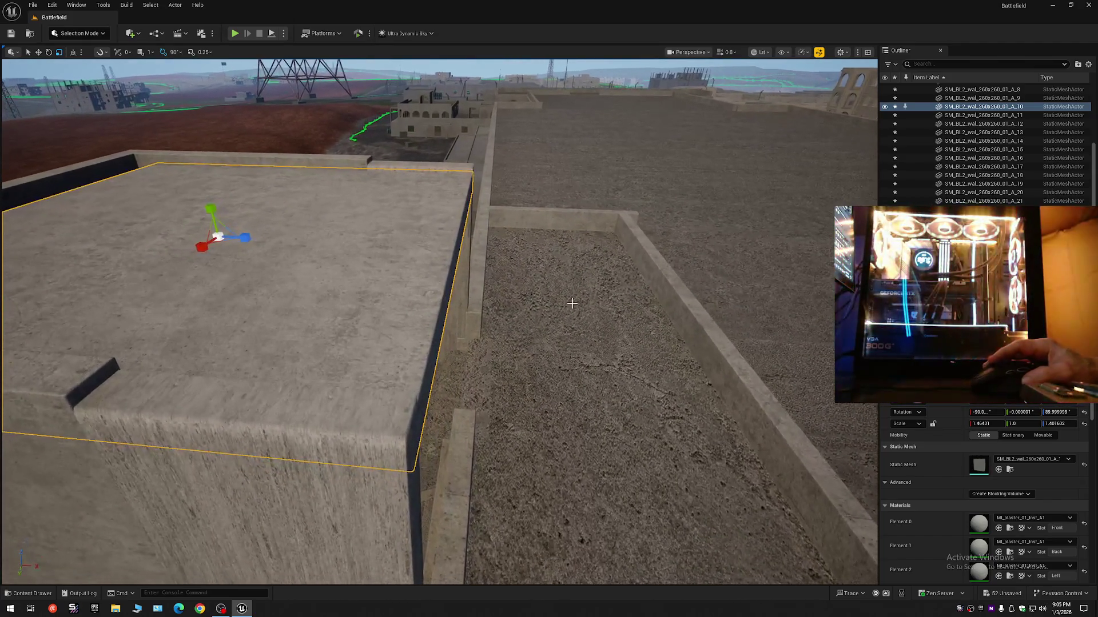
left_click_drag(459, 311, 638, 317)
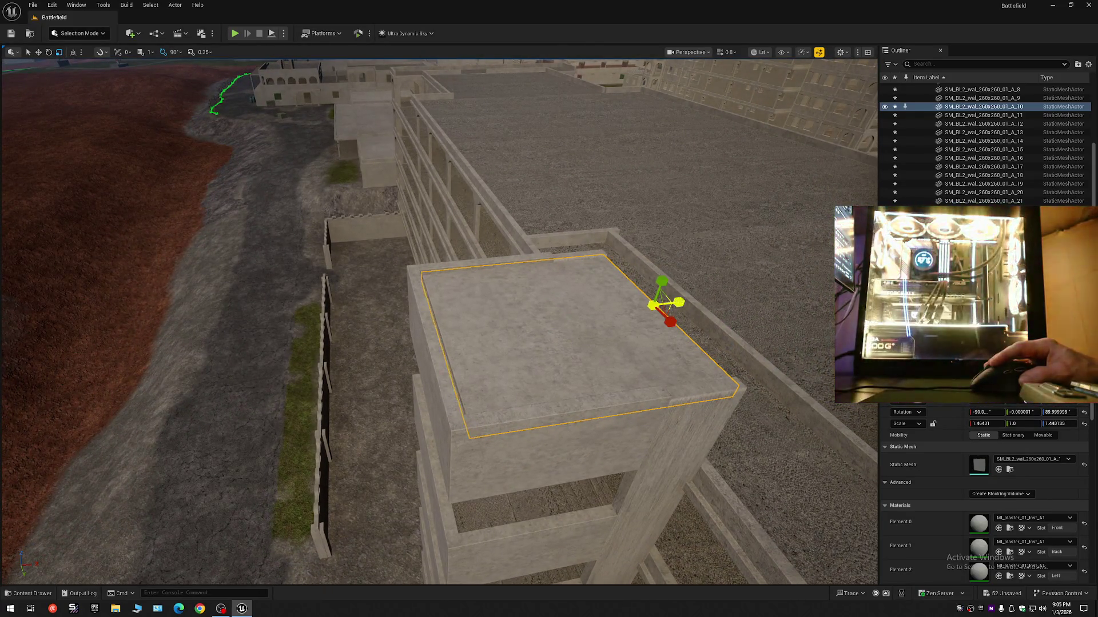
key("Escape")
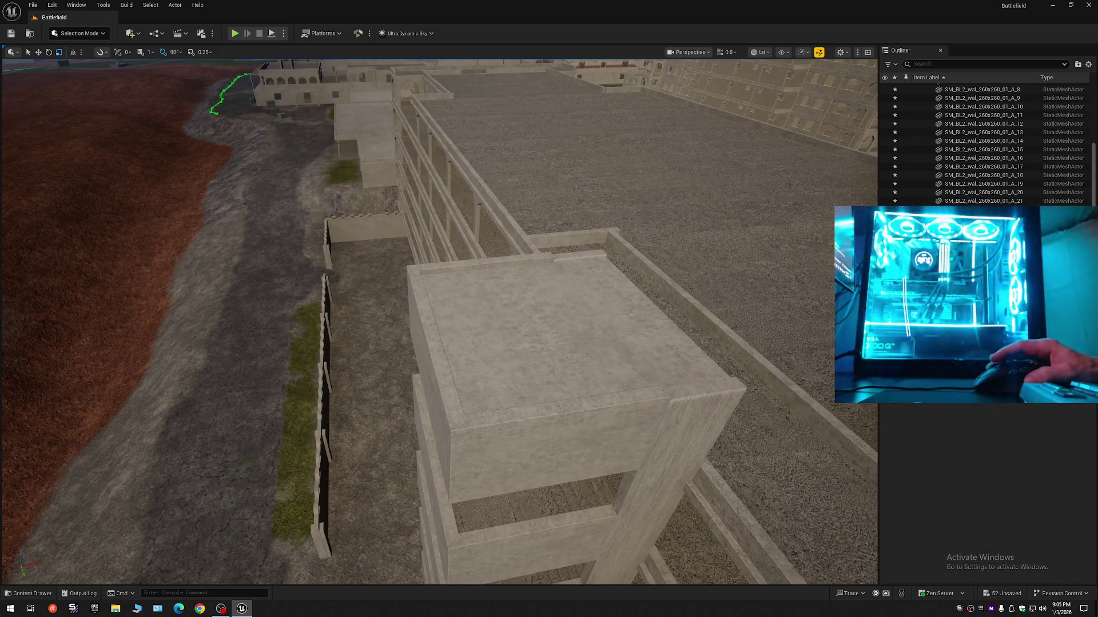
mouse_move(439, 320)
left_mouse_down()
mouse_move(441, 249)
mouse_move(490, 292)
left_mouse_up()
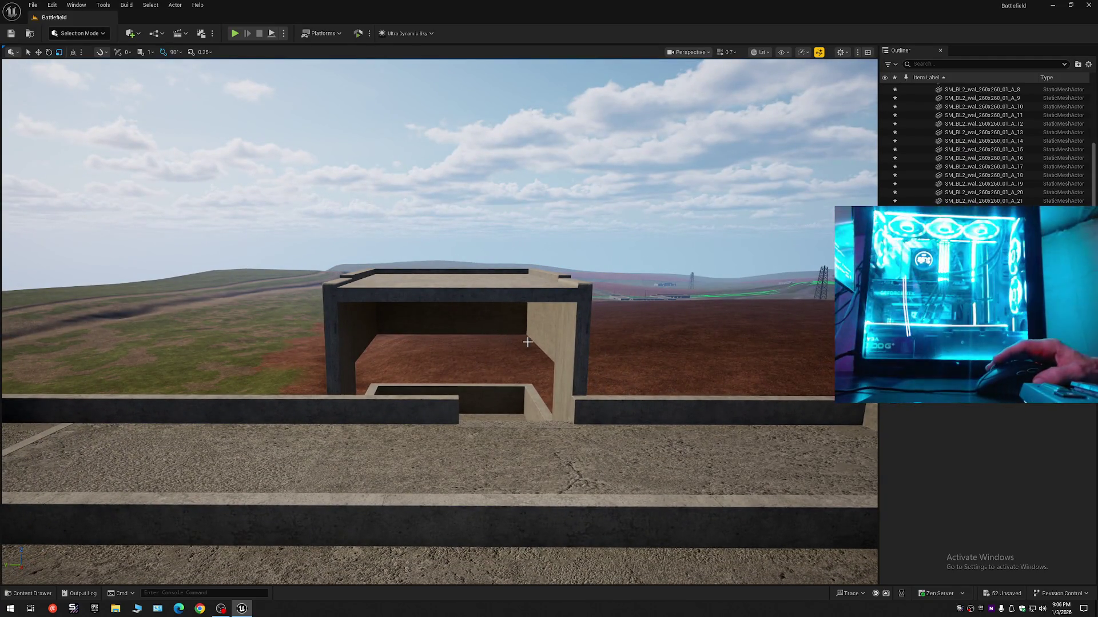
Select the roof structure's two tall walls and set their pivot at the top corner
mouse_move(489, 292)
left_mouse_down()
mouse_move(440, 274)
mouse_move(441, 331)
left_mouse_up()
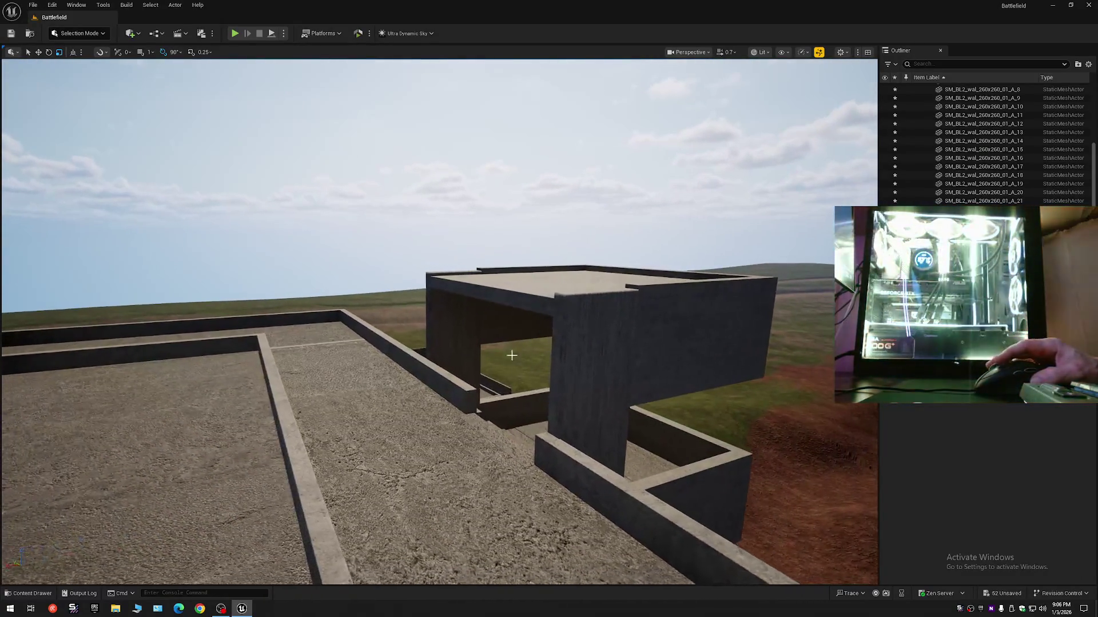
left_click(441, 331)
left_click(590, 339, "ctrl")
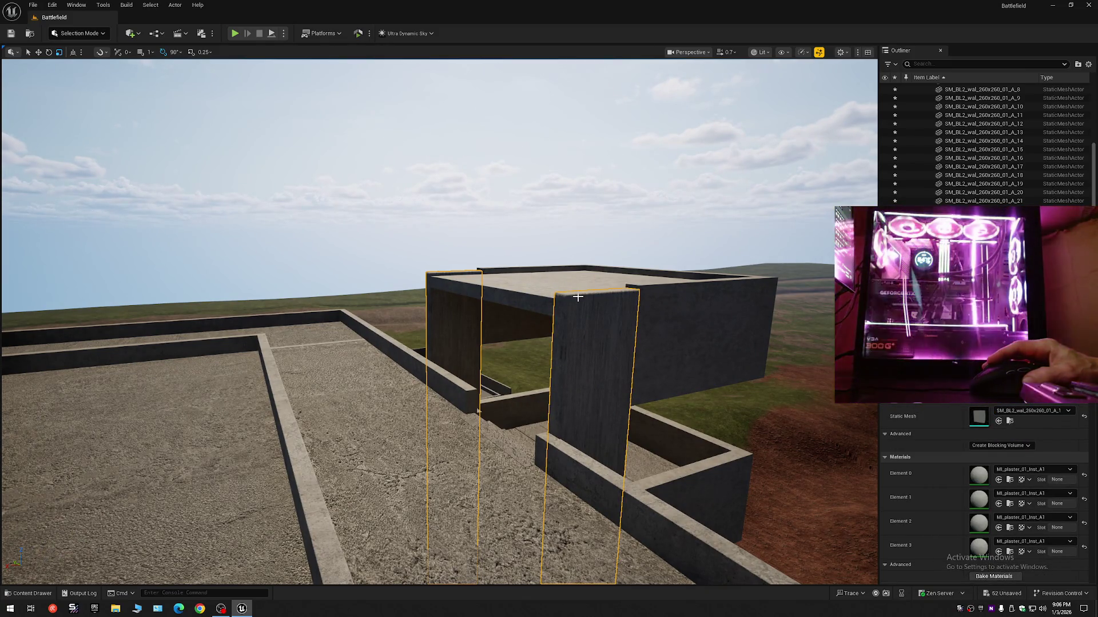
middle_click(577, 297)
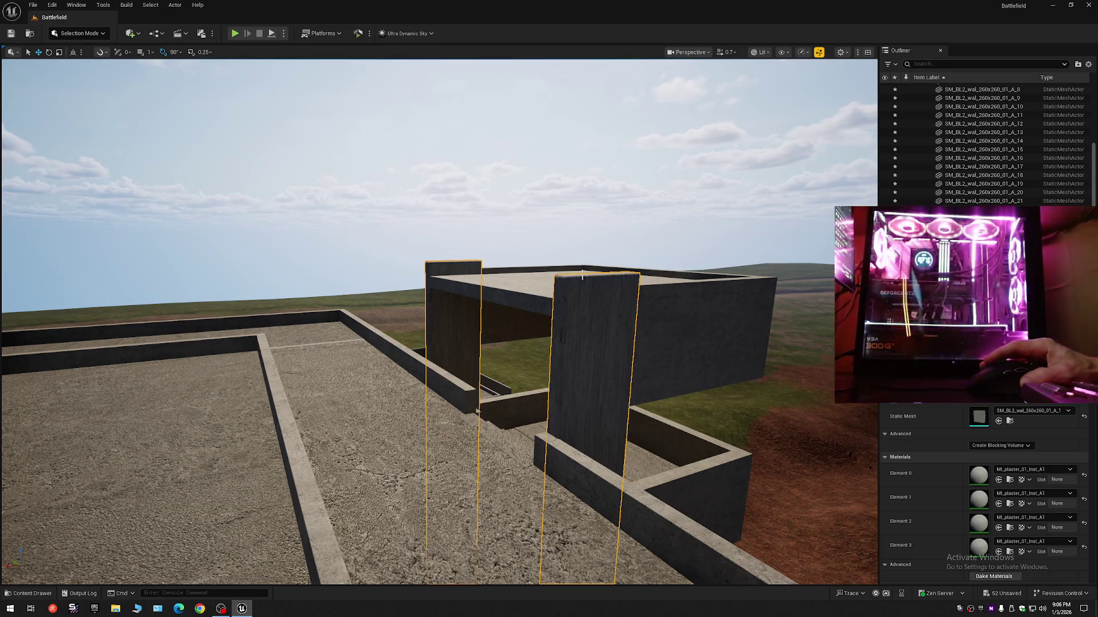
key("e")
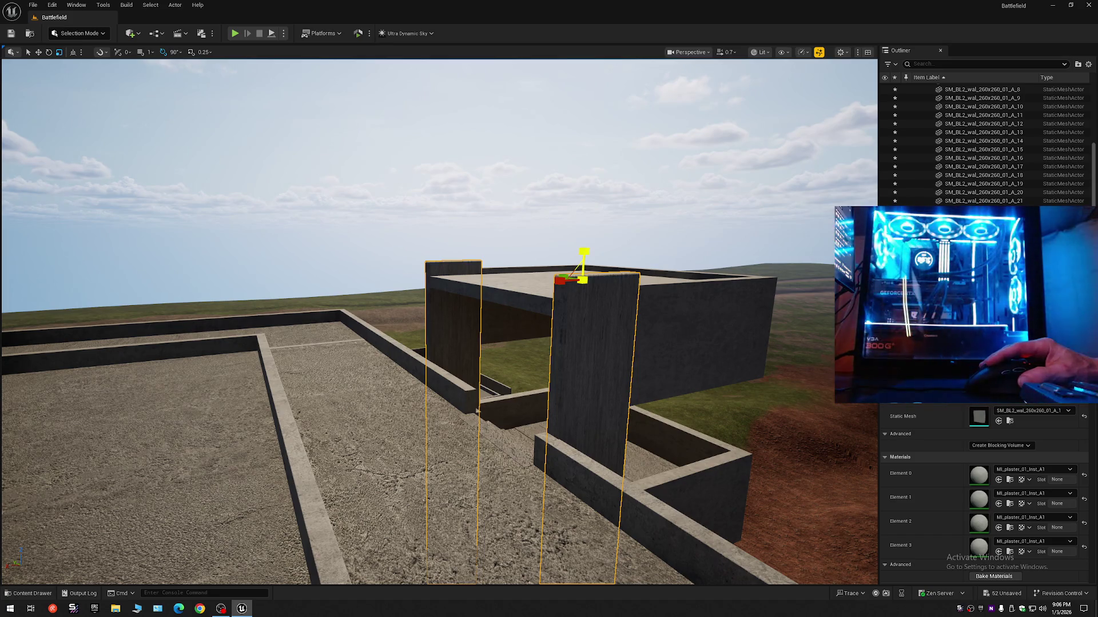
Fly through the stairwell interior and back out, then select the dark horizontal wall panel
left_click_drag(604, 334, 220, 230)
scroll(221, 231, "down", 1)
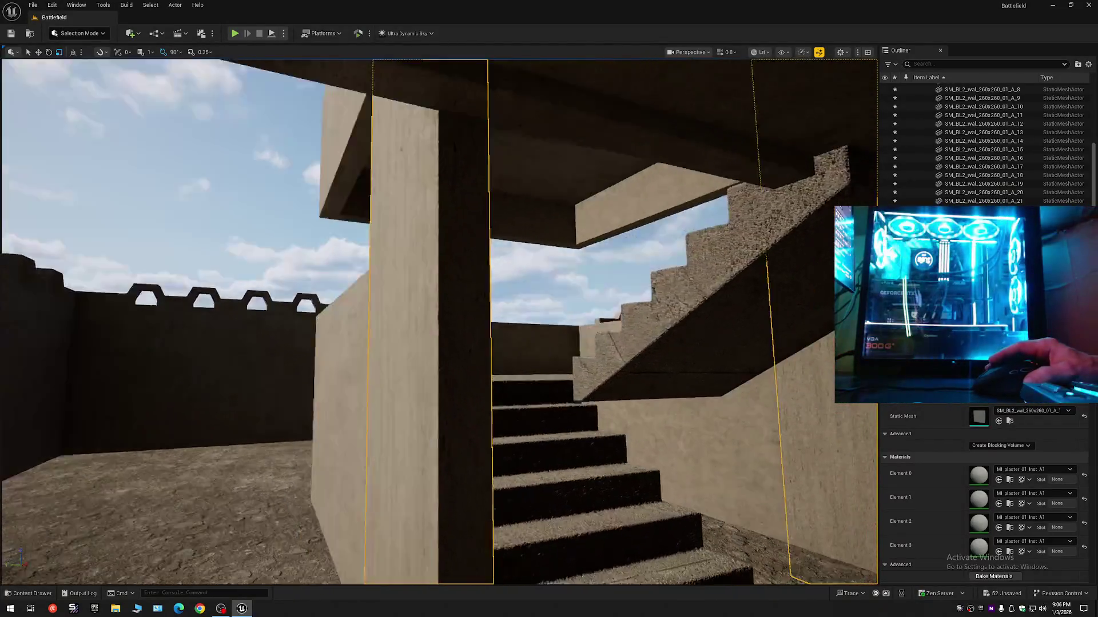
left_click_drag(220, 231, 220, 230)
scroll(220, 231, "down", 1)
scroll(221, 230, "down", 1)
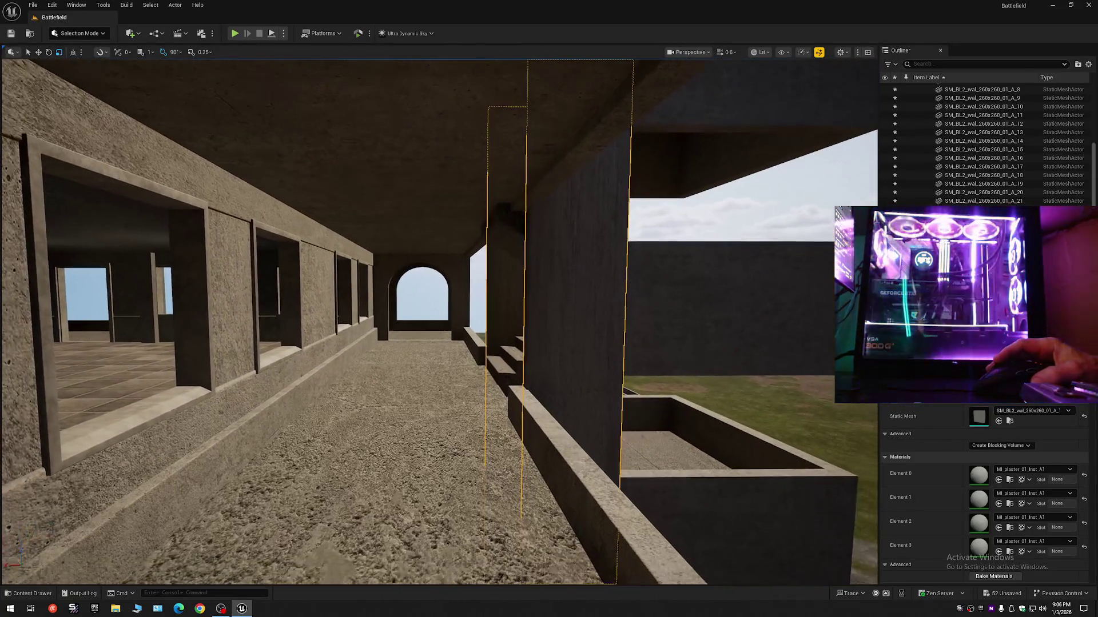
left_click(704, 332)
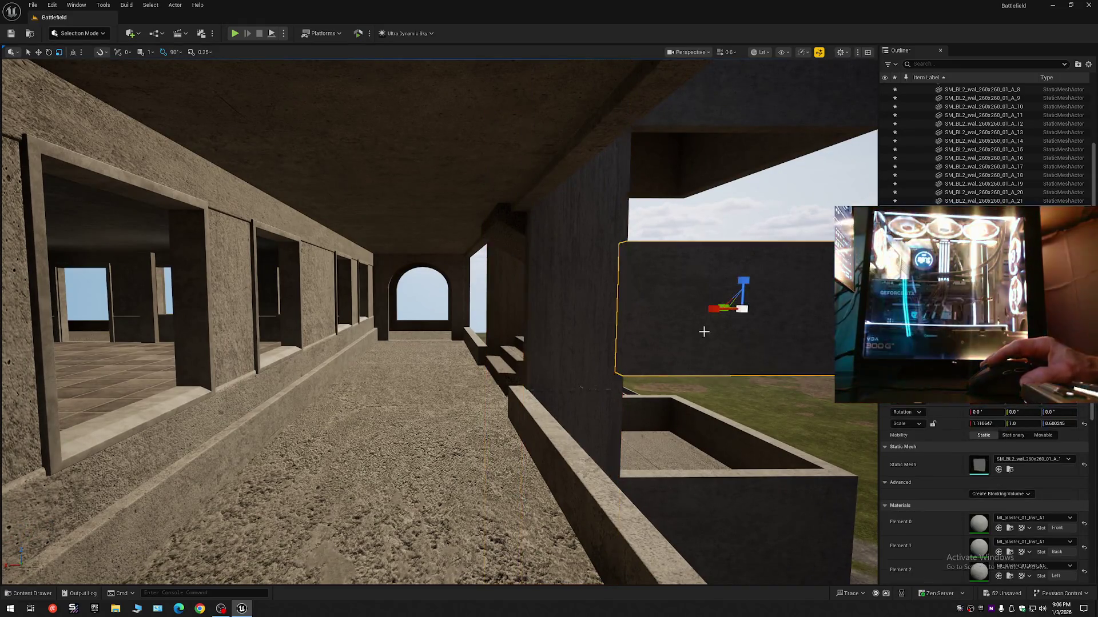
Move the dark wall panel left and rotate it 90 degrees upright
left_click_drag(726, 318, 382, 323)
key("e")
left_click_drag(431, 279, 404, 275)
key("r")
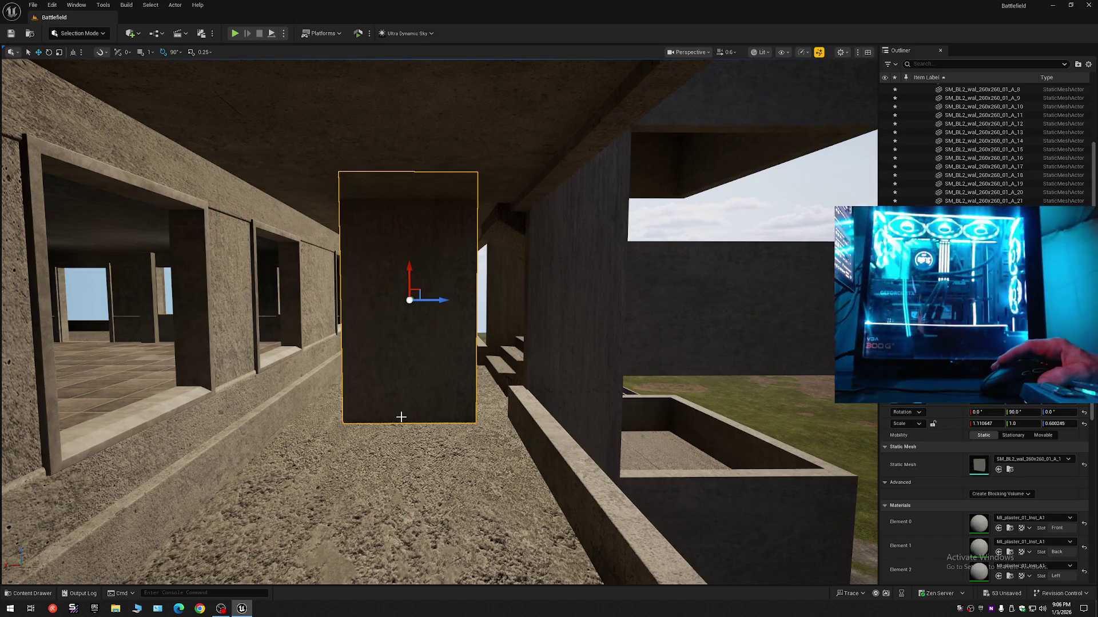
key("e")
Shrink the panel slightly and lift it up above the roof
key("r")
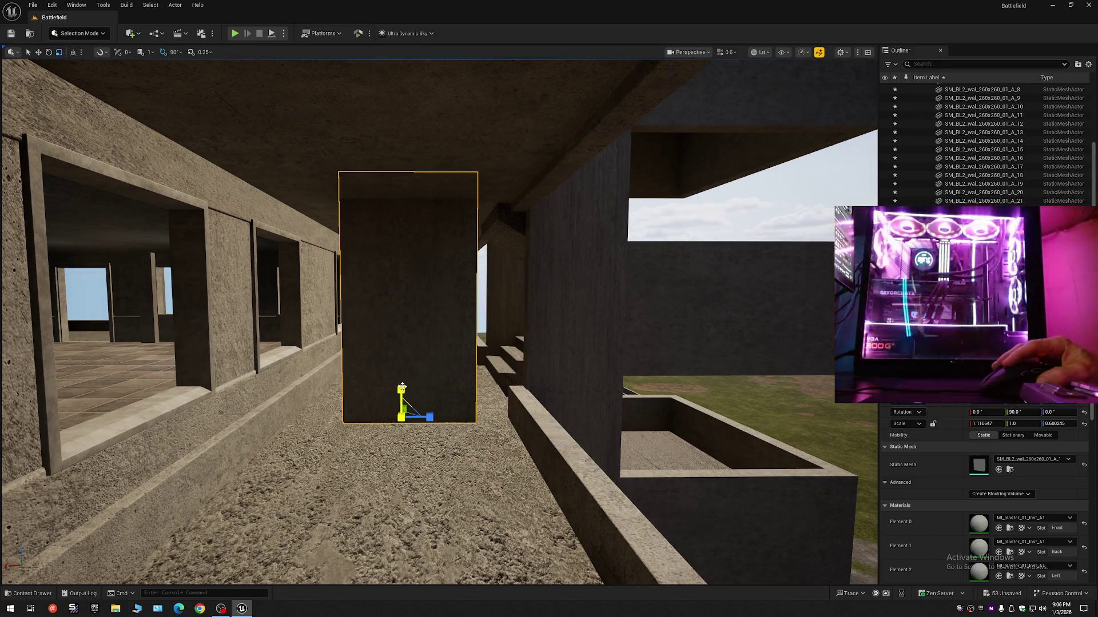
left_click_drag(402, 388, 402, 393)
left_click_drag(401, 389, 402, 390)
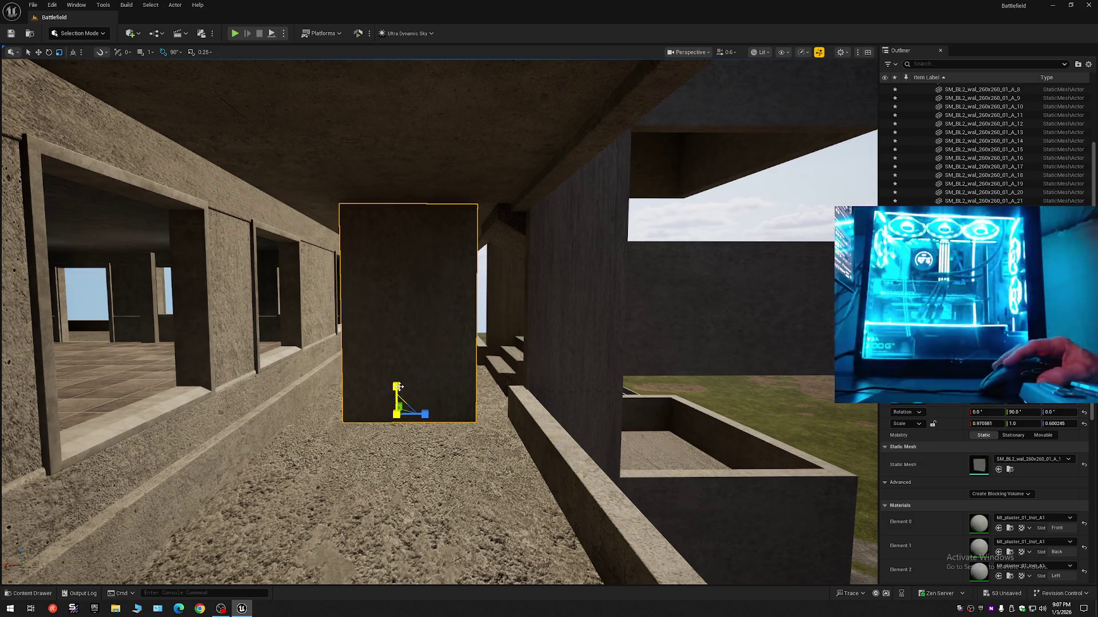
left_click_drag(398, 387, 398, 386)
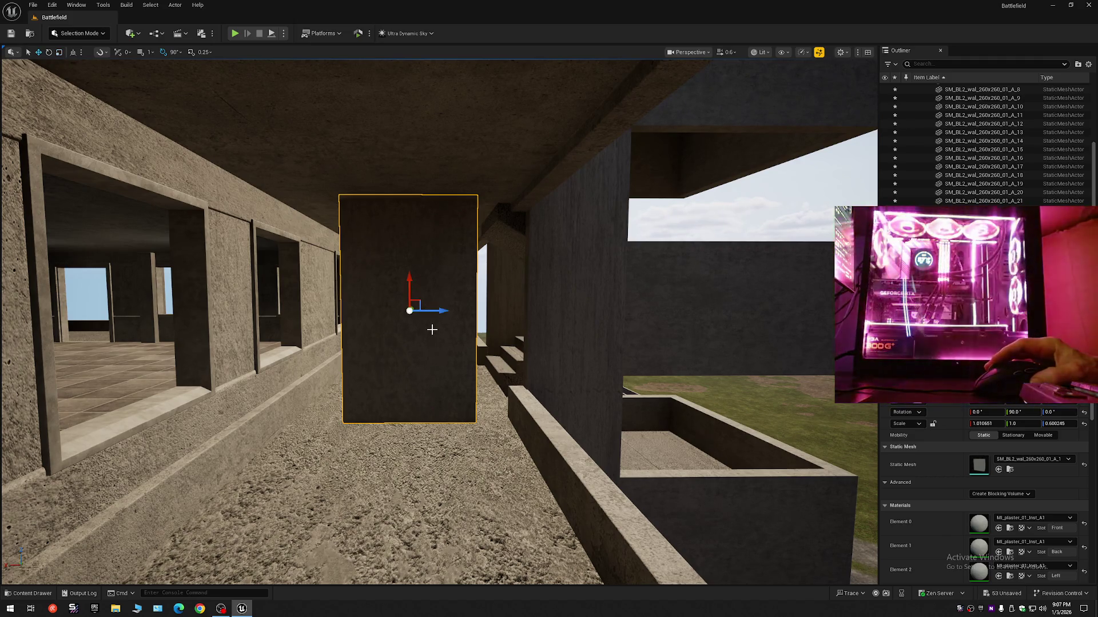
left_click_drag(411, 286, 413, 115)
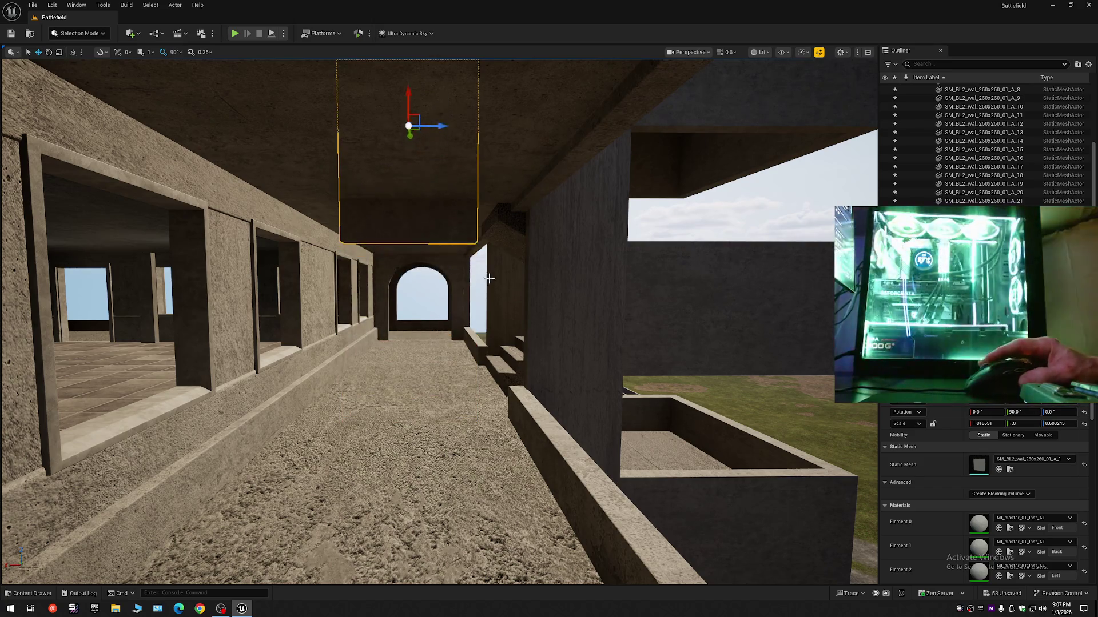
key("f")
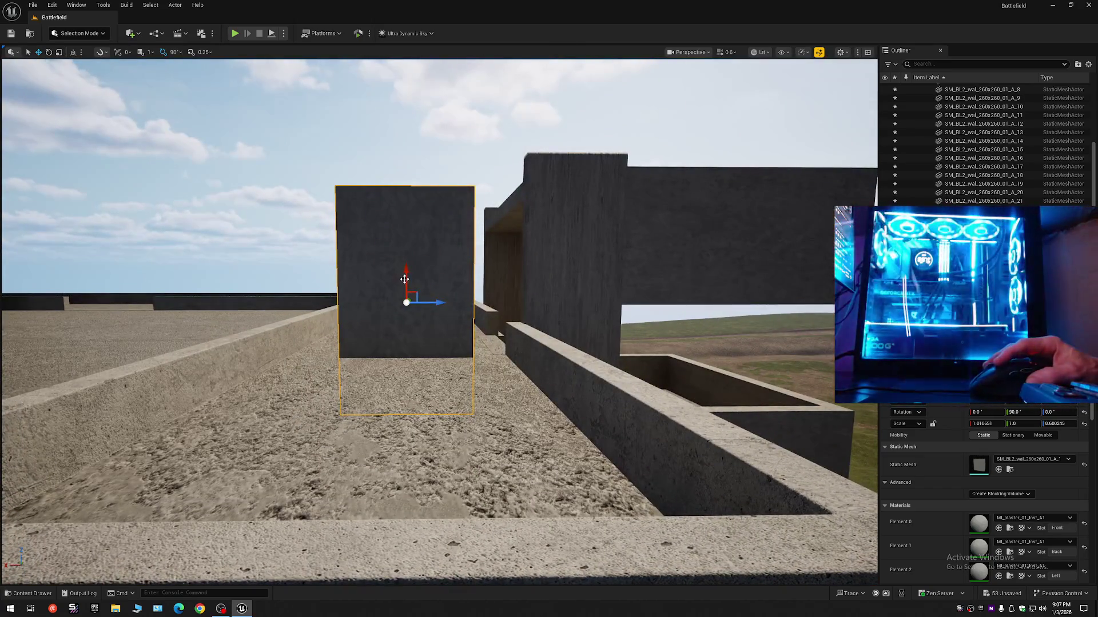
left_click_drag(405, 279, 405, 208)
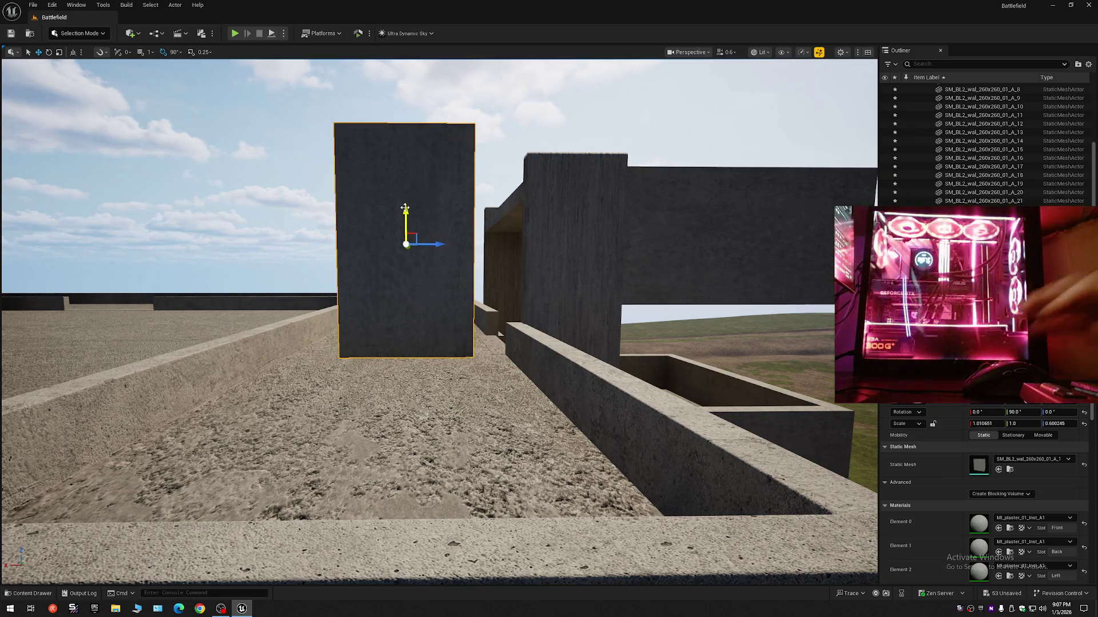
Fly over the rooftop and select the thin upright wall beside the stairwell
key("w")
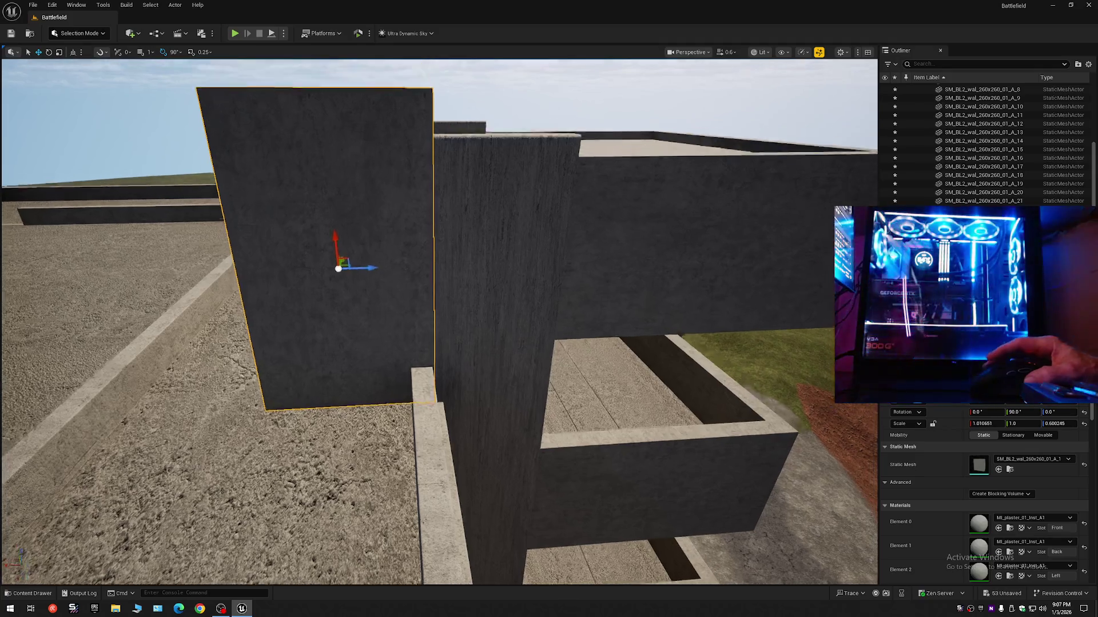
key("s")
left_click(455, 373)
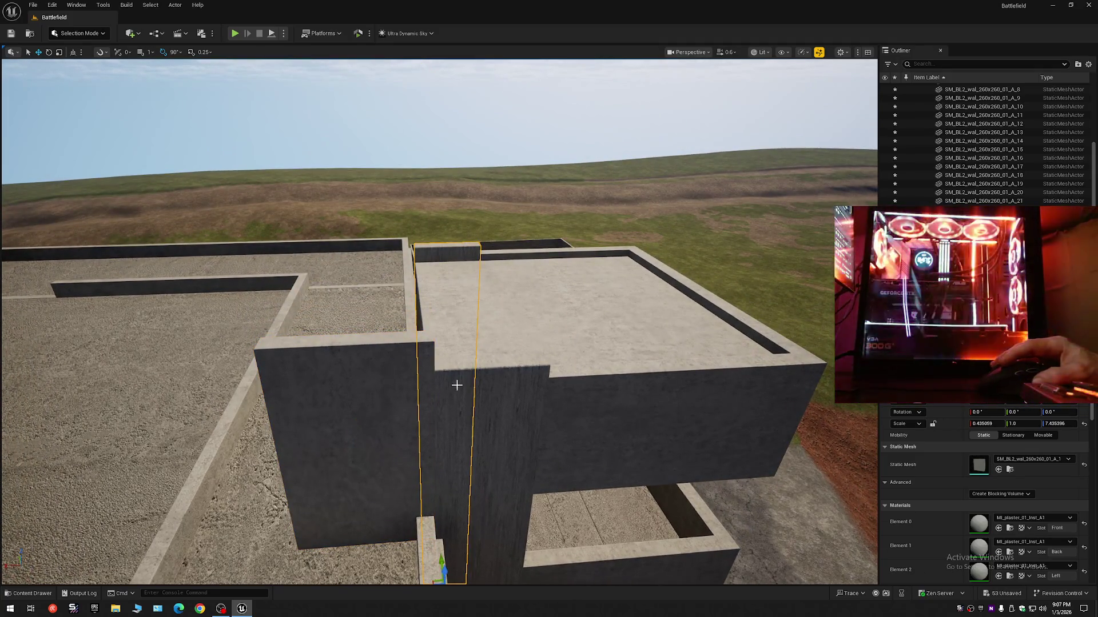
Add the neighbouring thin wall and raise both walls upward along Z
left_click(460, 387, "ctrl")
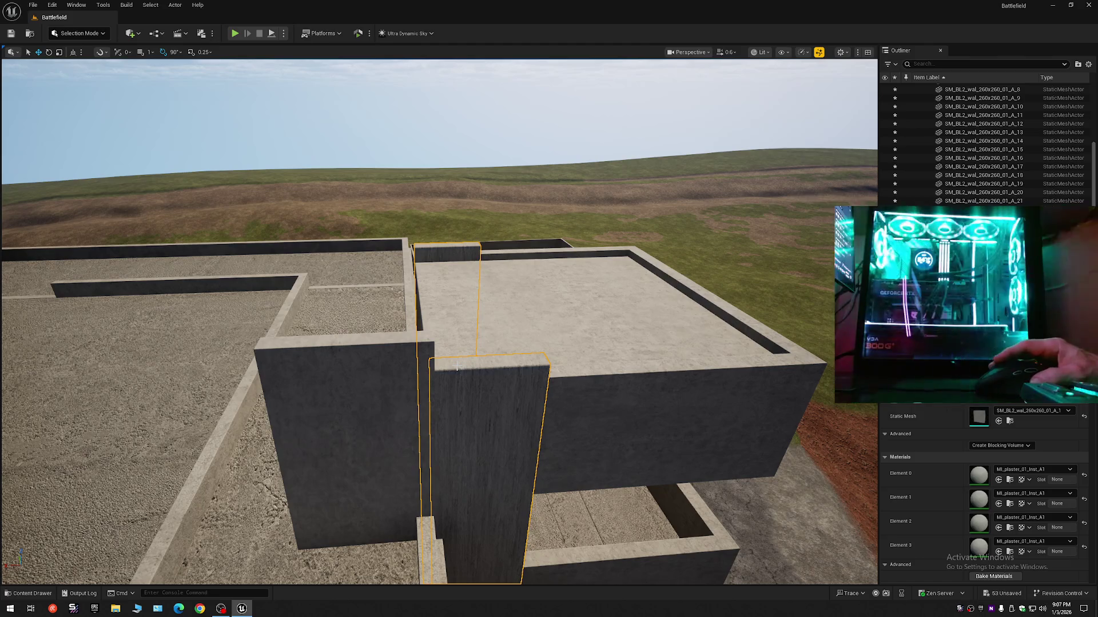
left_click_drag(476, 369, 475, 368)
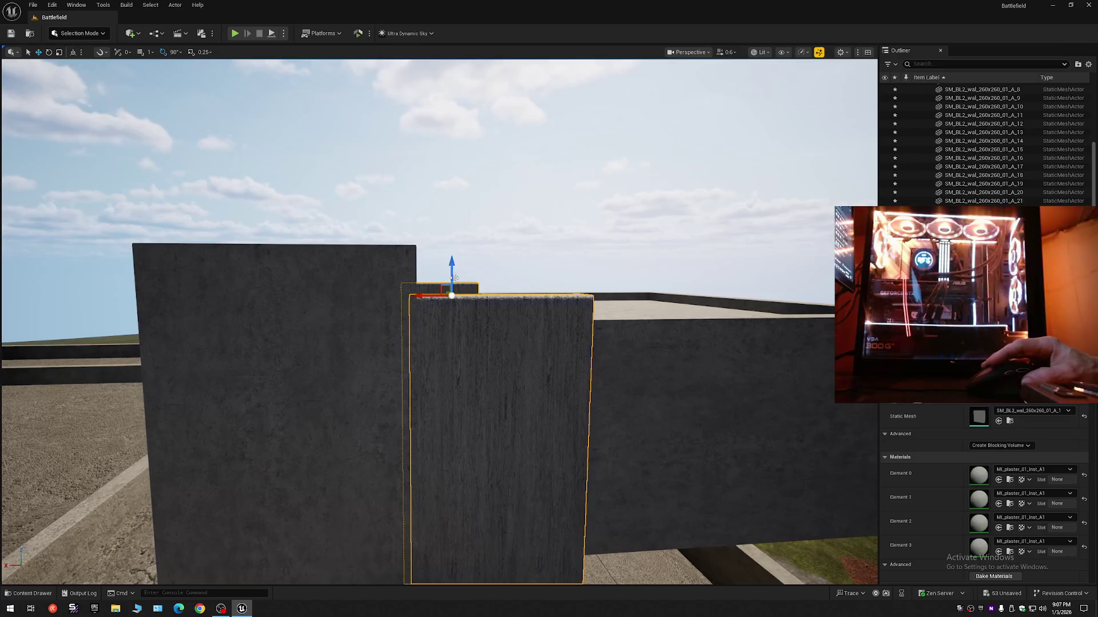
left_click_drag(452, 272, 450, 213)
mouse_move(458, 343)
left_mouse_down()
mouse_move(411, 372)
mouse_move(339, 354)
left_mouse_up()
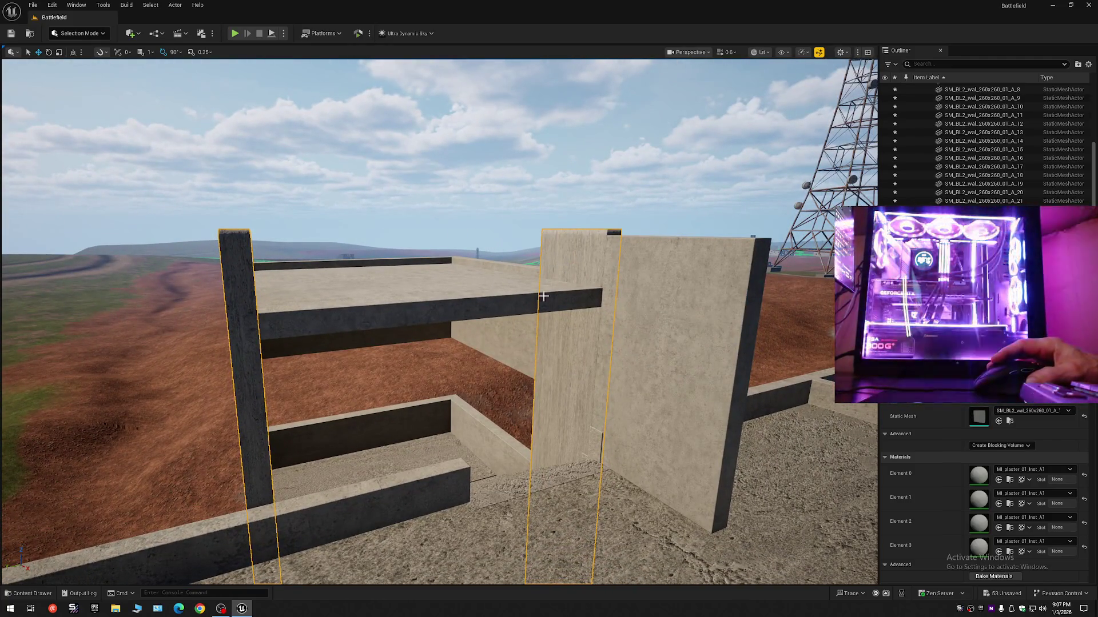
left_click_drag(470, 298, 515, 301)
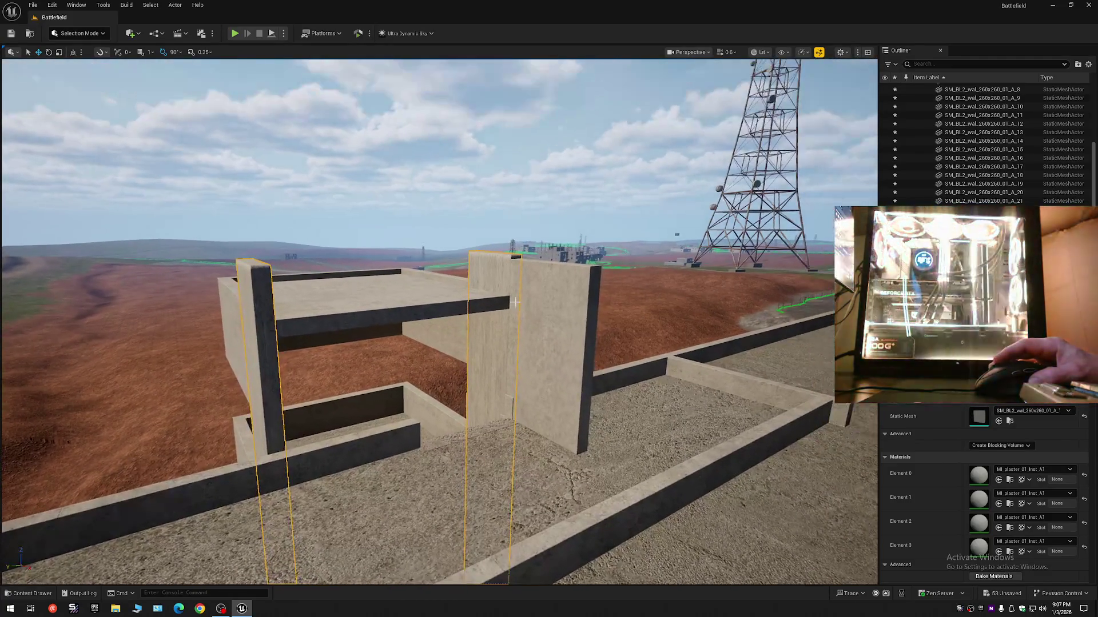
left_click_drag(493, 237, 493, 215)
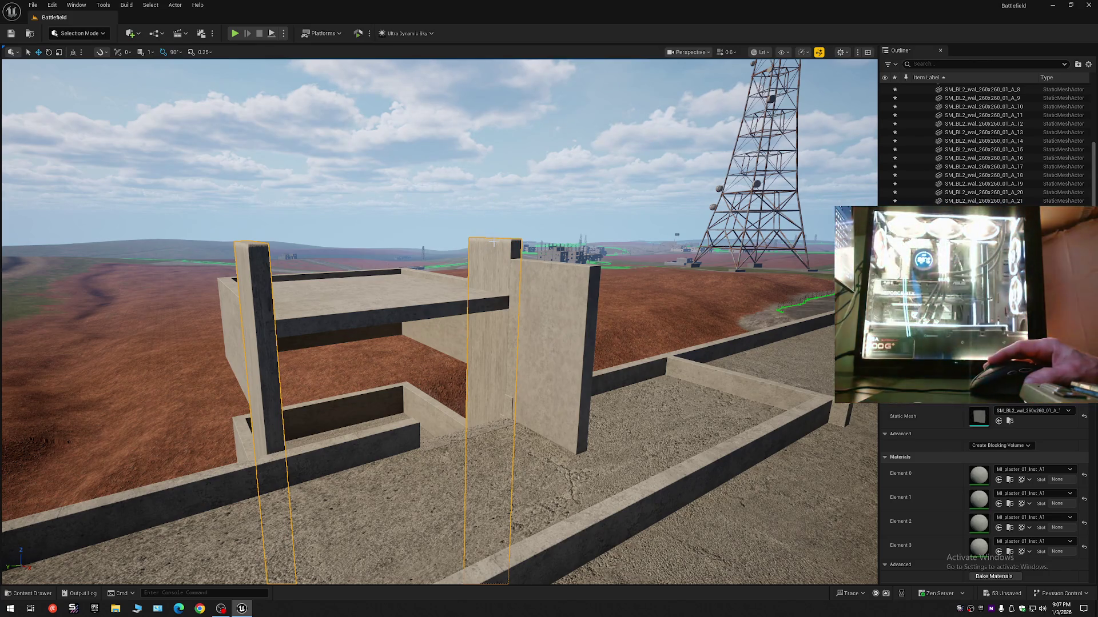
mouse_move(492, 250)
left_mouse_down()
mouse_move(492, 194)
mouse_move(446, 241)
mouse_move(434, 228)
mouse_move(413, 44)
left_mouse_up()
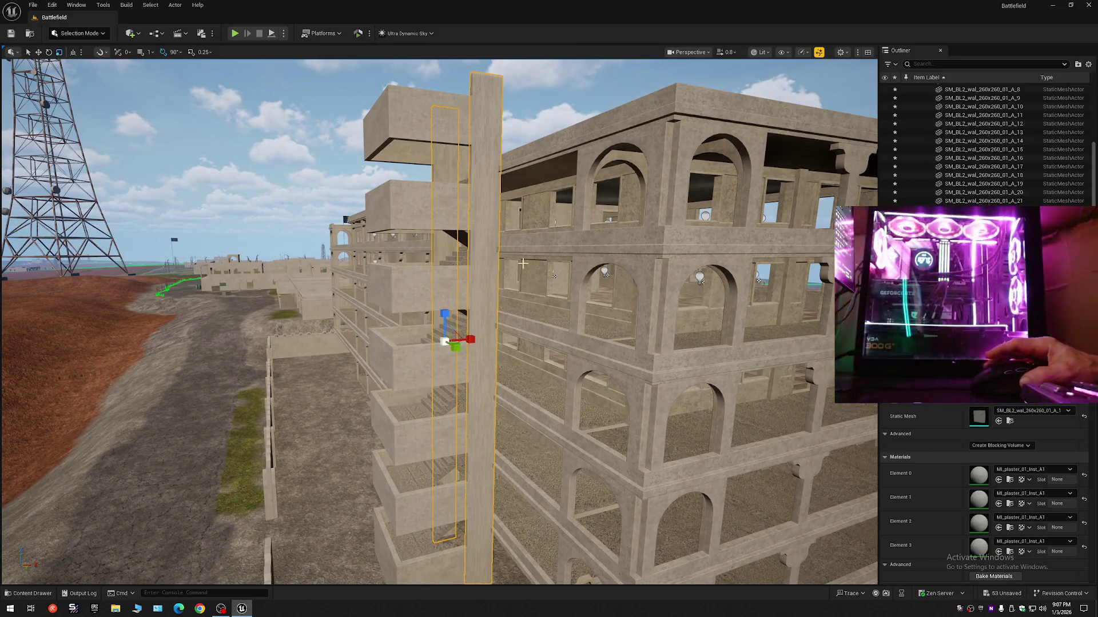
mouse_move(523, 263)
left_mouse_down()
mouse_move(522, 218)
mouse_move(457, 209)
mouse_move(435, 220)
mouse_move(498, 220)
left_mouse_up()
scroll(475, 220, "down", 1)
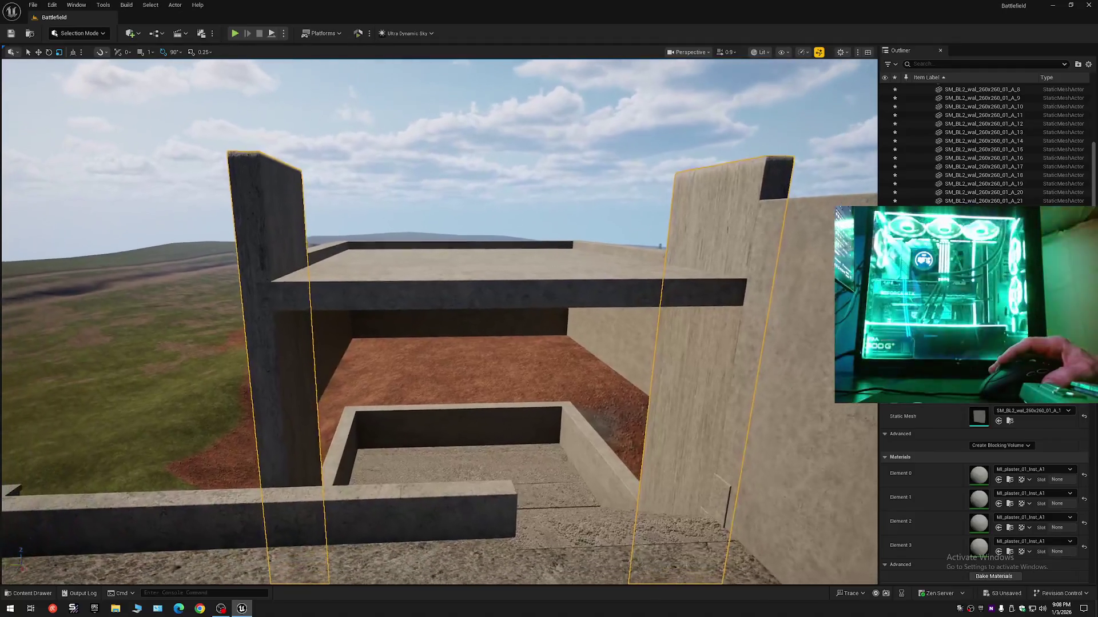
key("Delete")
left_click(477, 283)
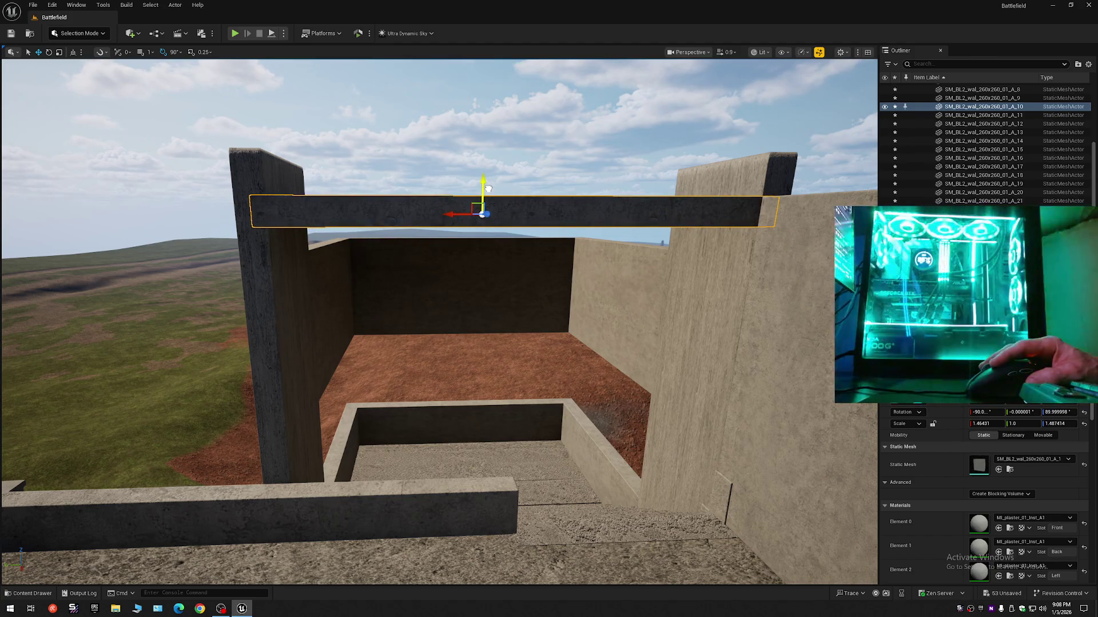
mouse_move(488, 188)
left_mouse_down()
mouse_move(488, 217)
mouse_move(440, 226)
left_mouse_up()
scroll(487, 200, "down", 1)
scroll(458, 220, "down", 1)
scroll(444, 219, "up", 1)
key("Escape")
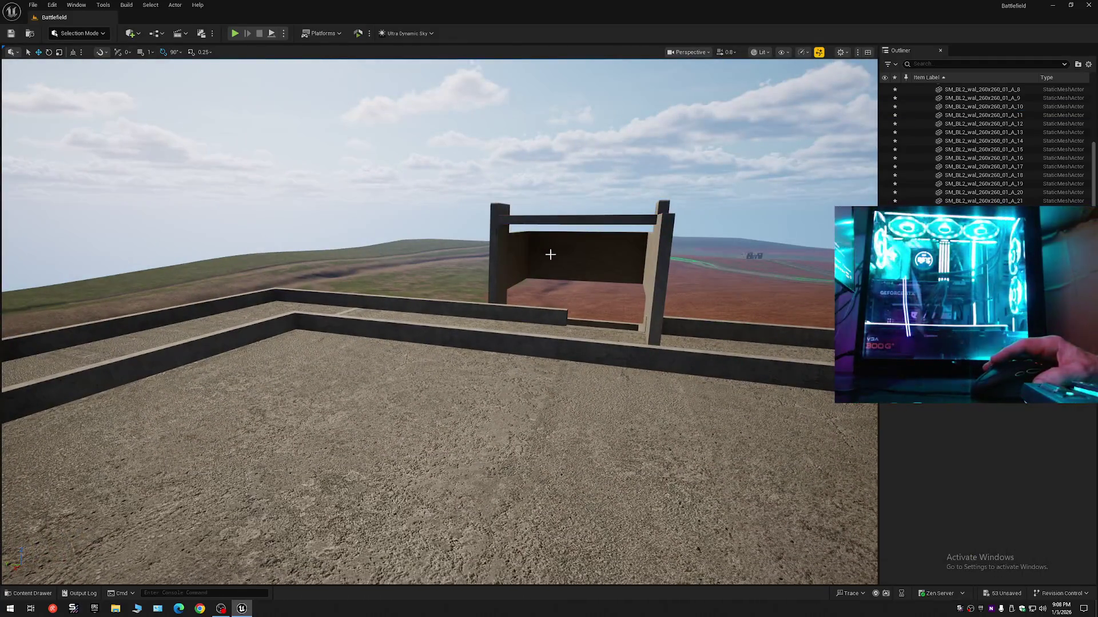
left_click_drag(551, 252, 709, 334)
scroll(552, 256, "down", 1)
scroll(550, 259, "down", 1)
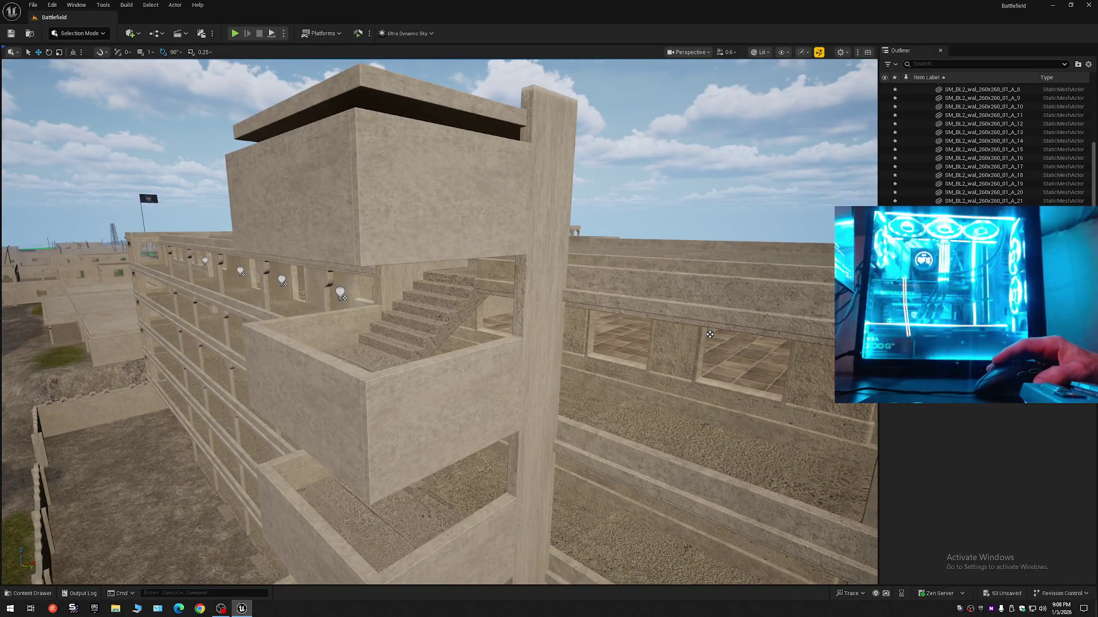
Delete the selected wall piece beside the stairs
mouse_move(709, 334)
left_mouse_down()
mouse_move(514, 208)
mouse_move(588, 223)
mouse_move(654, 177)
mouse_move(652, 202)
mouse_move(662, 163)
left_mouse_up()
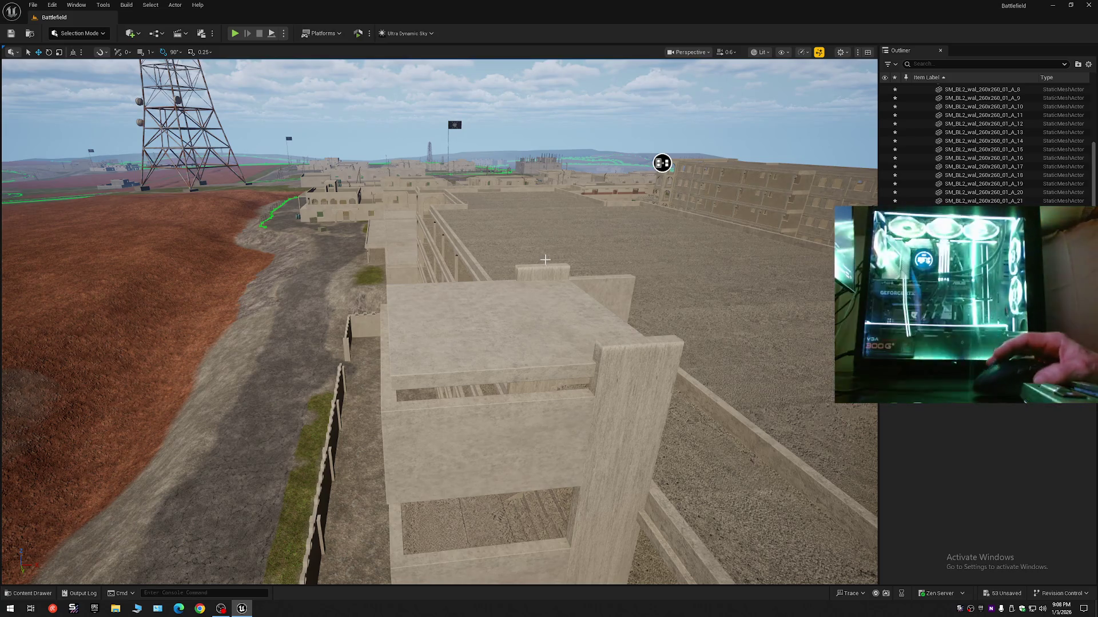
mouse_move(662, 163)
left_mouse_down()
mouse_move(629, 258)
mouse_move(819, 366)
mouse_move(755, 337)
left_mouse_up()
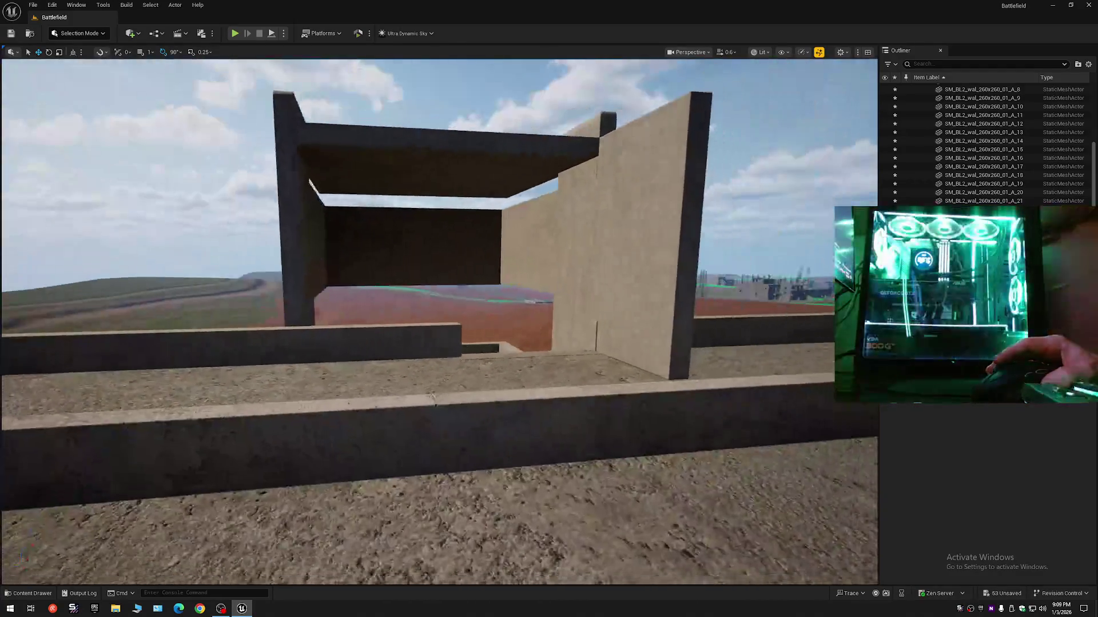
mouse_move(565, 254)
left_mouse_down()
mouse_move(595, 258)
mouse_move(565, 255)
left_mouse_up()
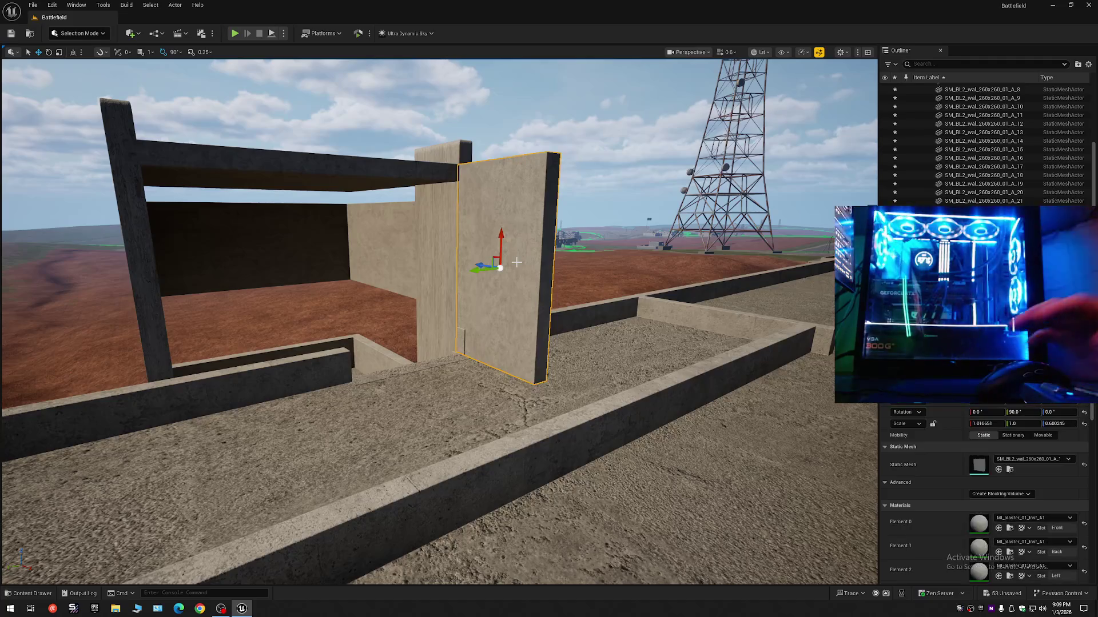
key("Delete")
mouse_move(514, 331)
left_mouse_down()
mouse_move(446, 307)
mouse_move(618, 259)
mouse_move(347, 247)
mouse_move(217, 165)
mouse_move(387, 331)
mouse_move(465, 308)
mouse_move(539, 259)
left_mouse_up()
Stretch the rooftop box's two wall panels taller up to the roof slab
left_click(330, 321)
left_click(429, 334)
left_click(651, 355, "ctrl")
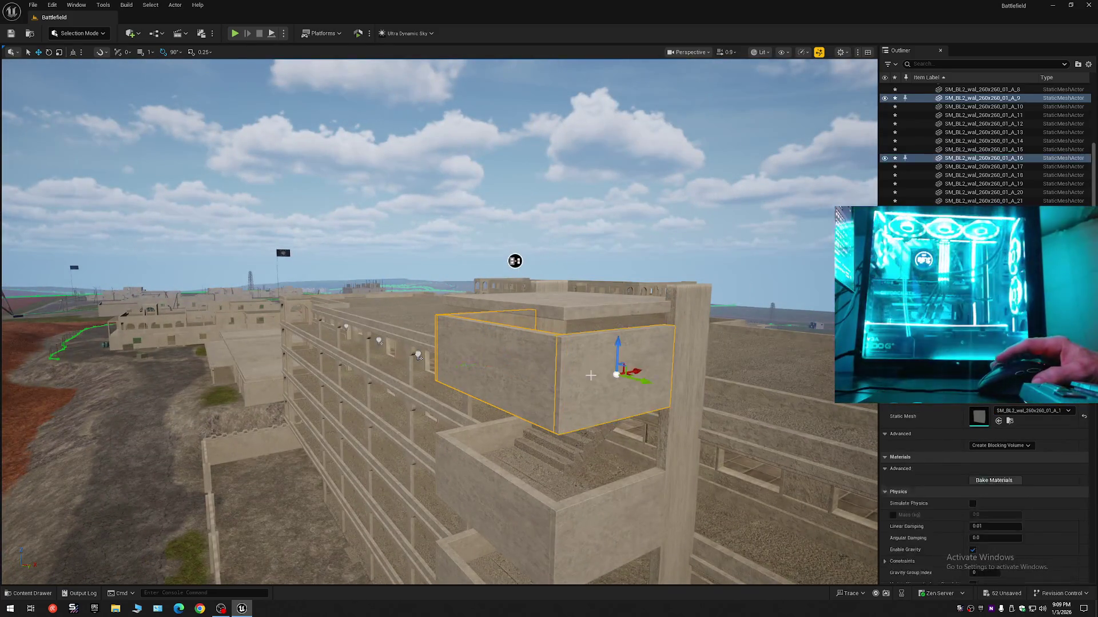
scroll(496, 346, "up", 5)
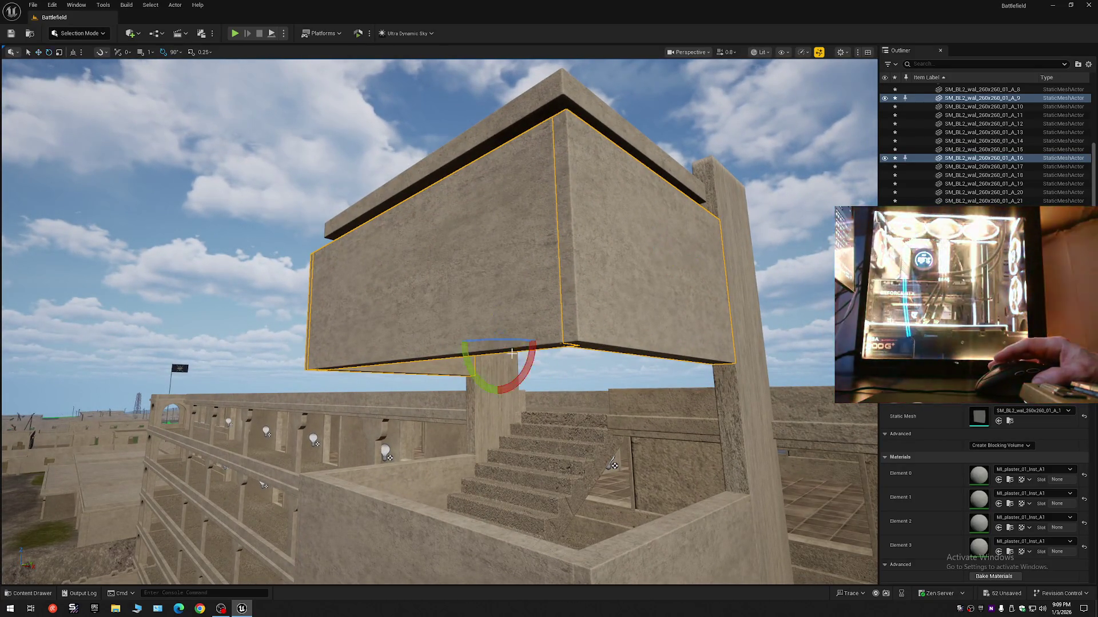
scroll(497, 346, "down", 5)
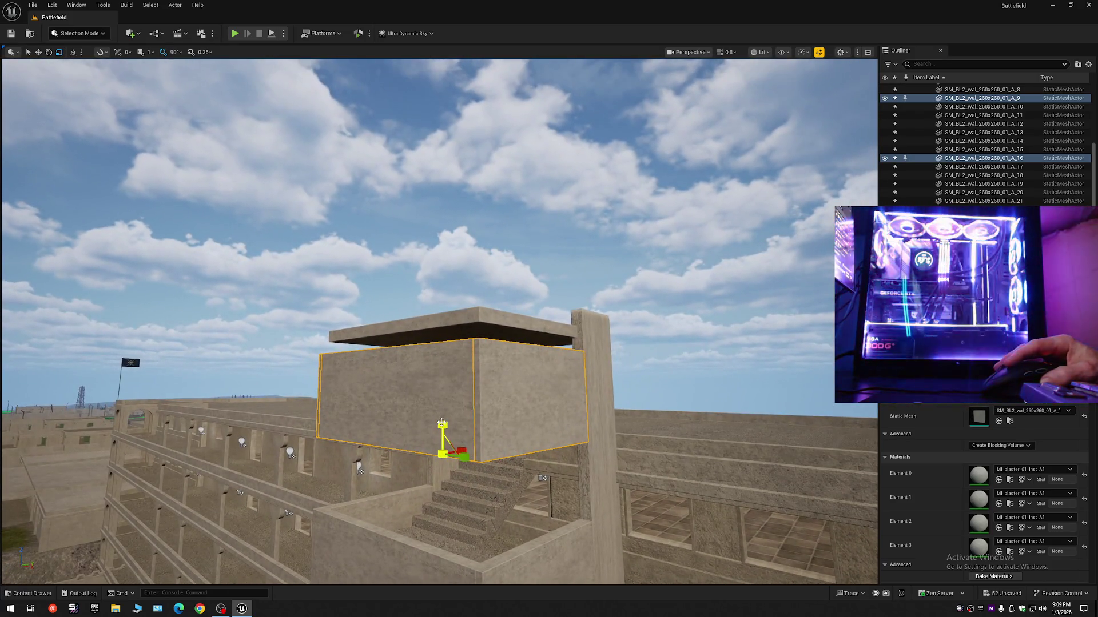
left_click_drag(442, 423, 441, 393)
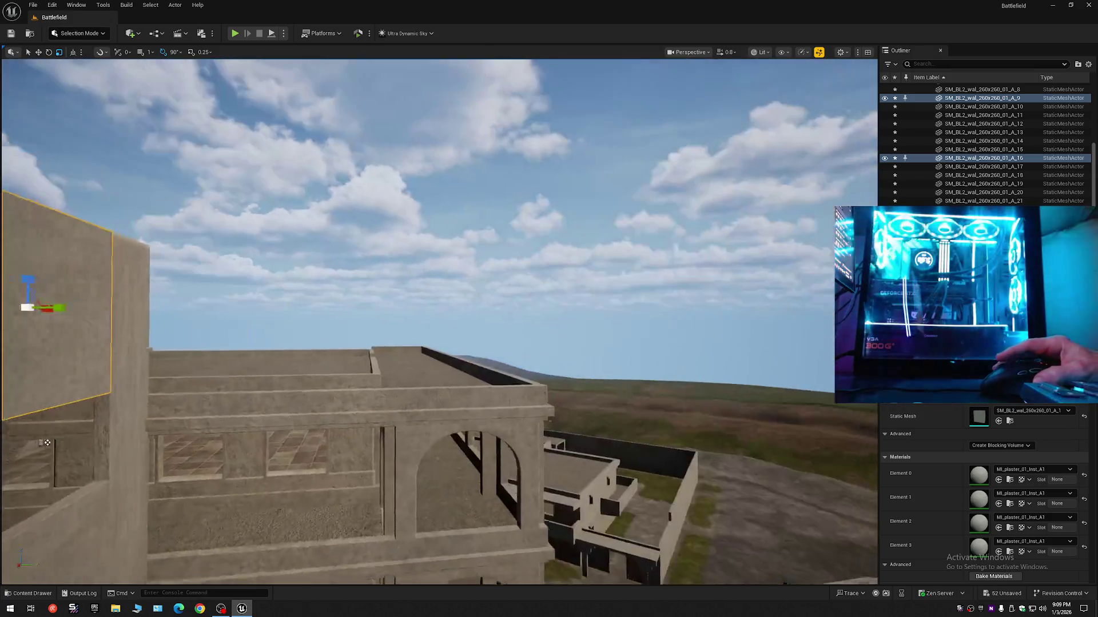
scroll(454, 419, "down", 1)
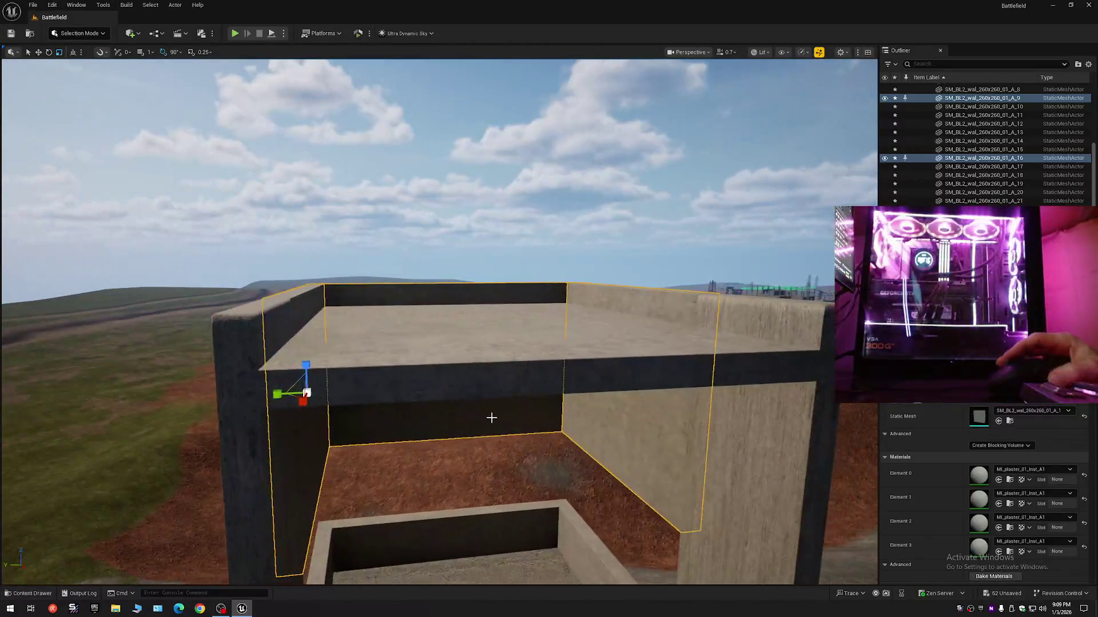
key("Escape")
Fly over the concrete wall, select the dark concrete wall, and view the overhang
scroll(439, 320, "down", 2)
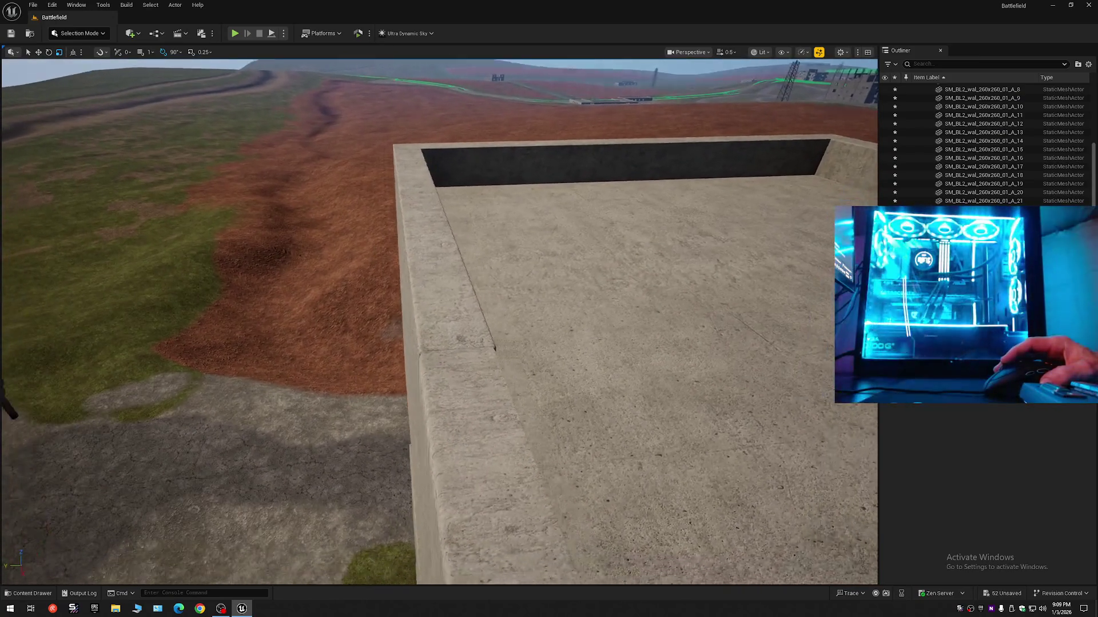
scroll(439, 321, "down", 1)
key("w")
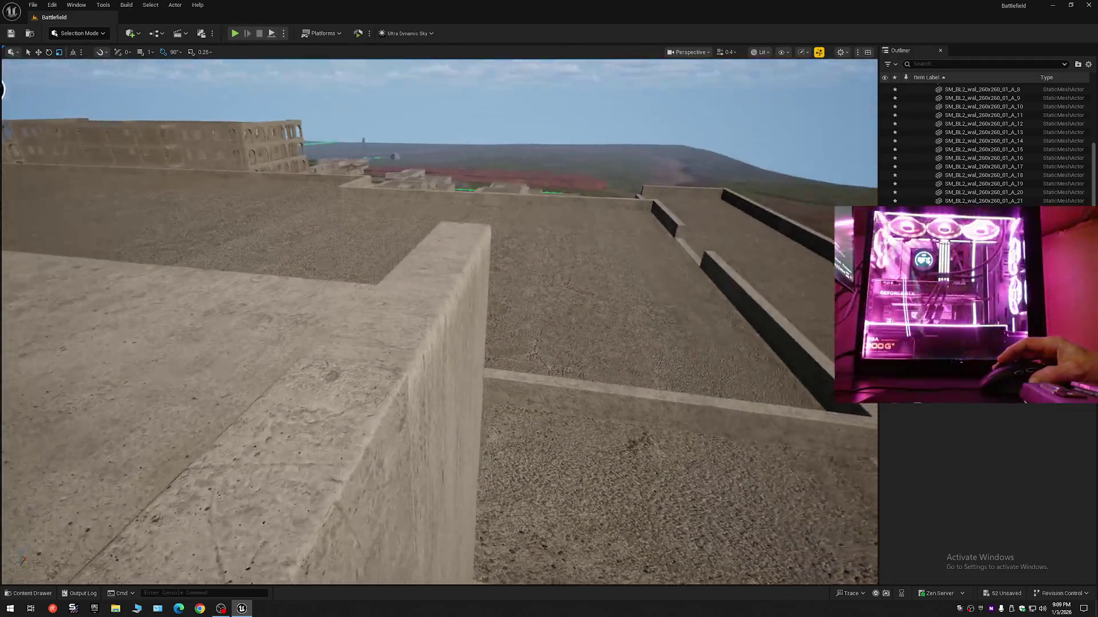
key("w")
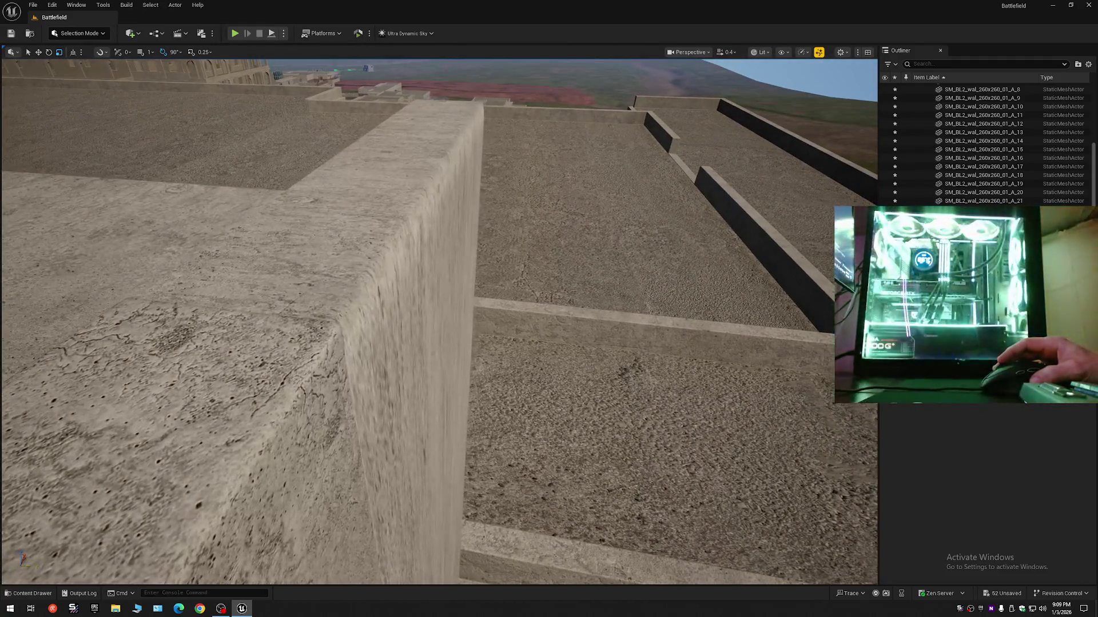
key("w")
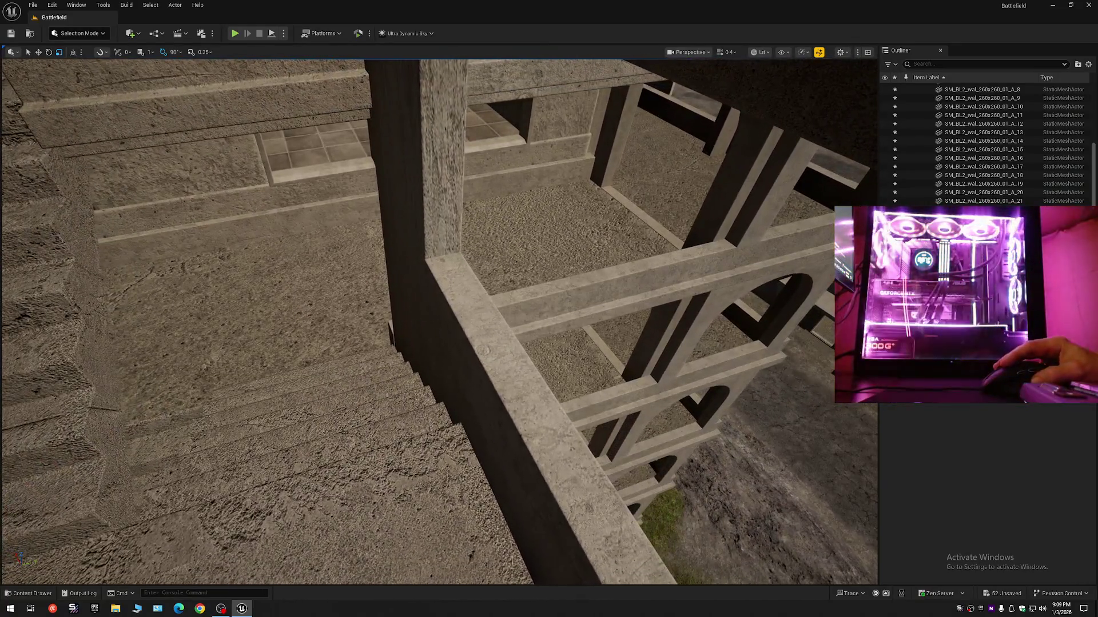
left_click(503, 372)
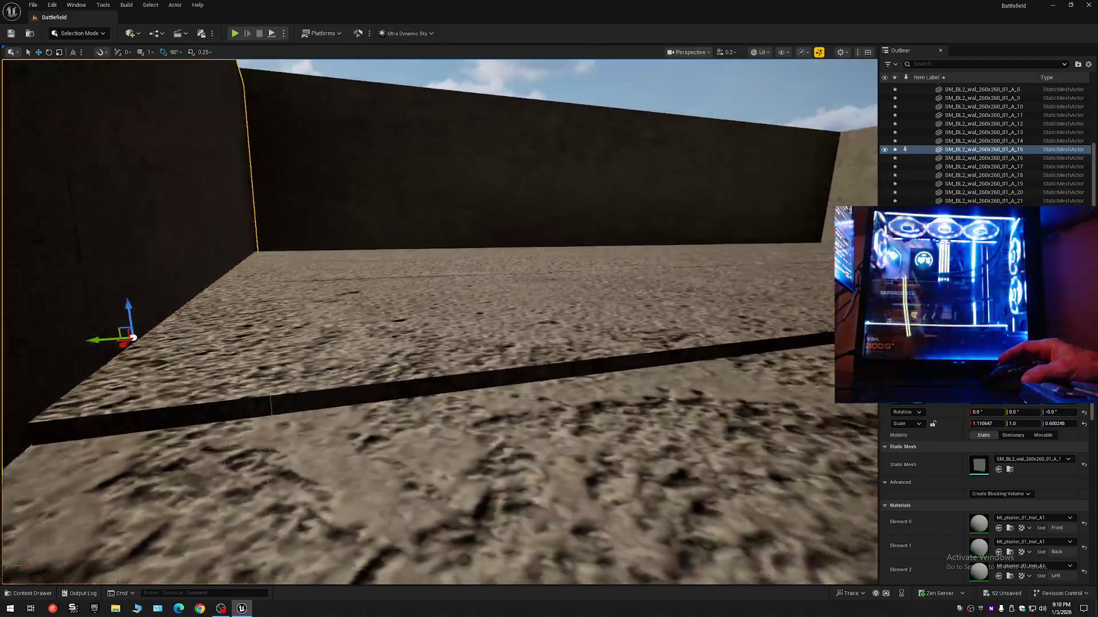
scroll(439, 321, "up", 2)
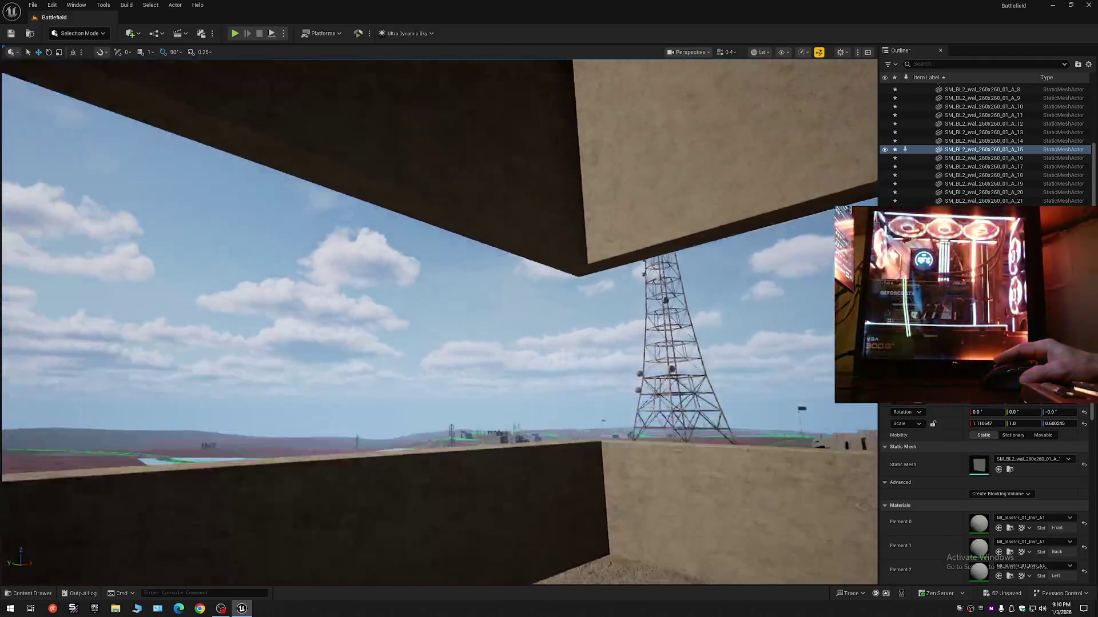
key("w")
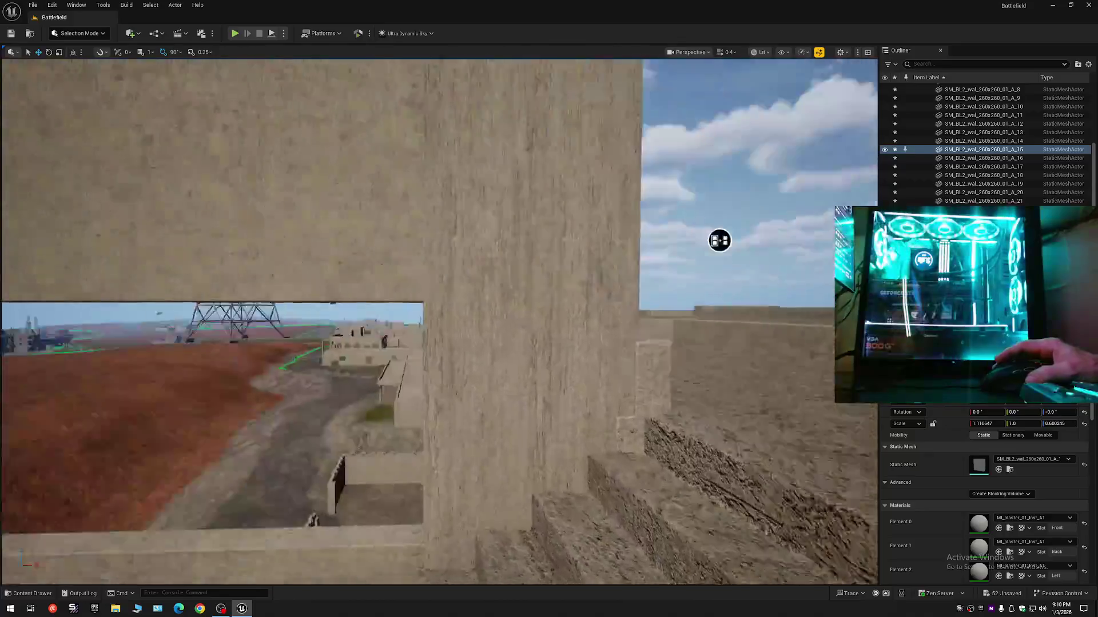
scroll(439, 320, "up", 1)
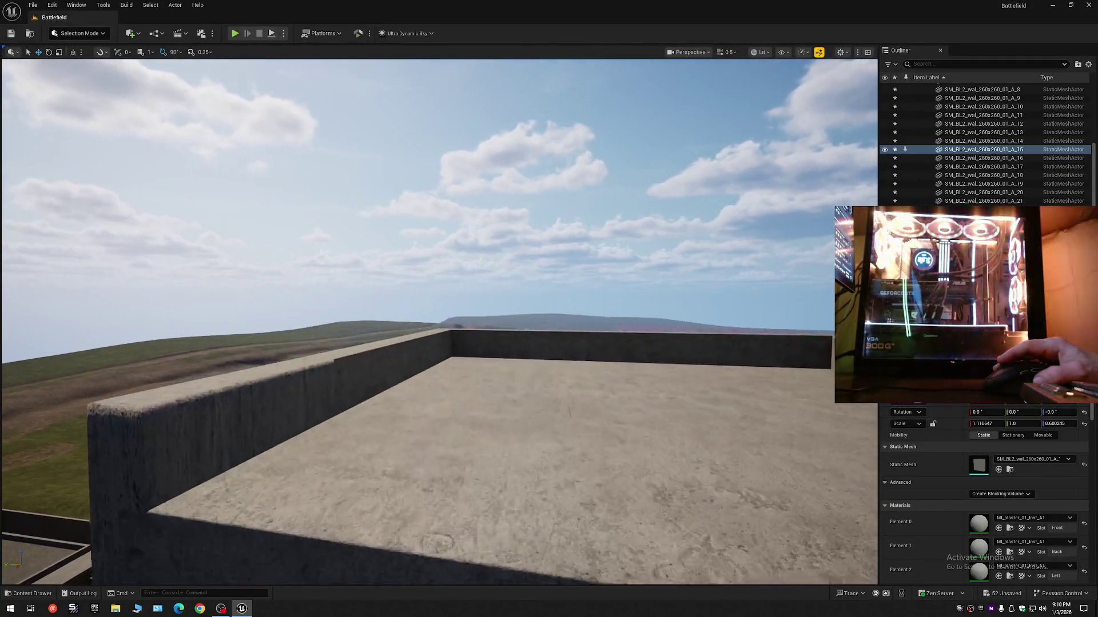
left_click_drag(439, 320, 515, 320)
Inspect the outer wall's top edge, then Collapse All in the Outliner hierarchy
key("w")
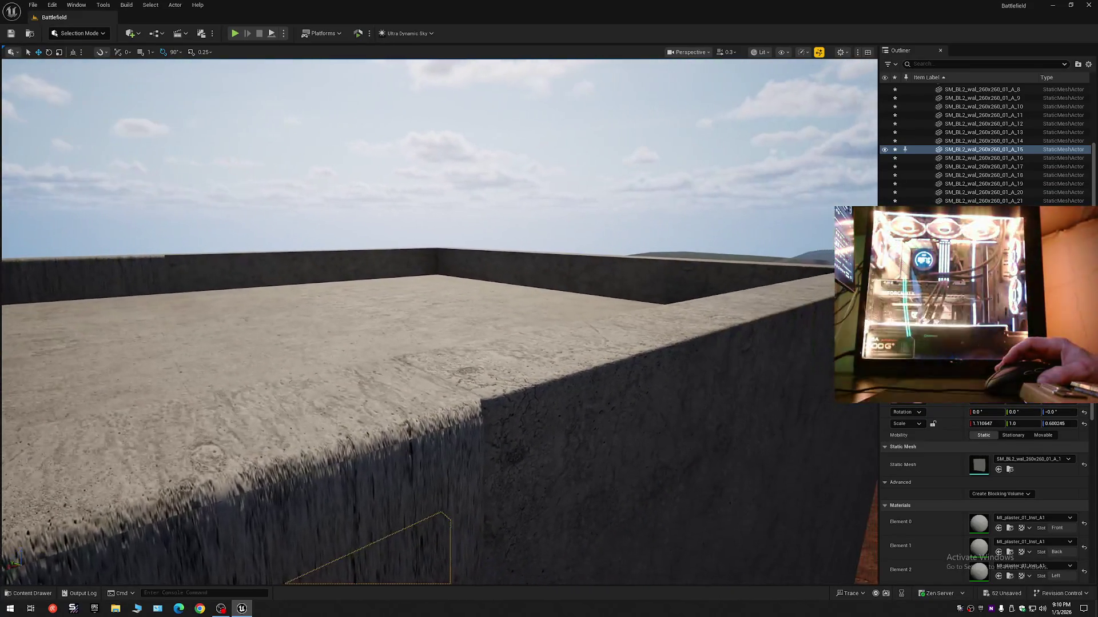
left_click_drag(439, 320, 366, 309)
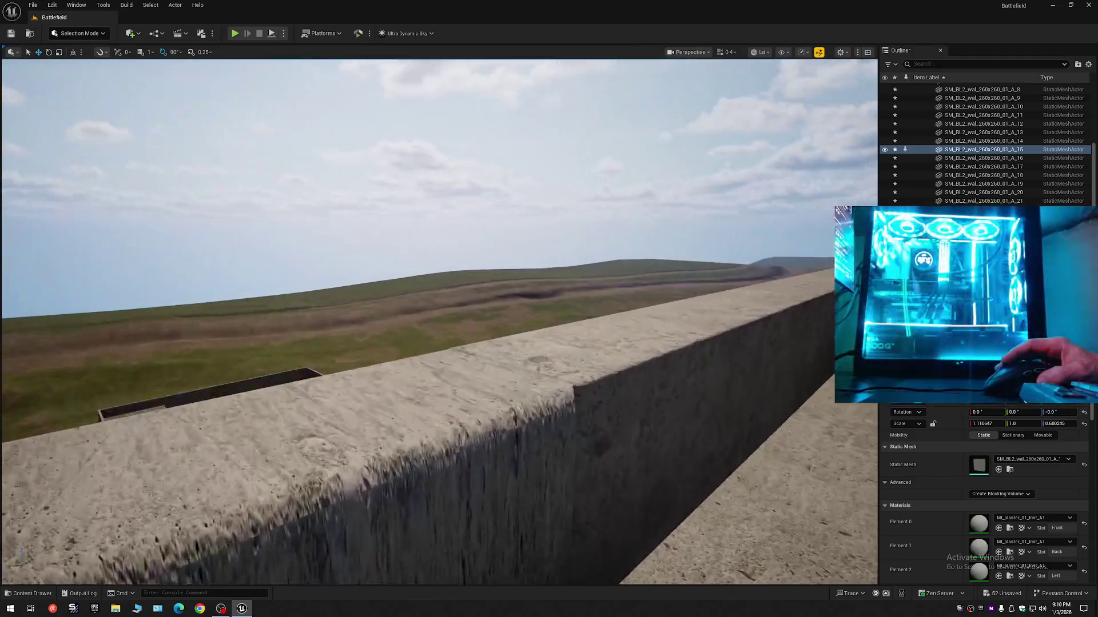
left_click_drag(439, 321, 503, 318)
scroll(439, 320, "down", 1)
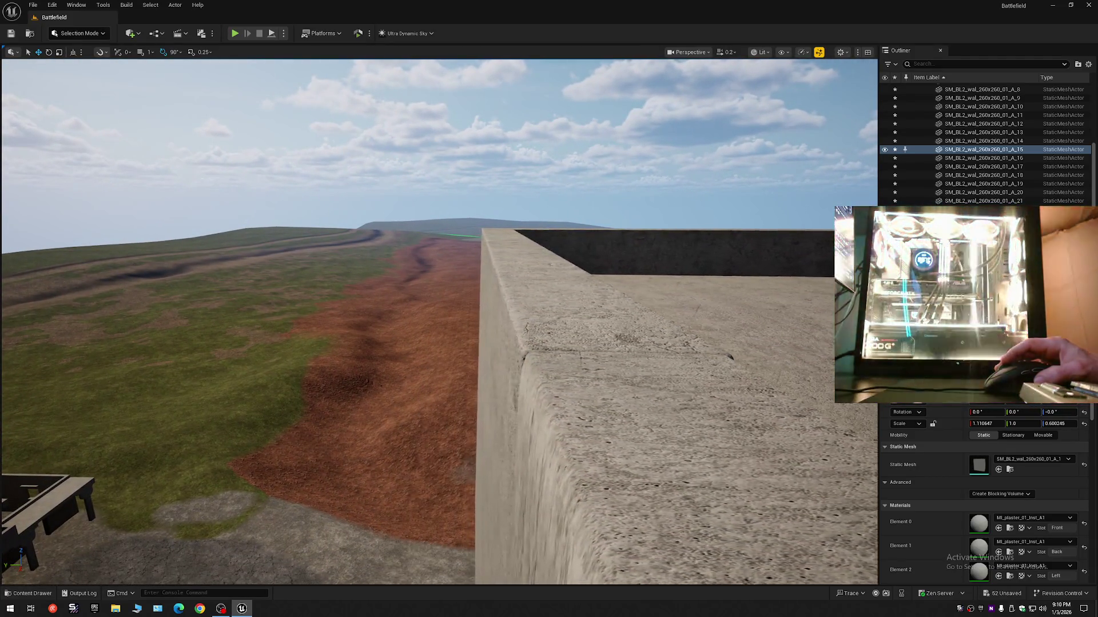
mouse_move(440, 320)
left_mouse_down()
mouse_move(400, 320)
mouse_move(492, 320)
mouse_move(457, 320)
left_mouse_up()
scroll(439, 320, "up", 1)
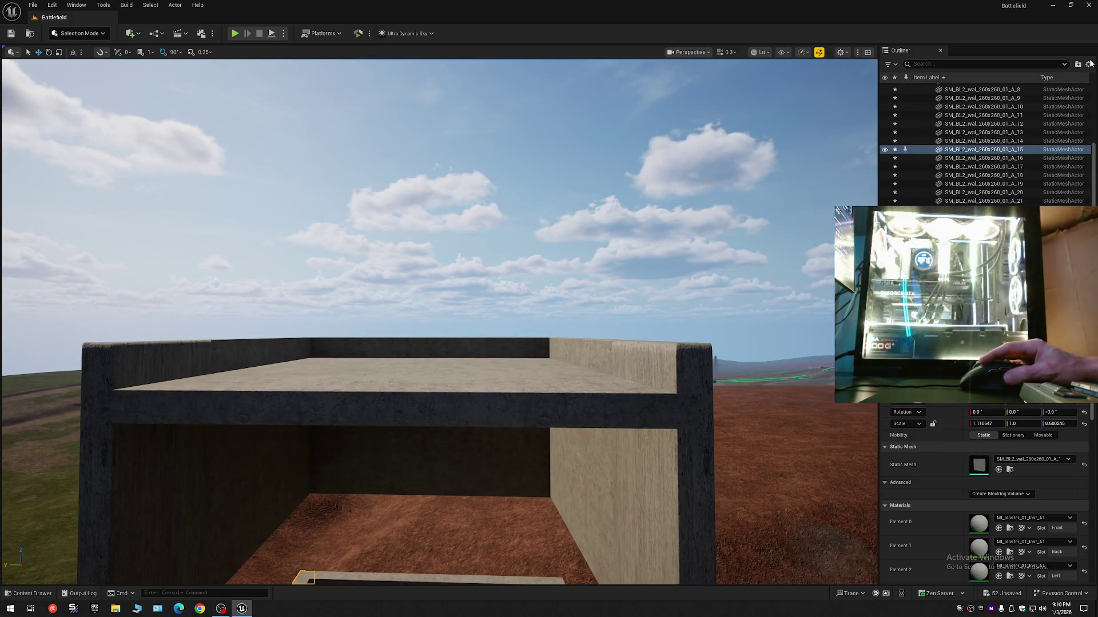
left_click(1088, 64)
left_click(1011, 107)
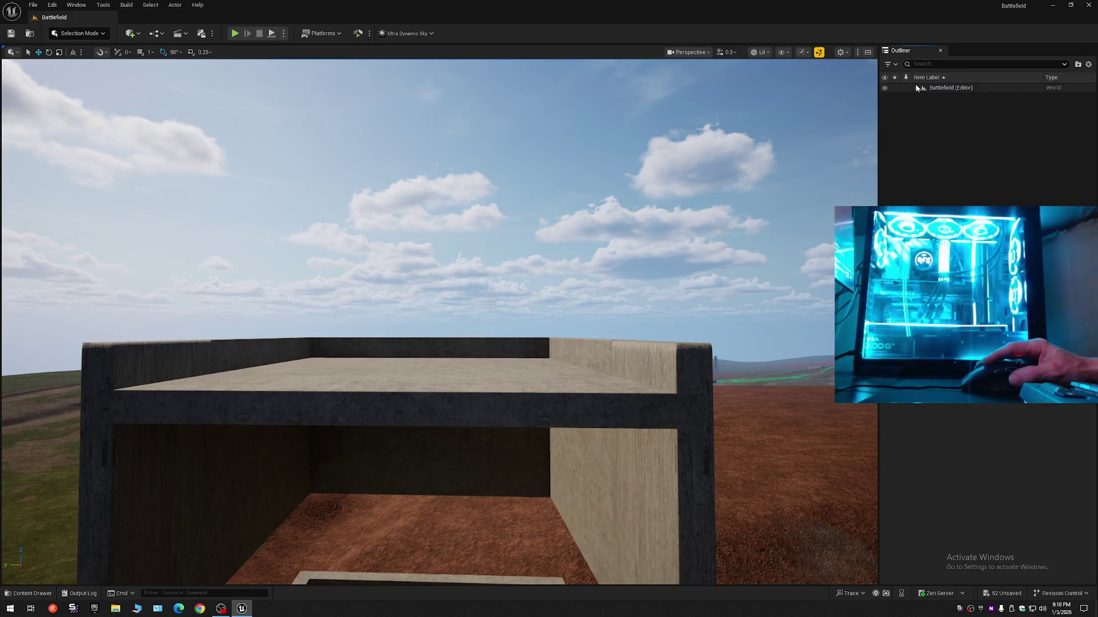
Fly over the wall to the stairwell window and select the SM_BL2_dec_02_A_32 trim beam above it
left_click(916, 86)
mouse_move(439, 320)
left_mouse_down()
mouse_move(429, 286)
mouse_move(394, 297)
mouse_move(441, 288)
mouse_move(409, 288)
mouse_move(408, 266)
mouse_move(441, 266)
mouse_move(429, 269)
left_mouse_up()
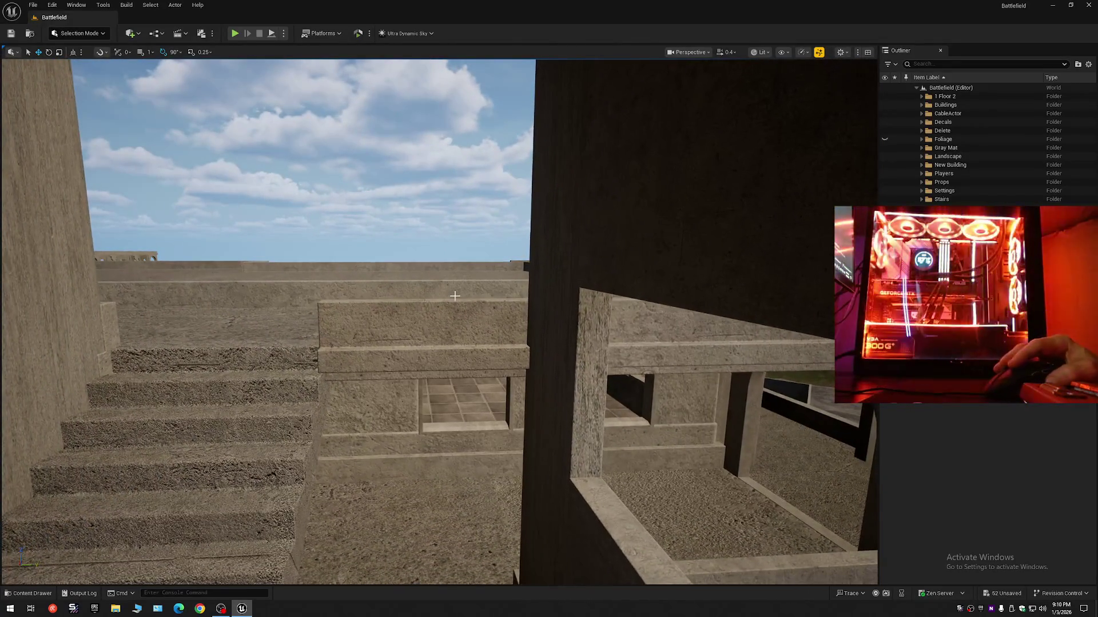
left_click(598, 325)
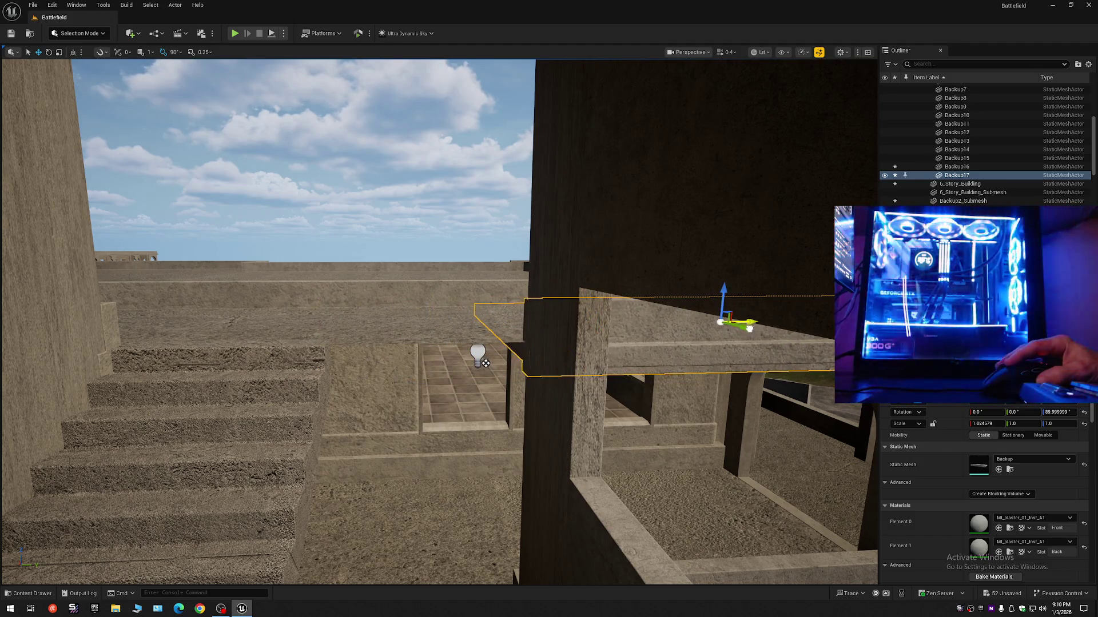
left_click_drag(429, 268, 424, 265)
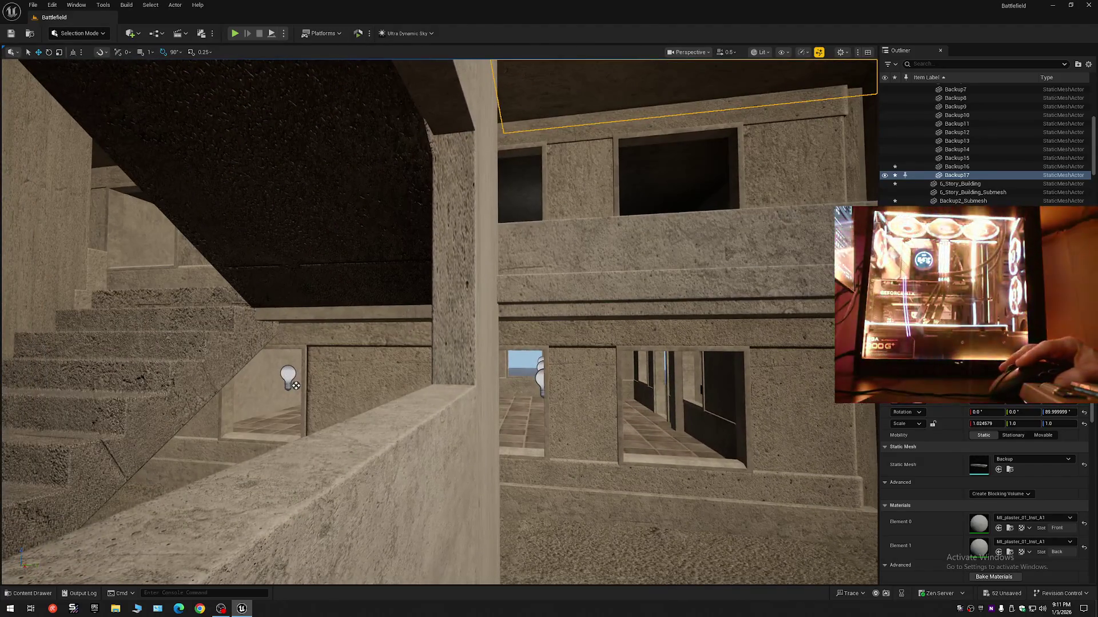
left_click(367, 318)
mouse_move(368, 319)
left_mouse_down()
mouse_move(445, 370)
mouse_move(453, 440)
mouse_move(465, 278)
left_mouse_up()
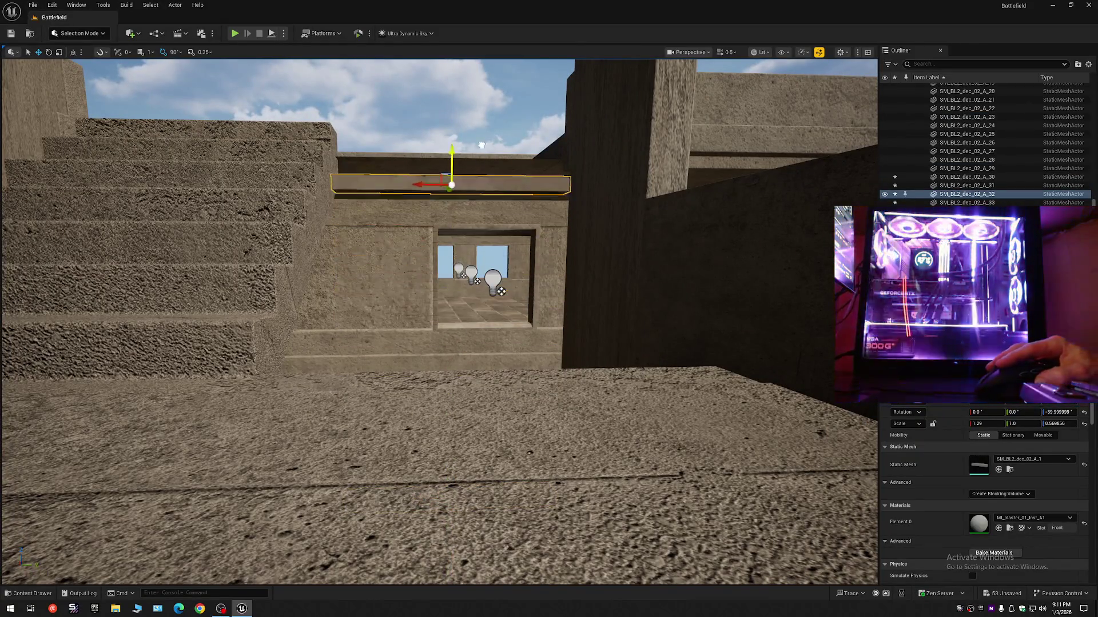
Raise the trim beam higher above the stairwell window toward the ceiling
left_click_drag(483, 122, 540, 193)
left_click_drag(425, 339, 422, 294)
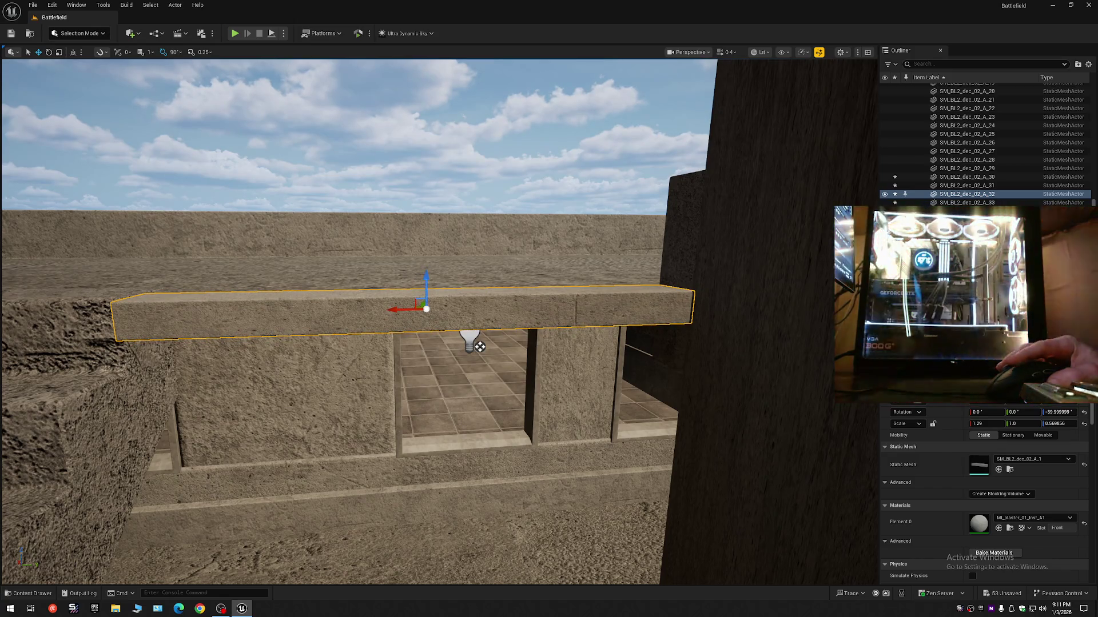
mouse_move(480, 346)
left_mouse_down()
mouse_move(443, 321)
mouse_move(357, 570)
left_mouse_up()
key("Escape")
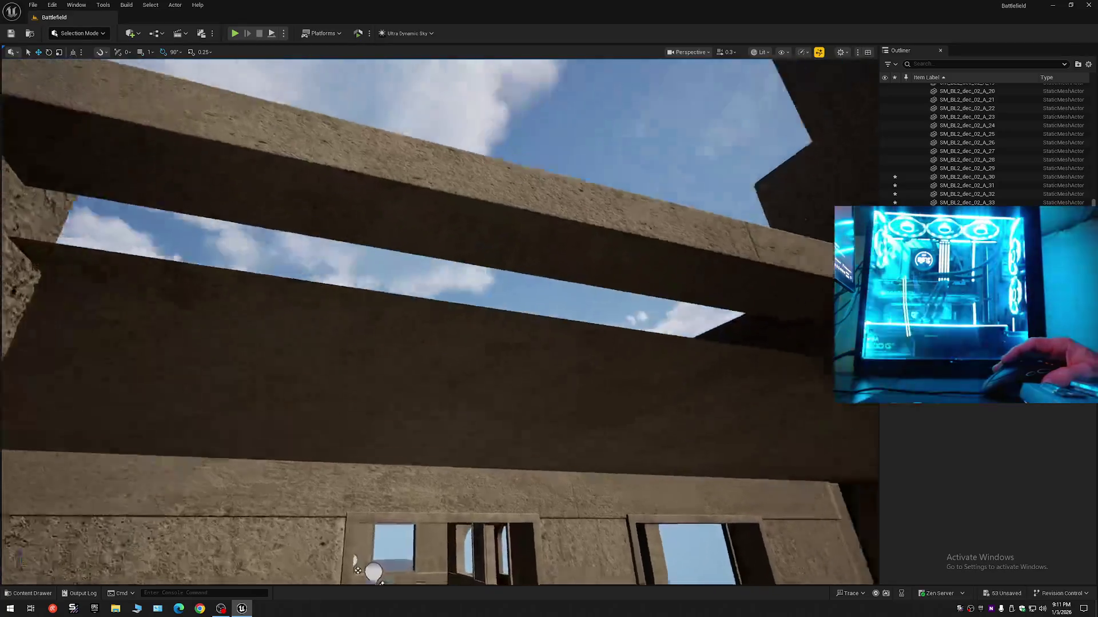
mouse_move(439, 320)
left_mouse_down()
mouse_move(377, 286)
mouse_move(446, 320)
mouse_move(423, 309)
mouse_move(434, 312)
mouse_move(440, 343)
mouse_move(446, 331)
mouse_move(434, 320)
mouse_move(416, 381)
left_mouse_up()
scroll(435, 312, "up", 2)
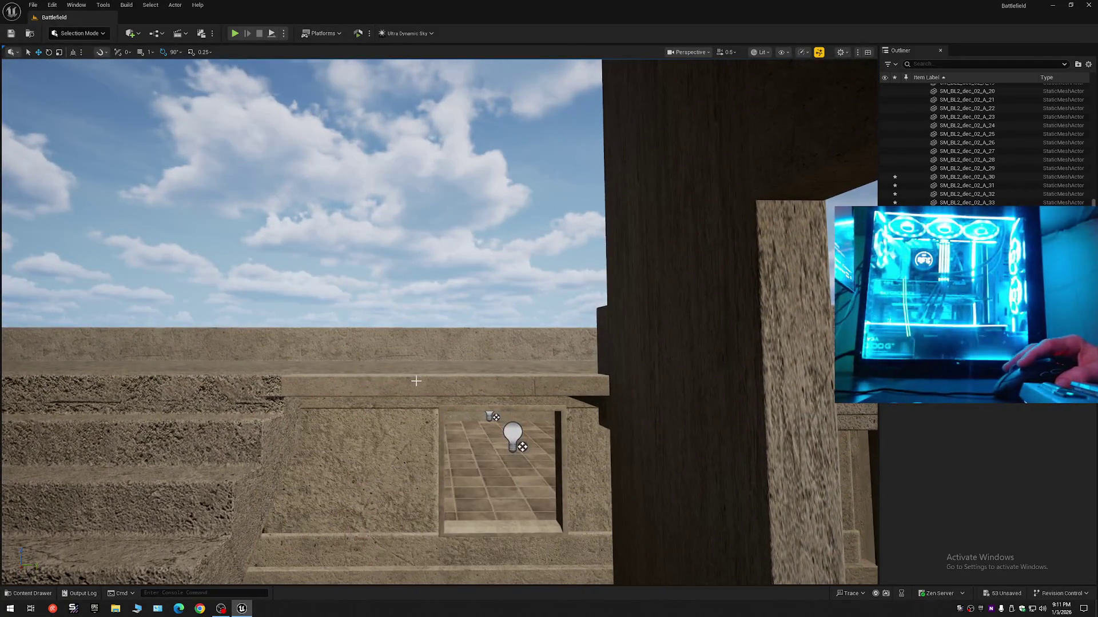
Scale the trim beam vertically from about 0.57 to 1.43 and nudge it slightly sideways
left_click(416, 380)
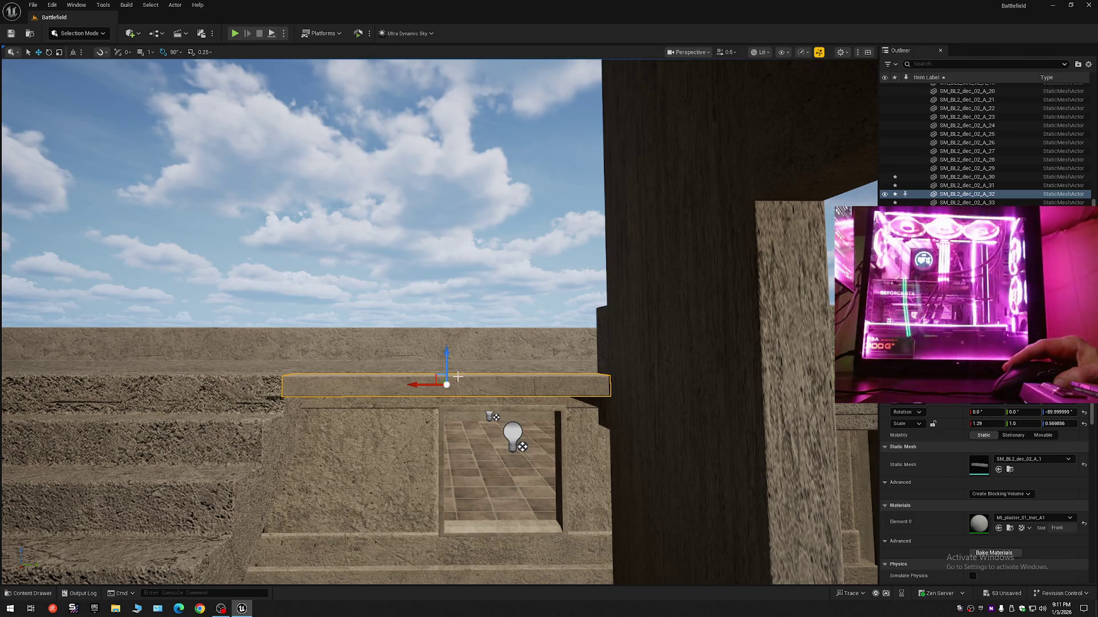
left_click_drag(458, 348, 458, 333)
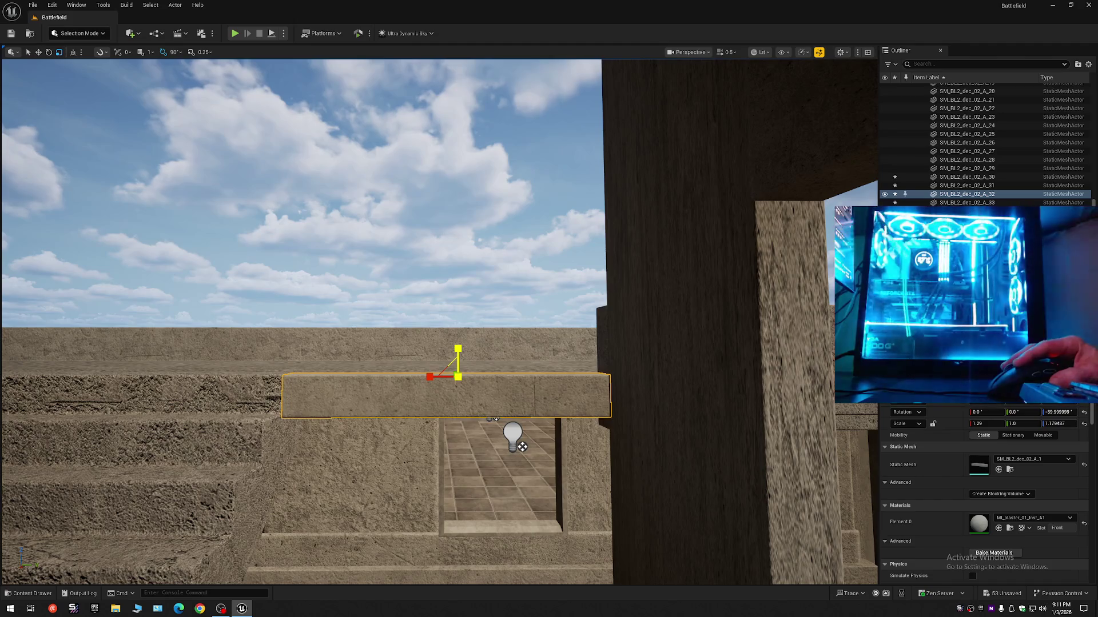
left_click_drag(522, 448, 508, 348)
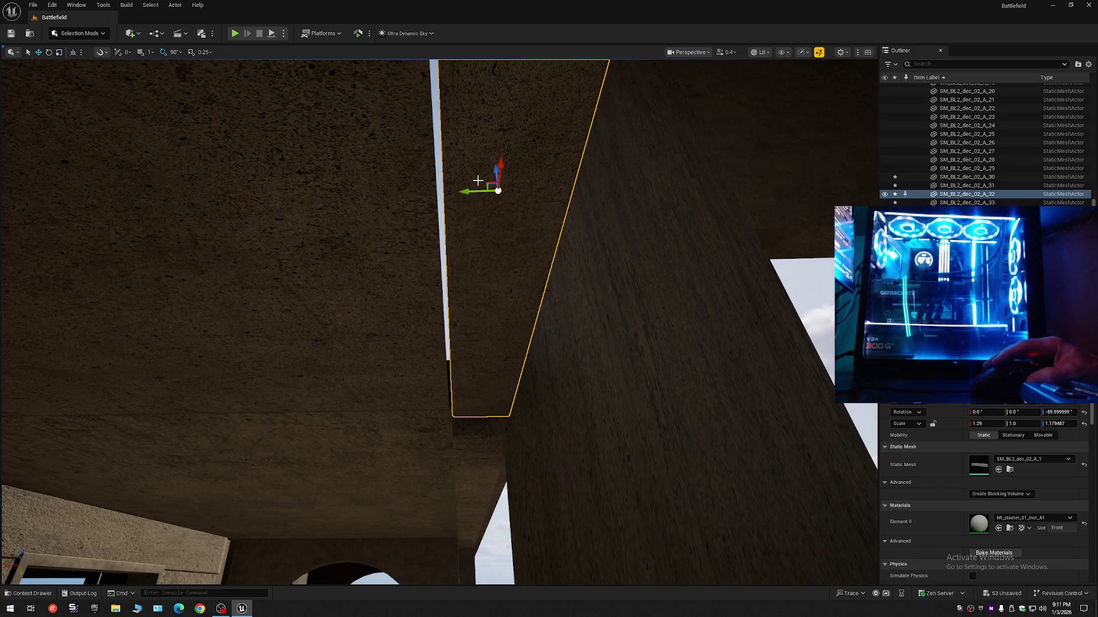
mouse_move(471, 190)
left_mouse_down()
mouse_move(457, 191)
mouse_move(521, 216)
mouse_move(455, 196)
left_mouse_up()
key("e")
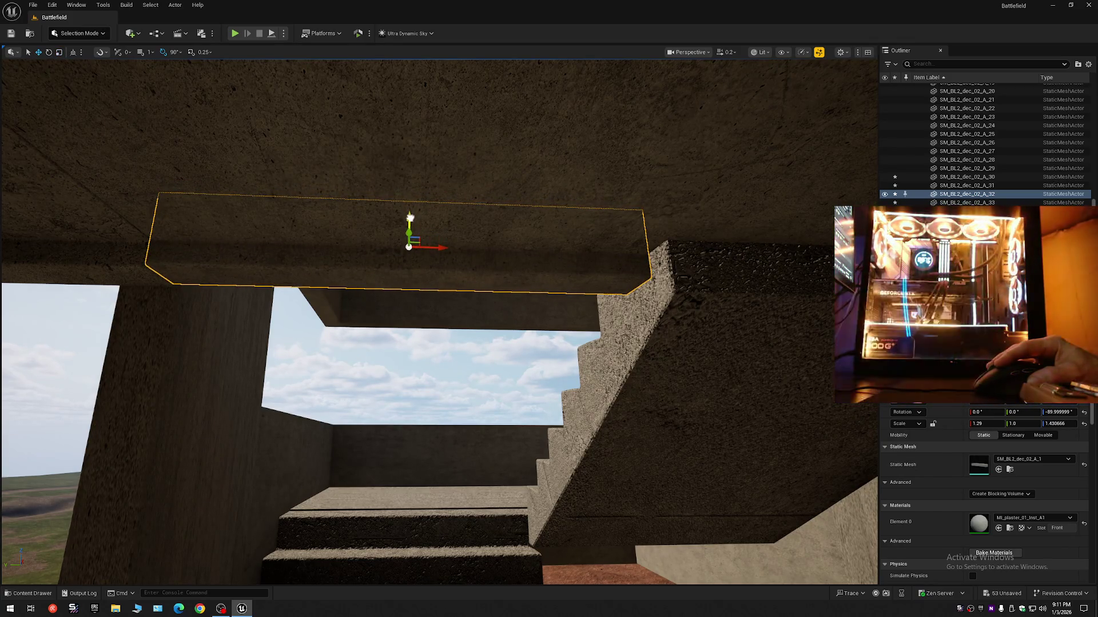
mouse_move(436, 258)
left_mouse_down()
mouse_move(436, 189)
mouse_move(436, 200)
left_mouse_up()
Select the trim beam under the stairwell ceiling slab and move the view in beneath it
scroll(436, 234, "up", 2)
scroll(436, 200, "down", 2)
scroll(436, 195, "down", 1)
mouse_move(467, 312)
left_mouse_down()
mouse_move(482, 303)
mouse_move(450, 323)
left_mouse_up()
scroll(467, 309, "up", 1)
left_click(467, 302)
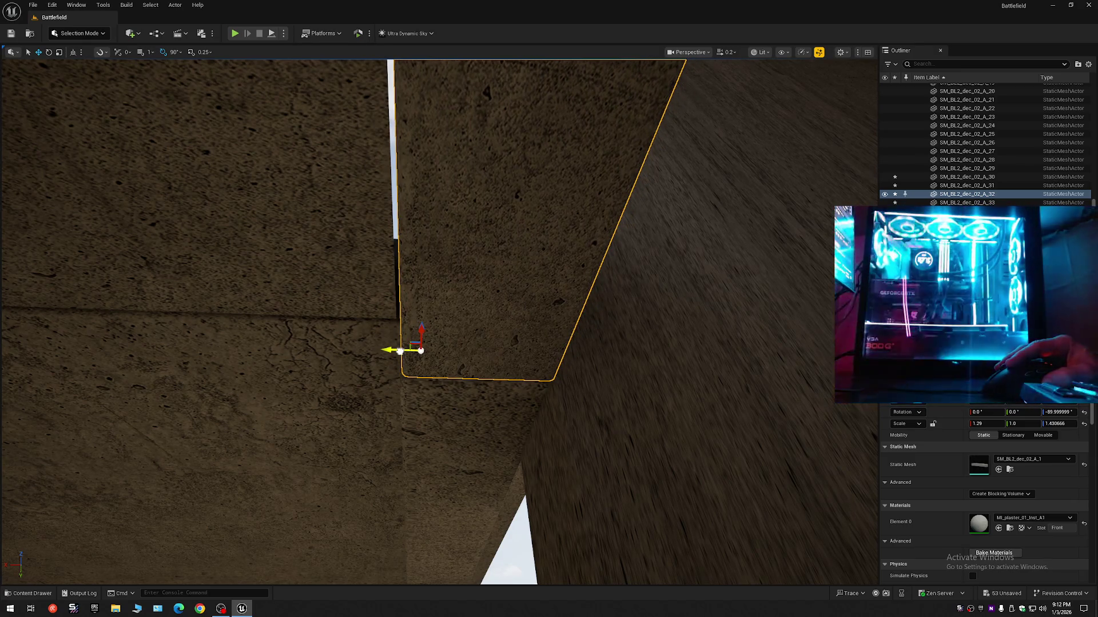
scroll(450, 323, "down", 1)
left_click_drag(450, 323, 458, 342)
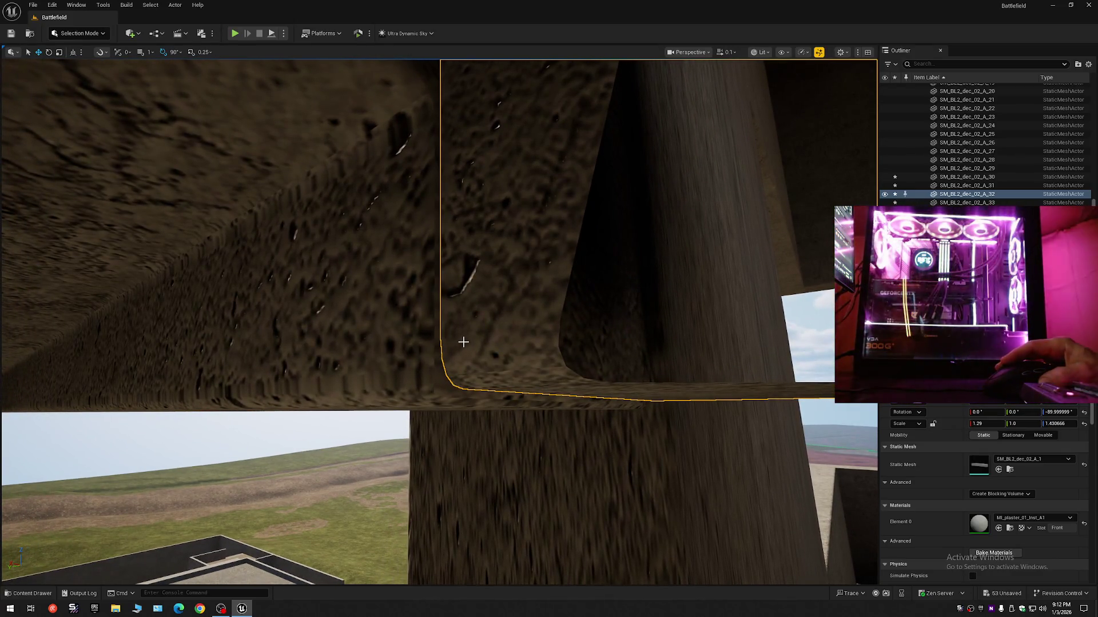
Nudge the beam along Y and X until flush with the wall, widening its X scale to 1.369479
left_click_drag(446, 338, 454, 321)
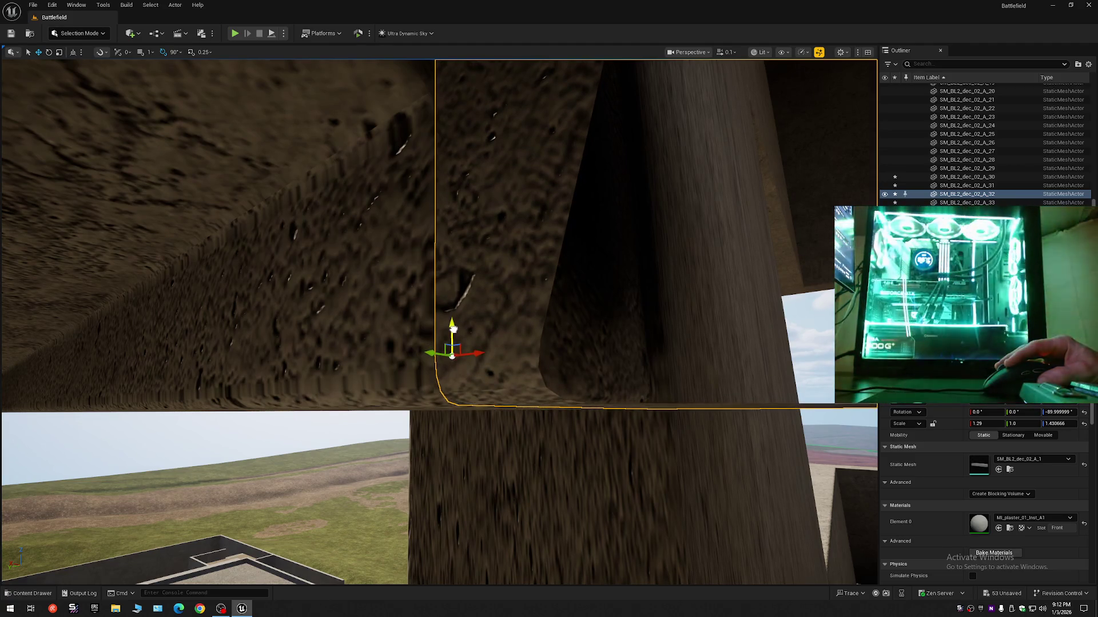
mouse_move(457, 332)
left_mouse_down()
mouse_move(502, 347)
mouse_move(452, 325)
left_mouse_up()
left_click(452, 325)
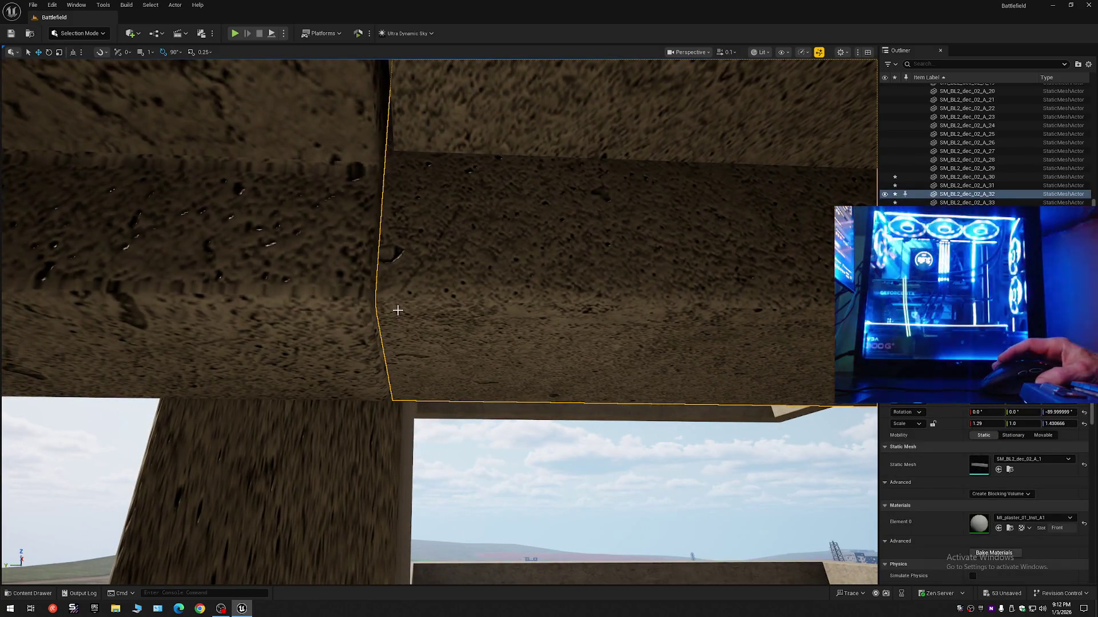
mouse_move(419, 313)
left_mouse_down()
mouse_move(397, 320)
mouse_move(452, 320)
left_mouse_up()
scroll(397, 321, "up", 1)
scroll(397, 320, "down", 1)
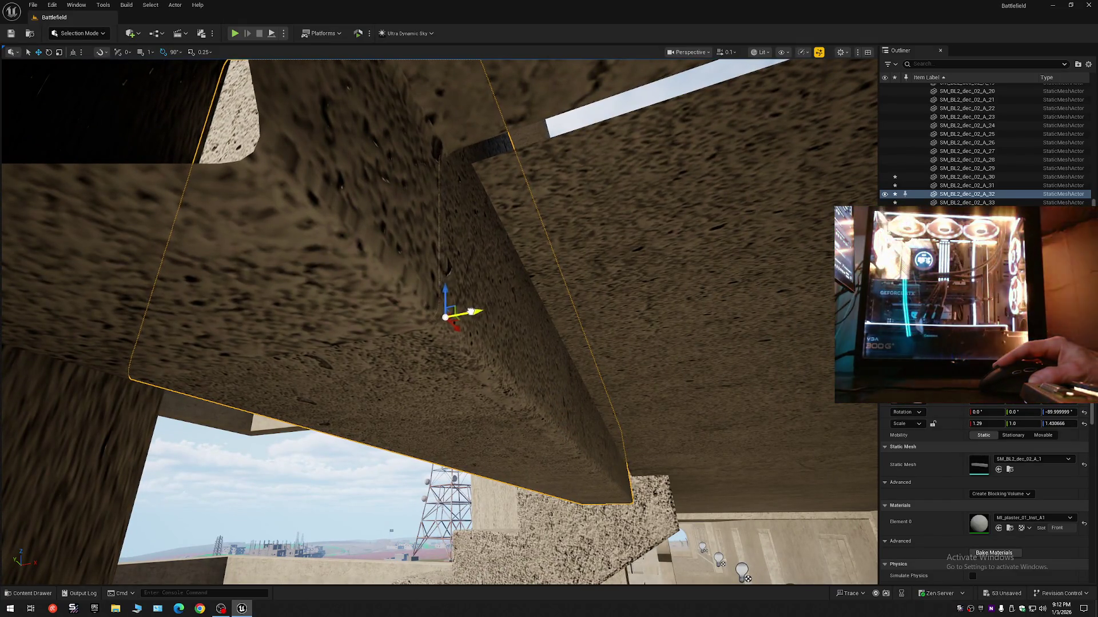
left_click_drag(469, 311, 469, 312)
scroll(470, 311, "up", 1)
scroll(469, 312, "up", 1)
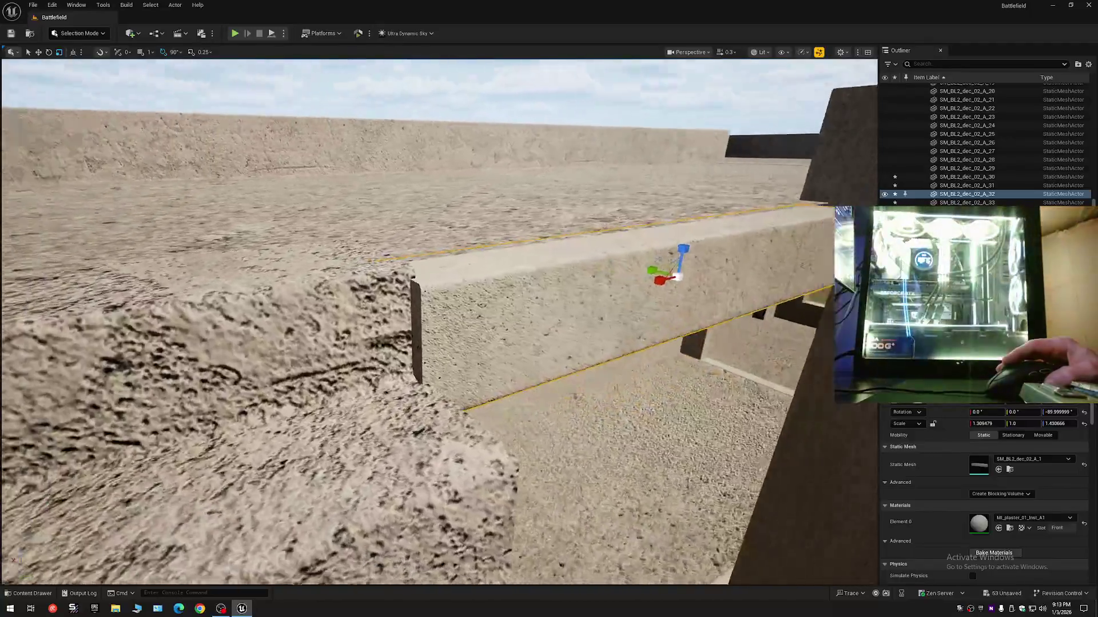
Thicken the trim beam to a vertical Z scale of 1.550863
scroll(415, 322, "up", 2)
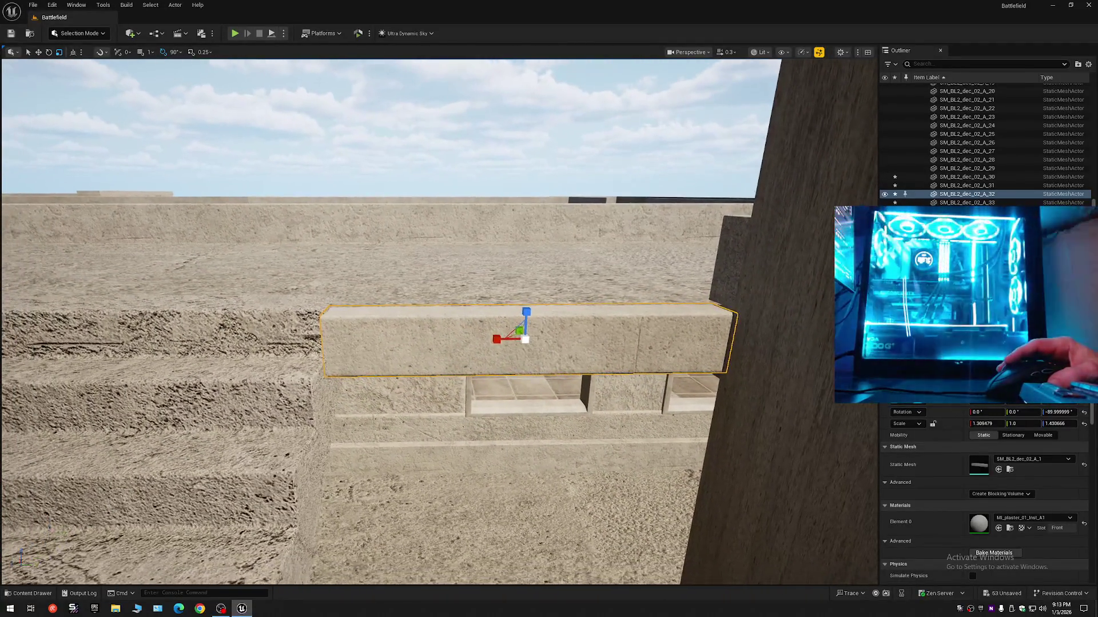
scroll(415, 321, "up", 4)
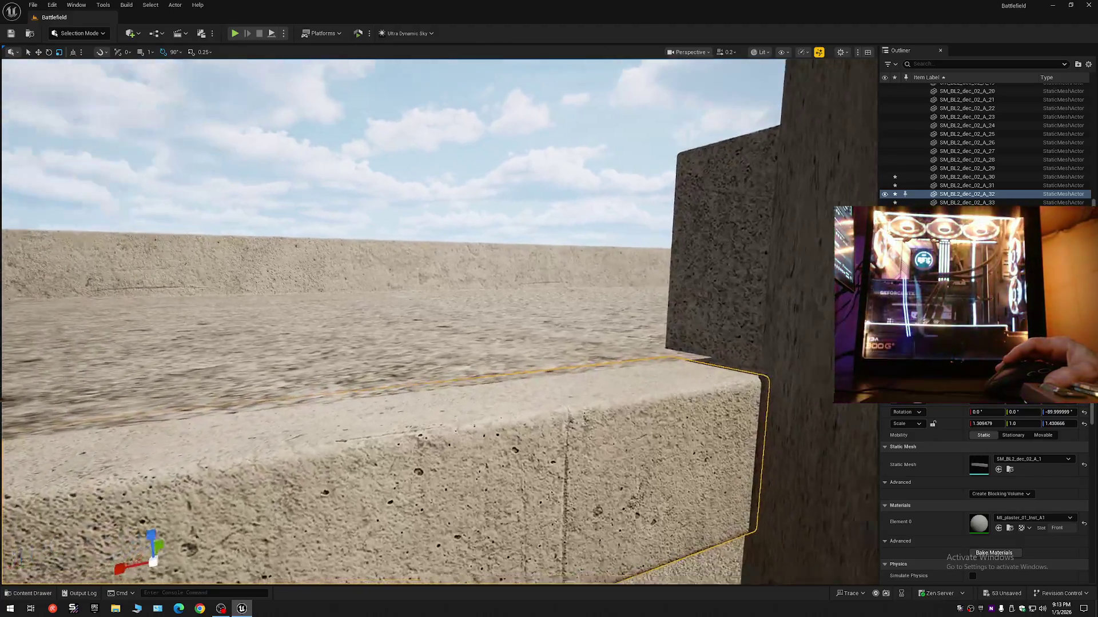
mouse_move(415, 322)
left_mouse_down()
mouse_move(483, 320)
mouse_move(435, 318)
mouse_move(434, 366)
mouse_move(435, 344)
mouse_move(259, 313)
left_mouse_up()
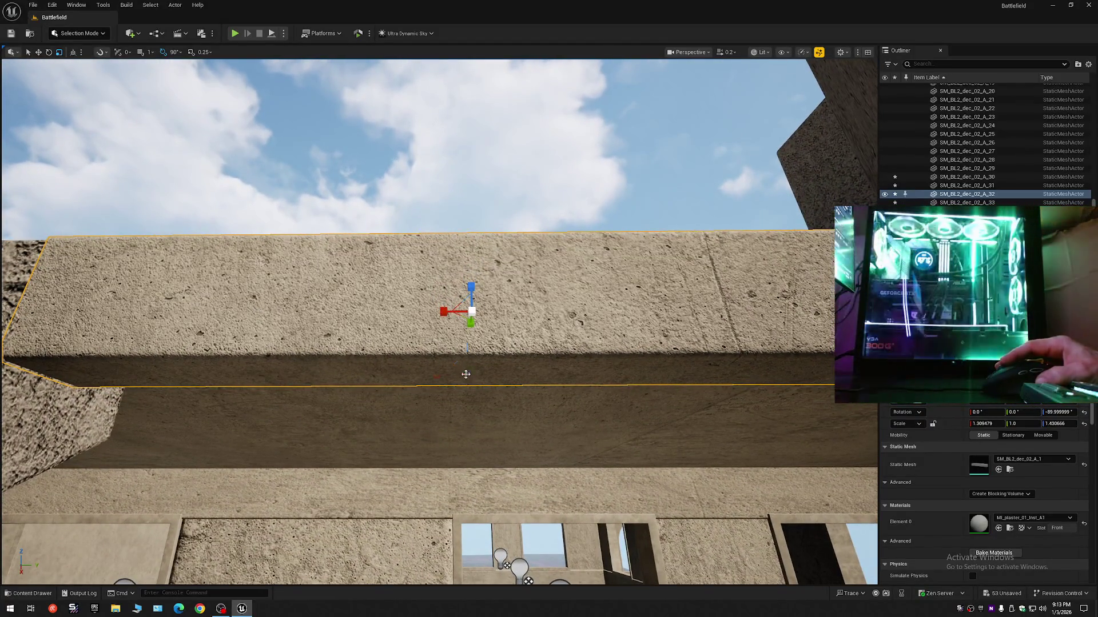
mouse_move(466, 374)
left_mouse_down()
mouse_move(460, 429)
mouse_move(487, 387)
left_mouse_up()
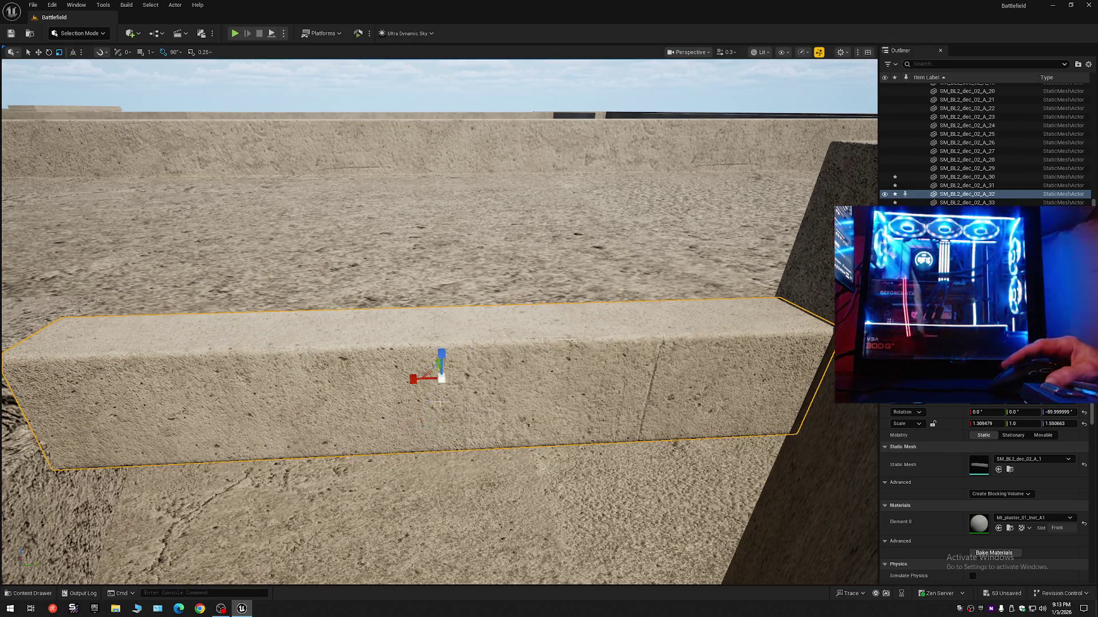
mouse_move(439, 403)
left_mouse_down()
mouse_move(453, 345)
mouse_move(365, 371)
mouse_move(351, 358)
mouse_move(386, 382)
mouse_move(386, 347)
mouse_move(394, 381)
left_mouse_up()
Deselect the beam and select the Backup2_Submesh6 stairwell ceiling slab
key("Escape")
scroll(386, 355, "down", 1)
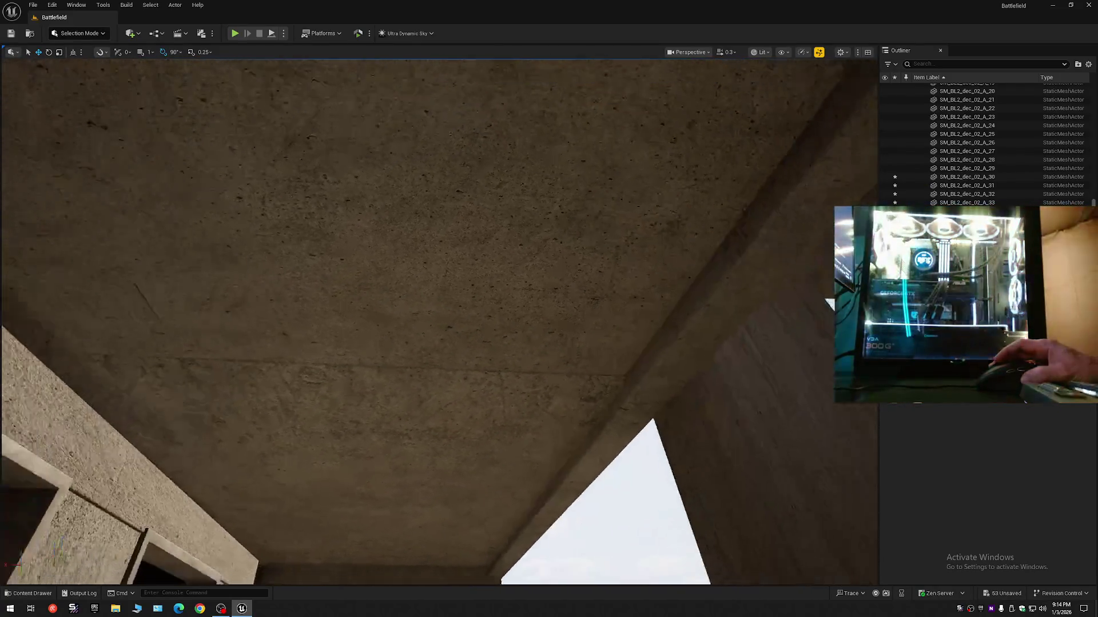
left_click(532, 257)
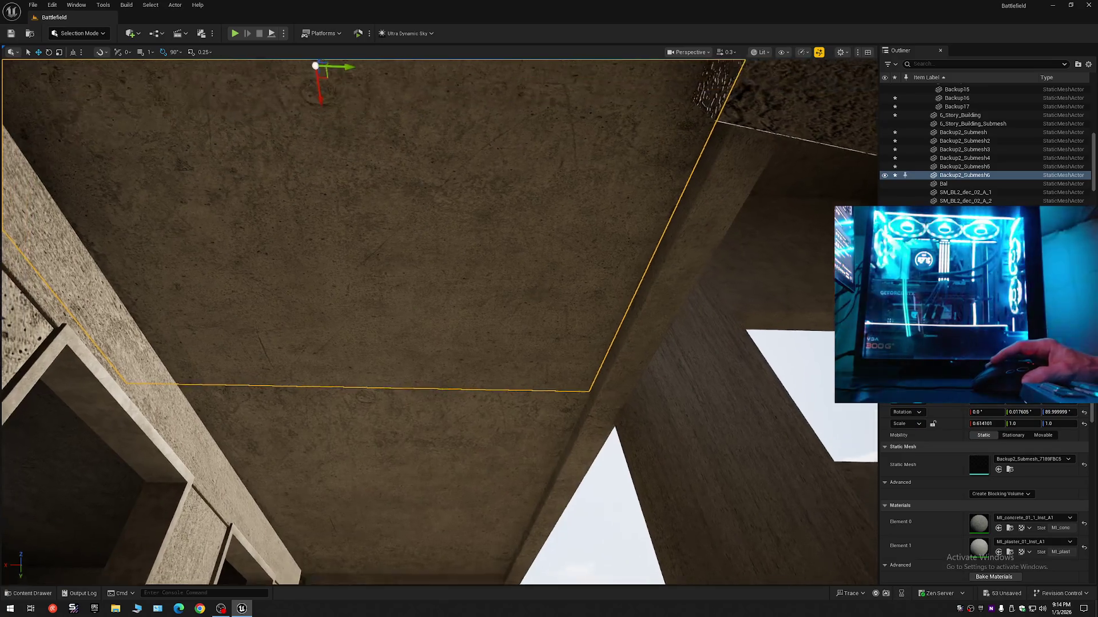
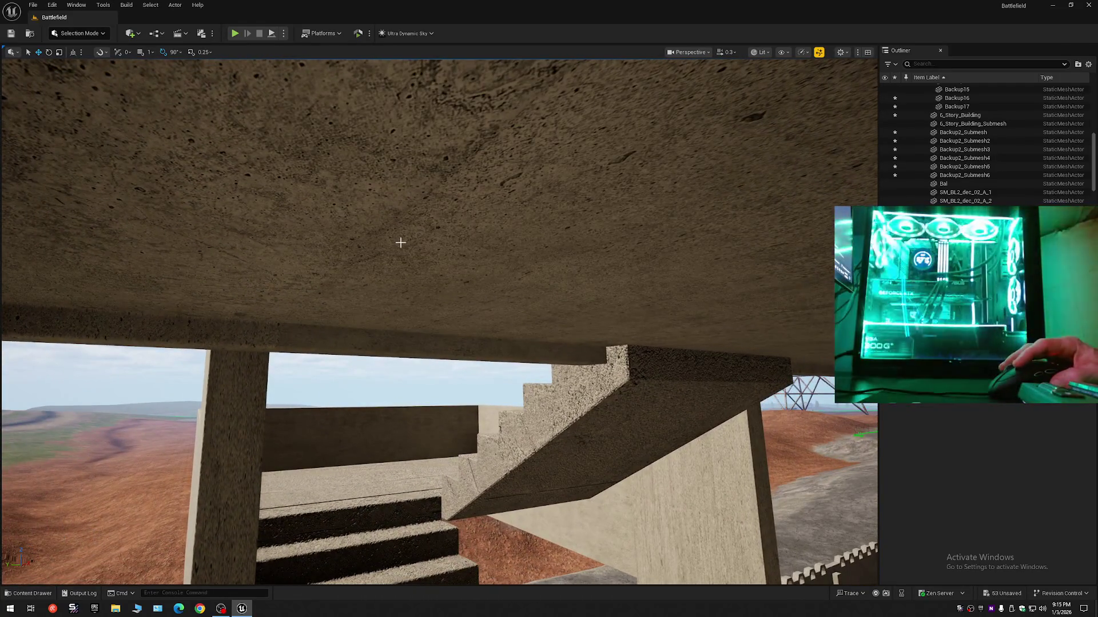
Nudge the Backup2_Submesh ceiling slab up slightly on Z until its top-edge gap closes
left_click(399, 244)
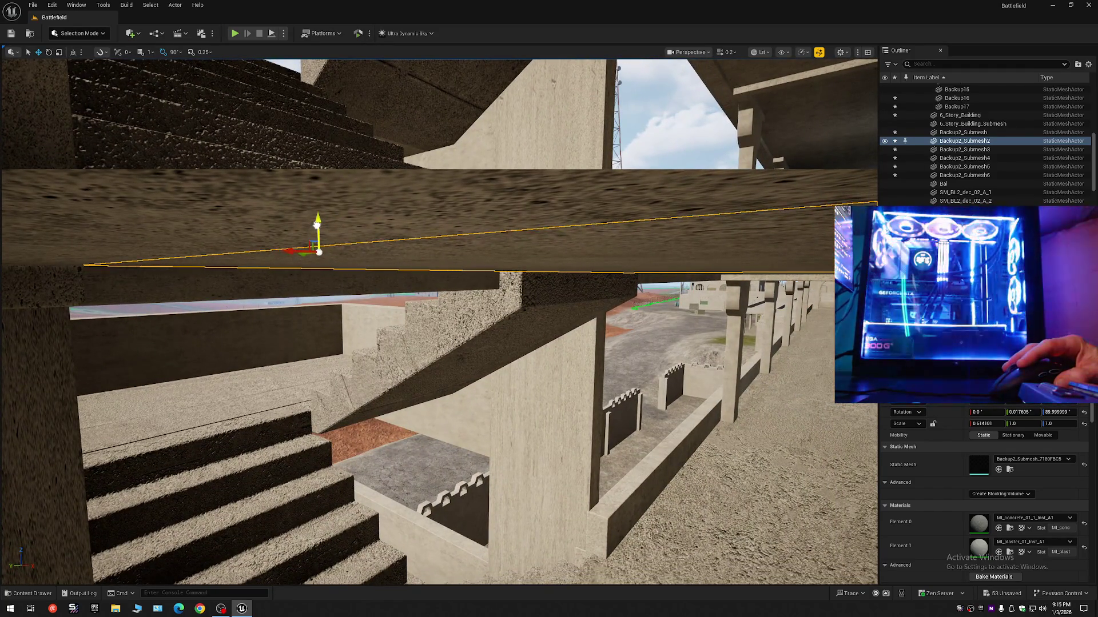
key("Escape")
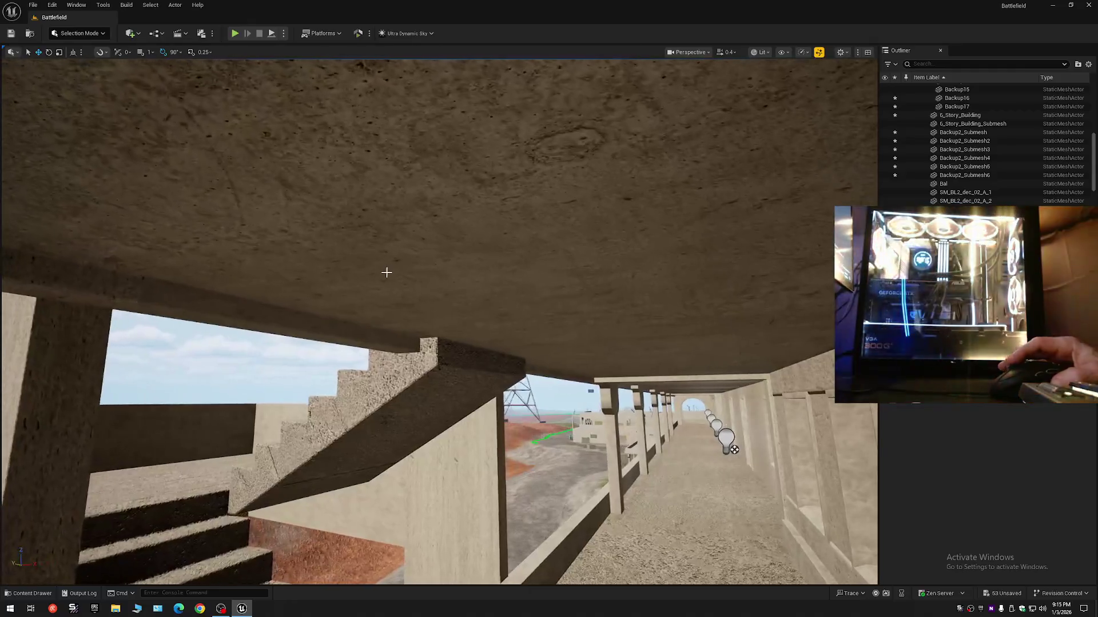
left_click(435, 171)
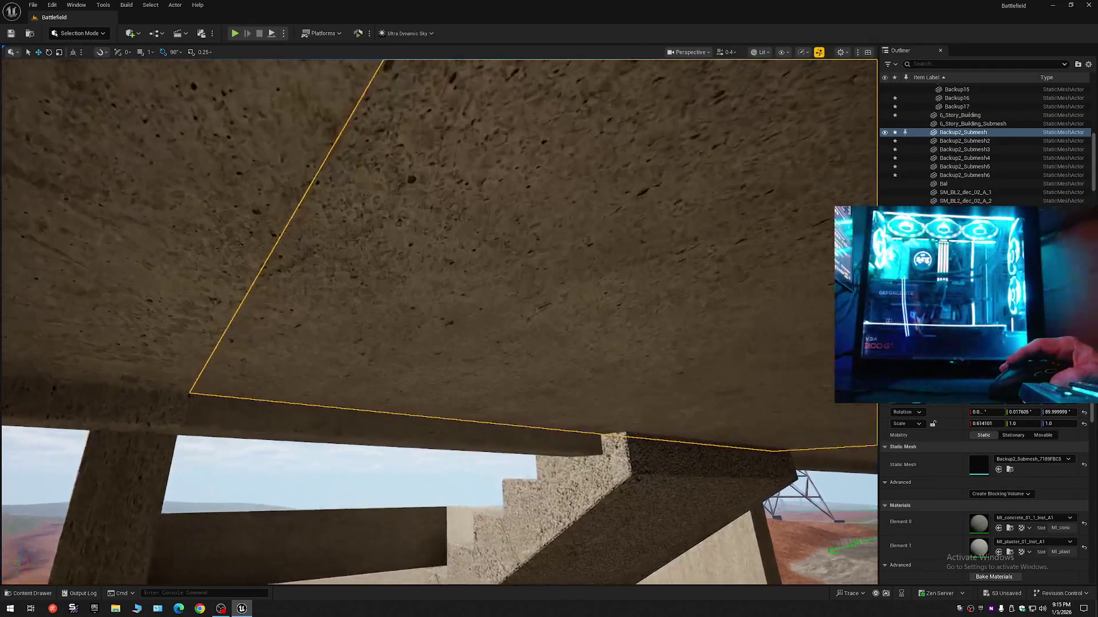
scroll(440, 321, "down", 1)
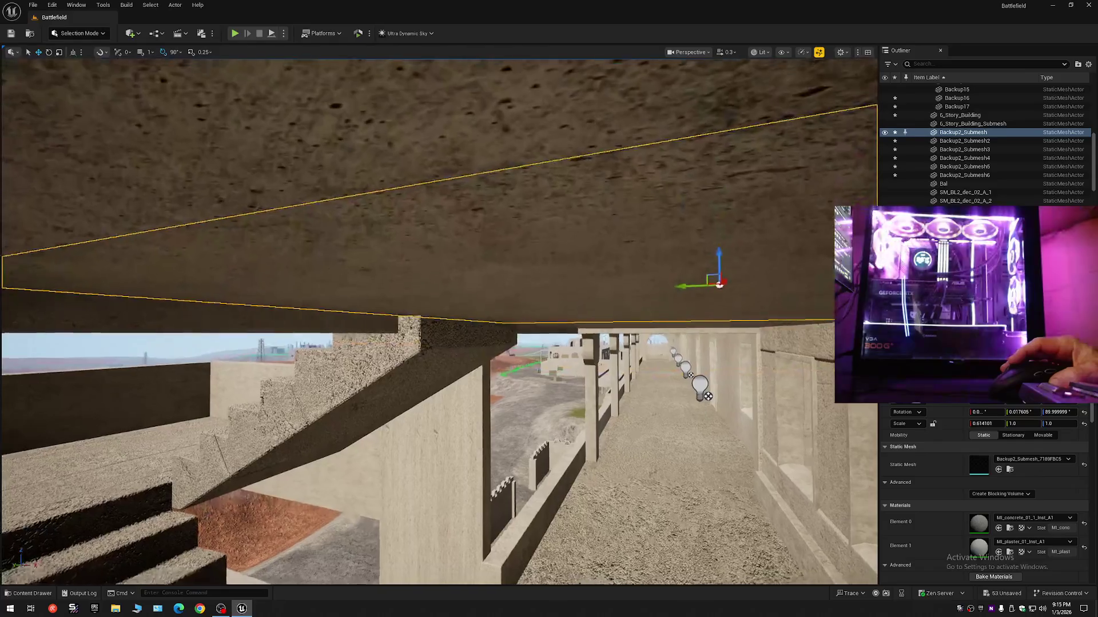
scroll(402, 260, "down", 1)
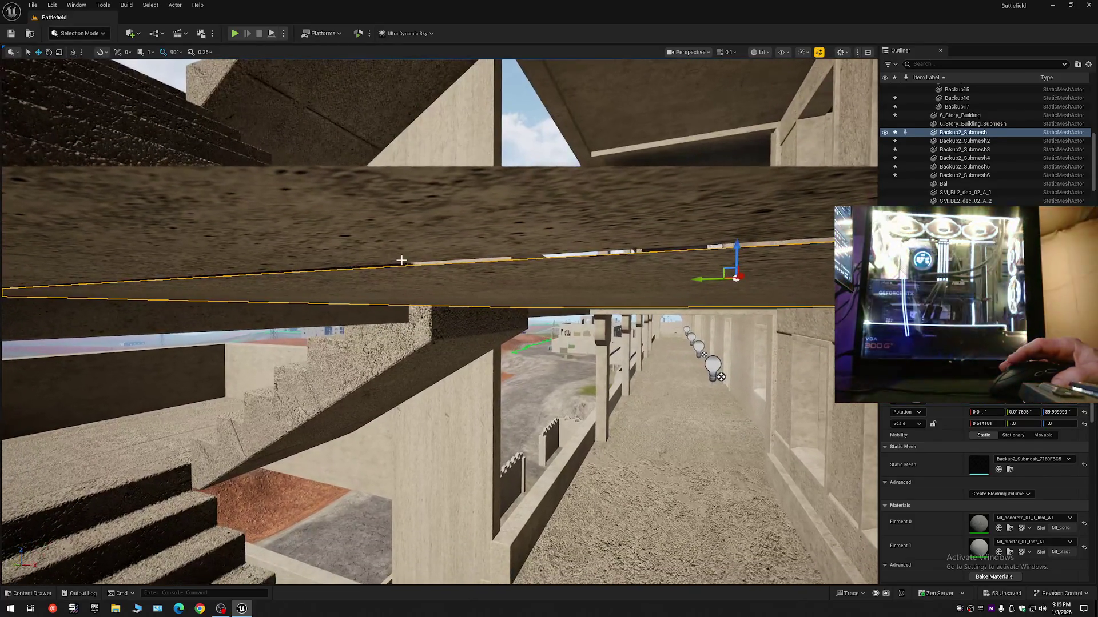
left_click_drag(455, 262, 455, 259)
key("Escape")
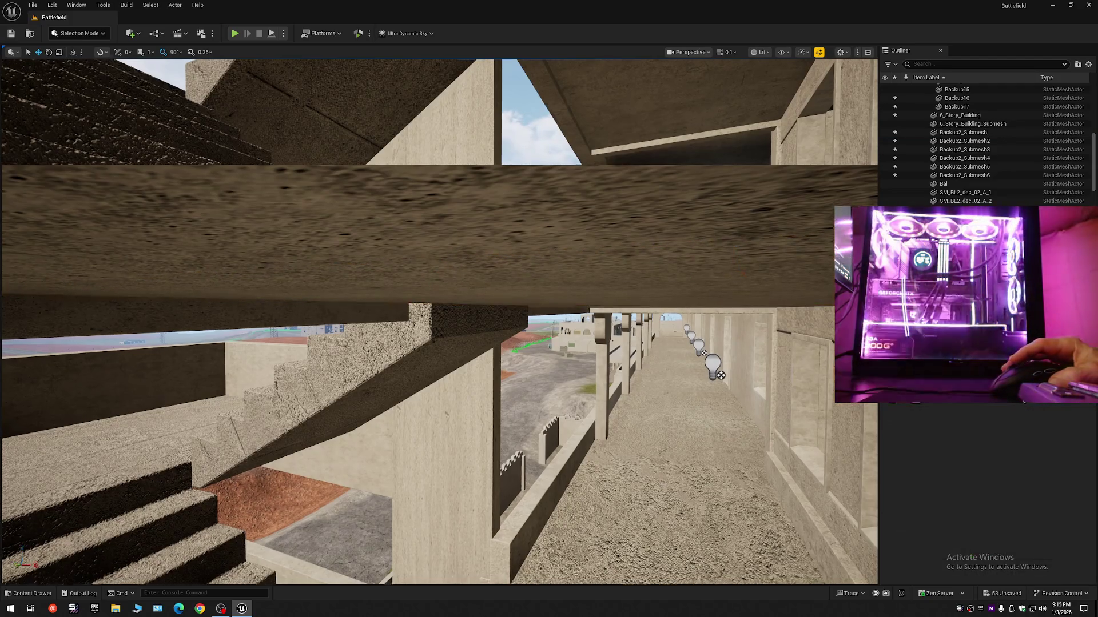
scroll(439, 323, "up", 2)
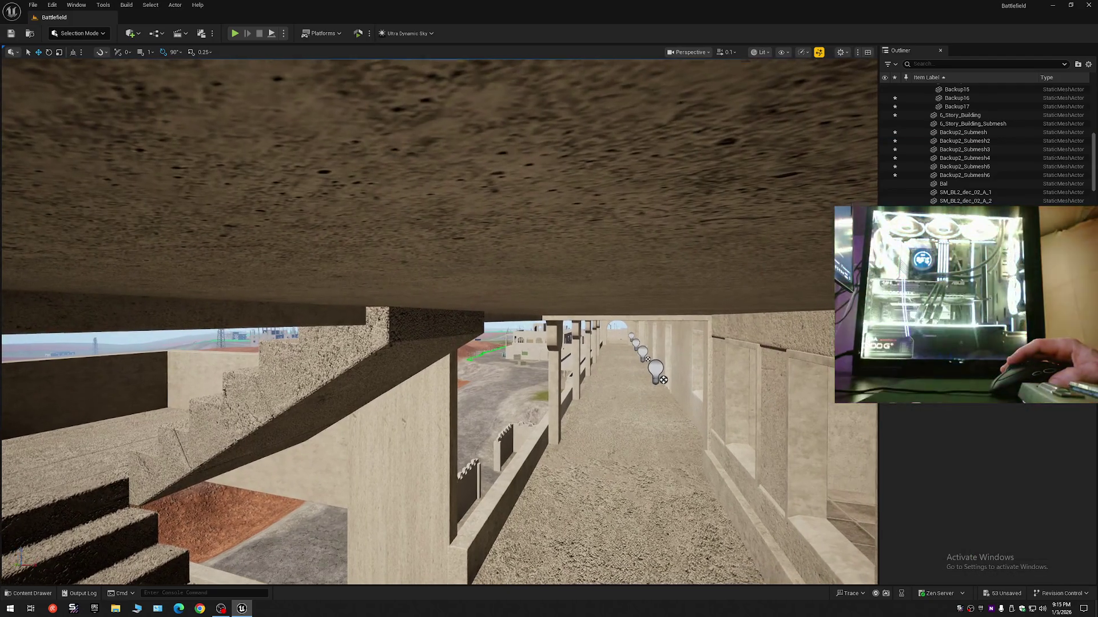
key("q")
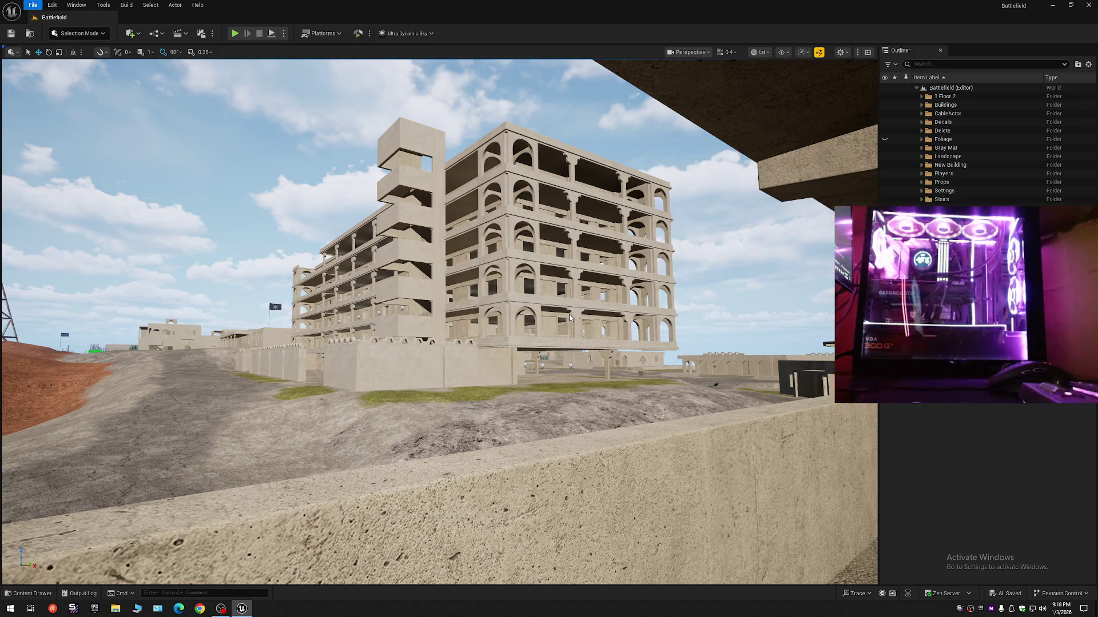
Close the File menu once the status bar reads All Saved
key("Escape")
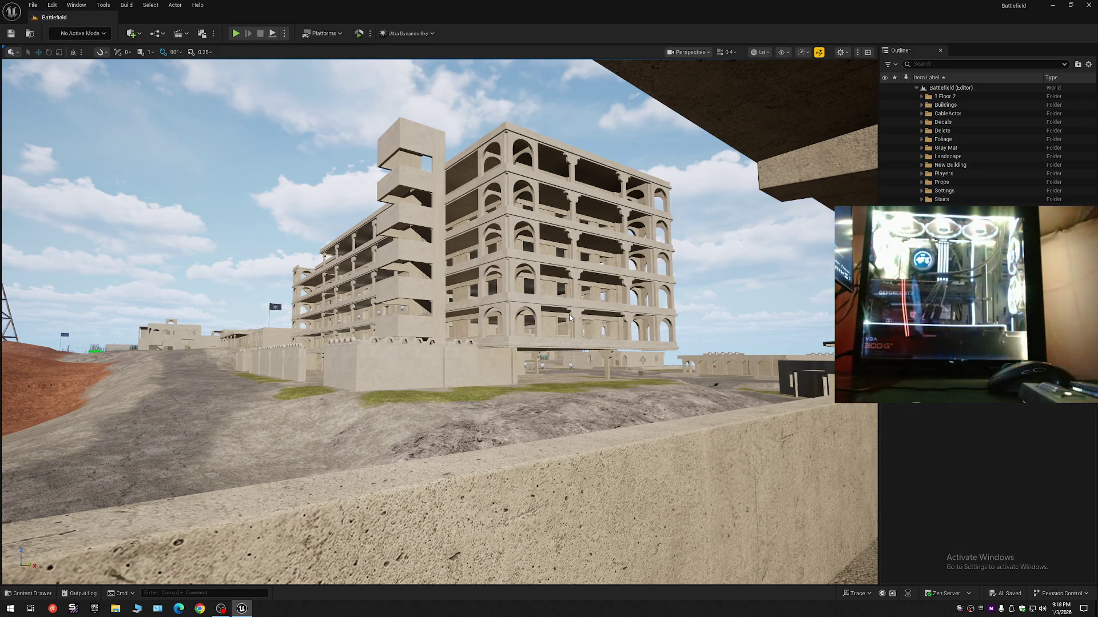
Delete the stair tower's front plaster wall panel to reveal the stairwell and landings
key("shift+1")
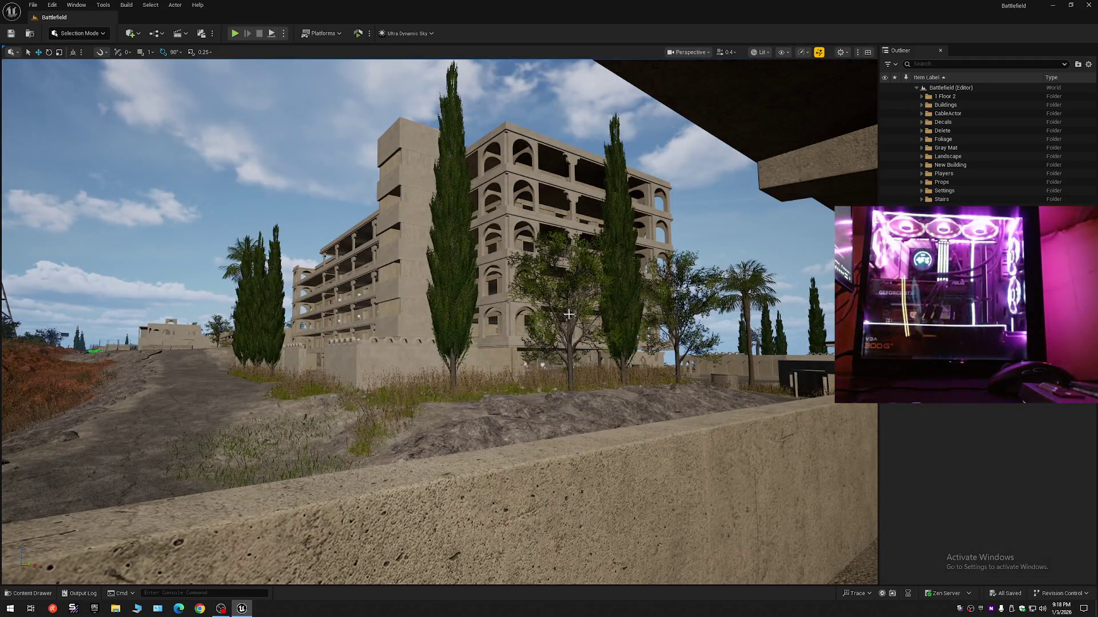
left_click_drag(433, 232, 401, 229)
scroll(400, 228, "up", 3)
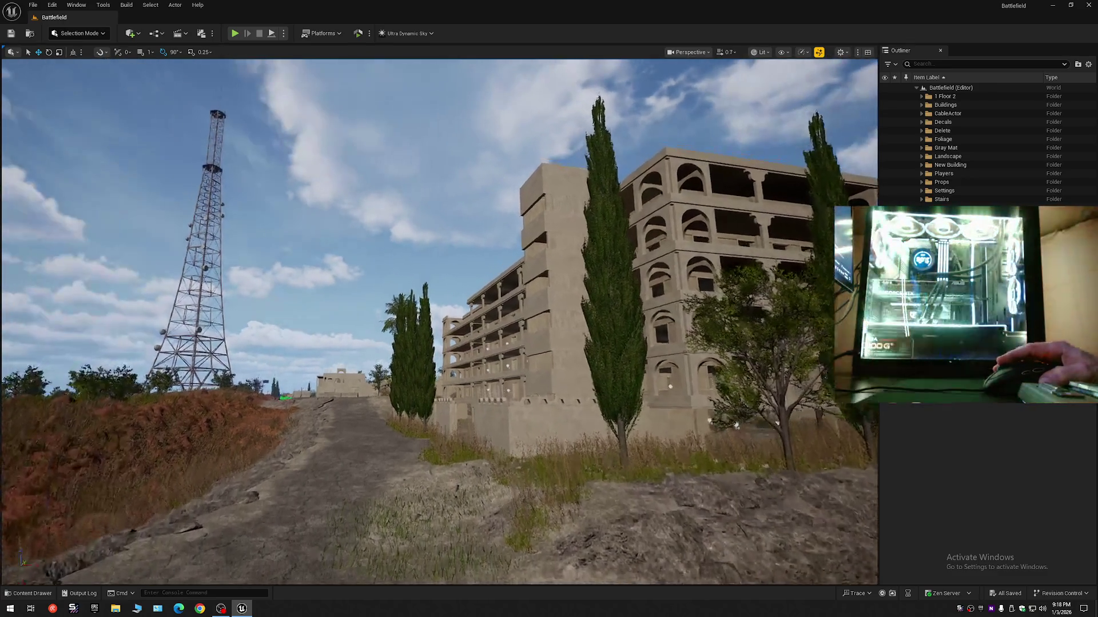
scroll(473, 274, "up", 2)
left_click_drag(473, 274, 473, 274)
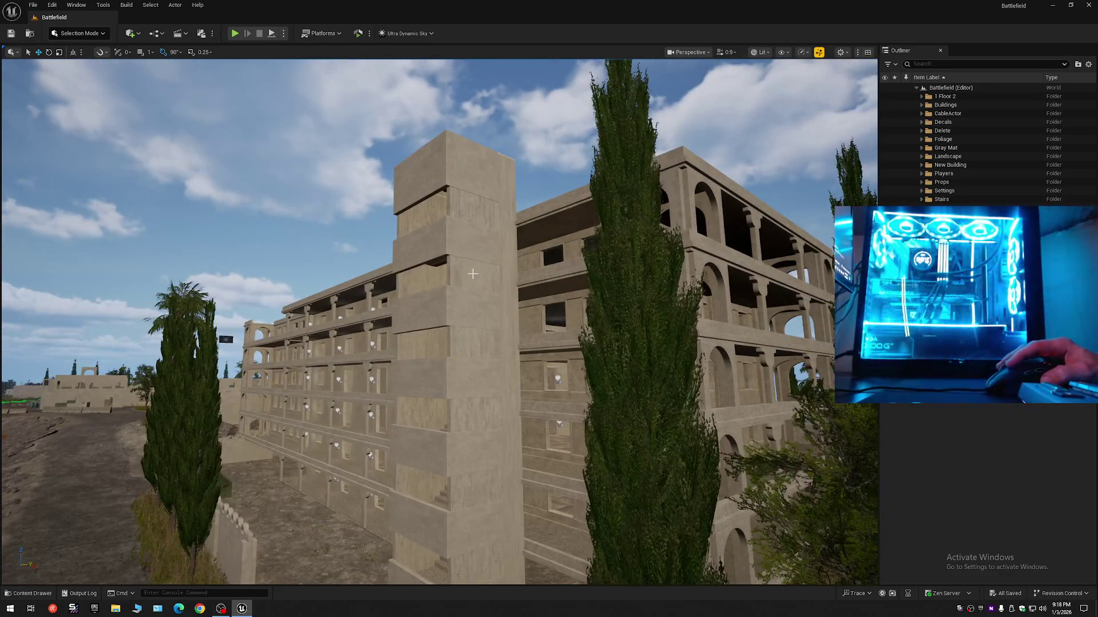
left_click(473, 274)
left_click(416, 304, "ctrl")
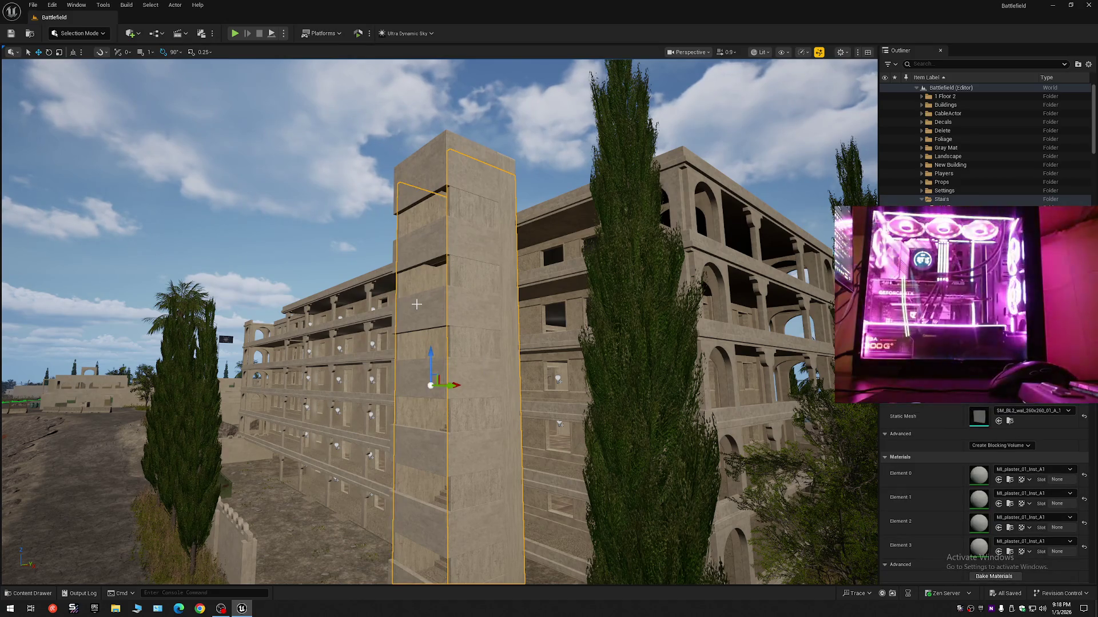
key("Delete")
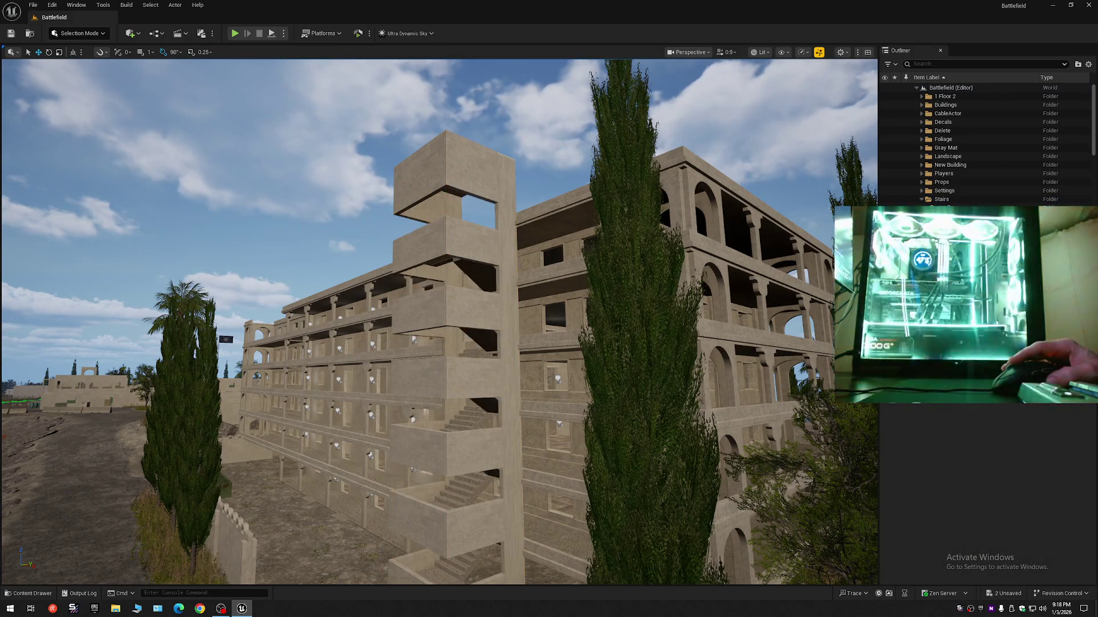
left_click_drag(399, 185, 399, 186)
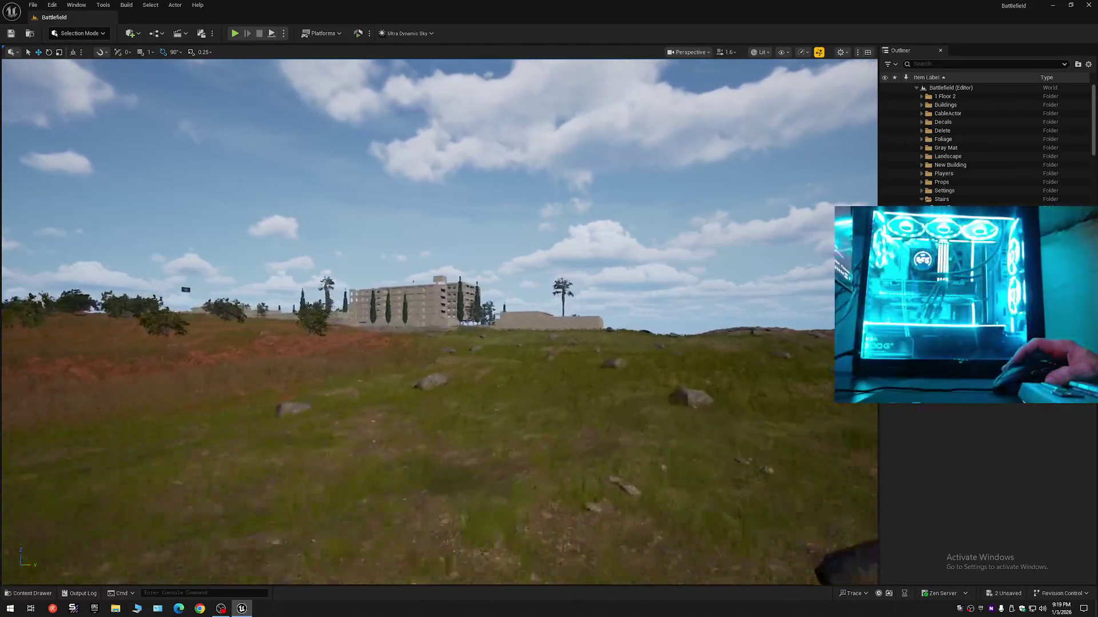
scroll(439, 321, "up", 1)
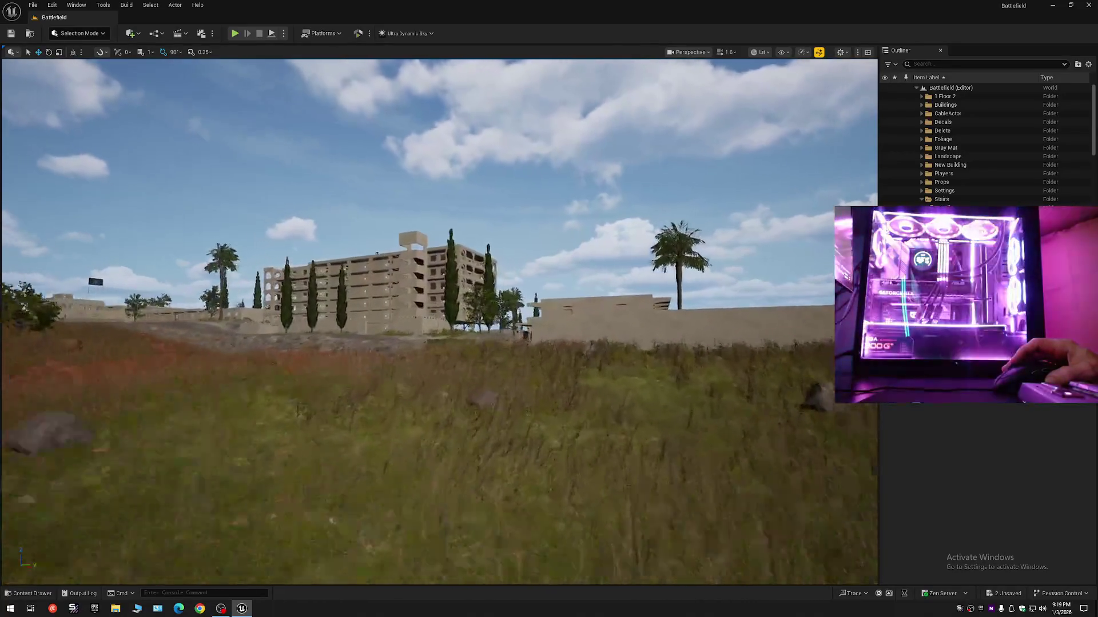
key("w")
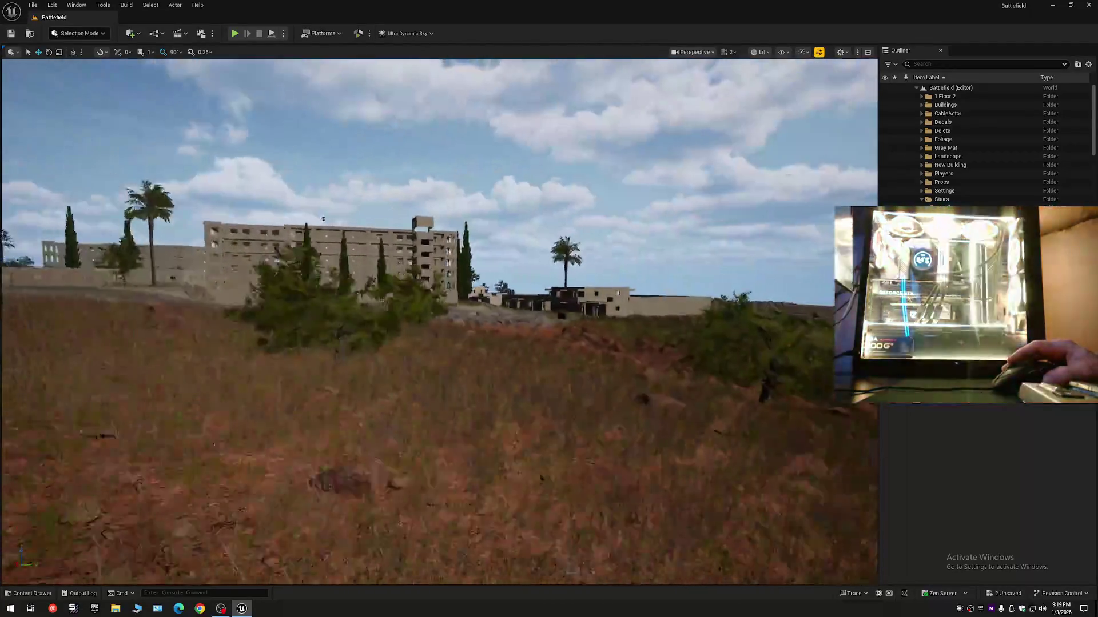
scroll(439, 321, "down", 1)
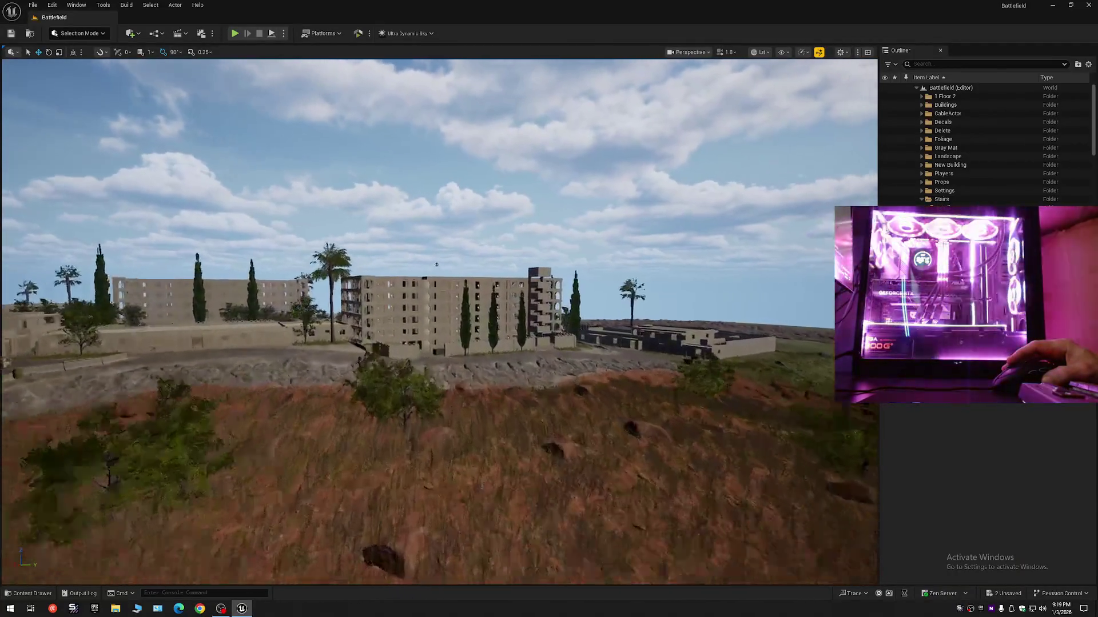
scroll(450, 279, "down", 1)
scroll(439, 321, "down", 3)
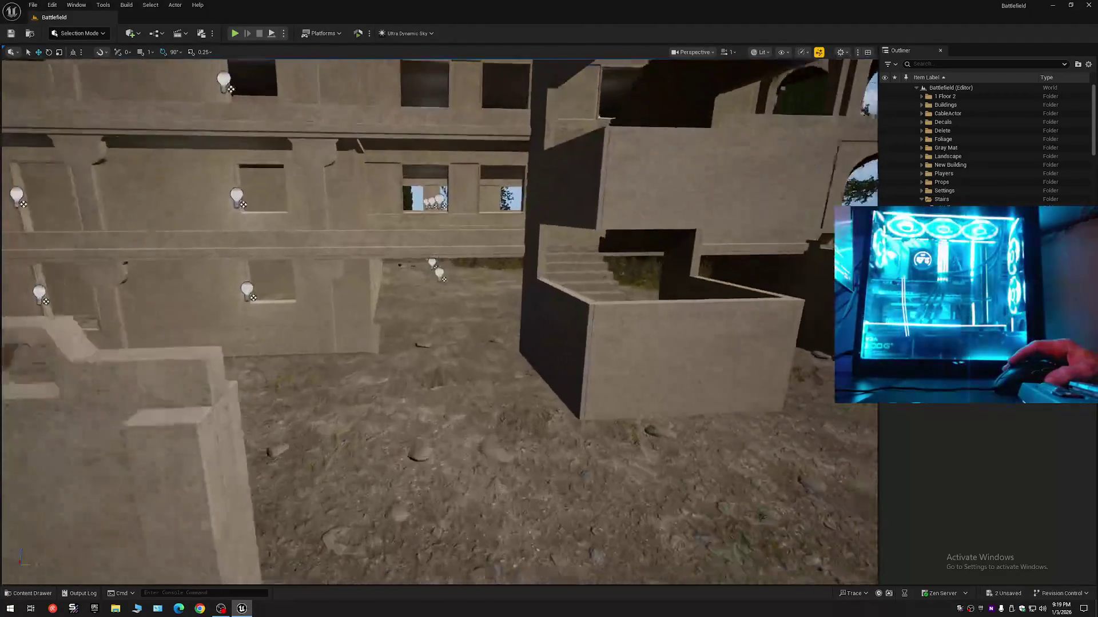
scroll(440, 321, "down", 1)
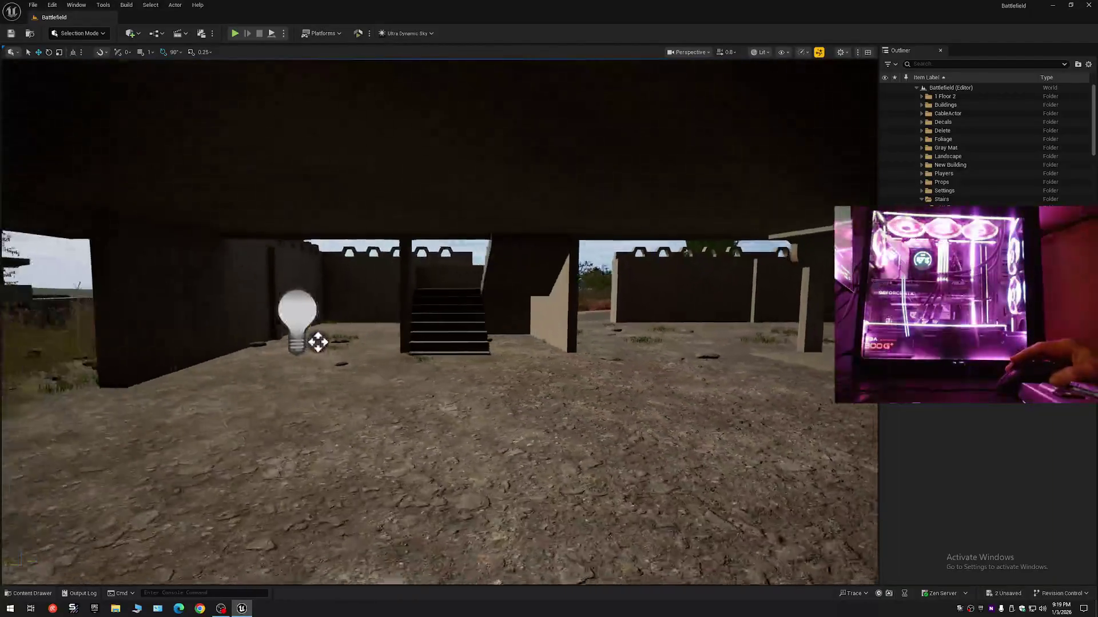
scroll(439, 322, "down", 1)
key("w")
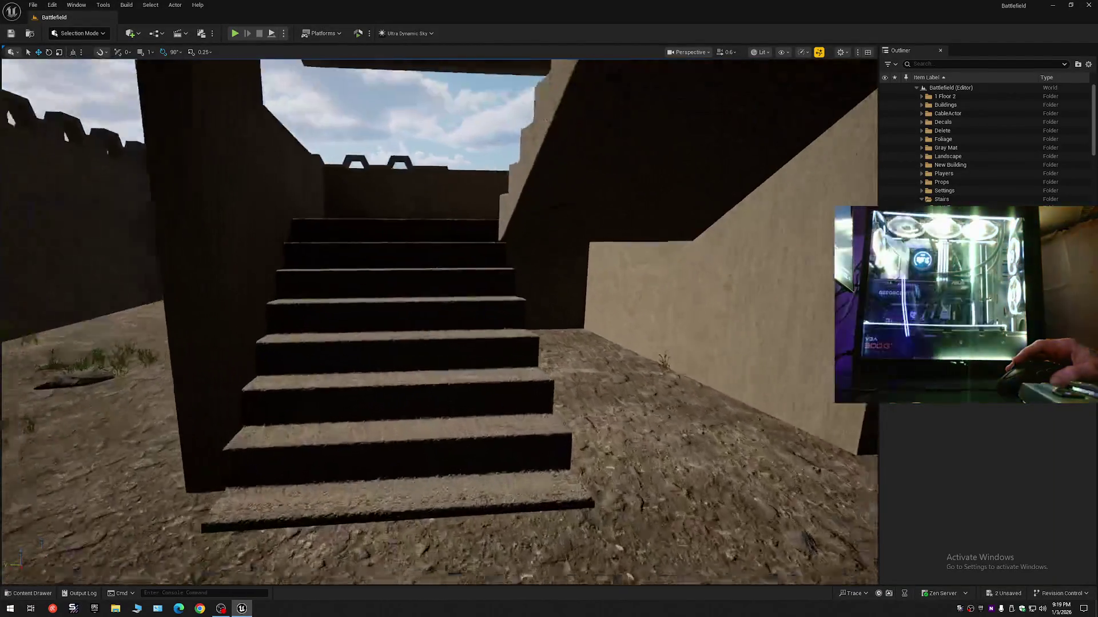
scroll(439, 321, "down", 1)
key("w")
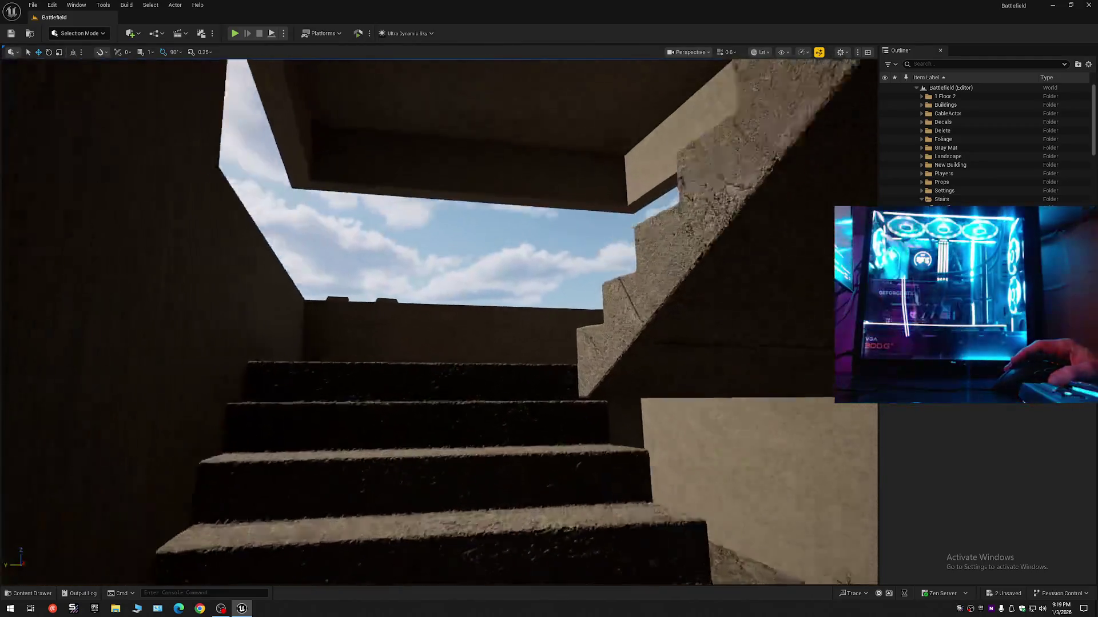
scroll(439, 322, "up", 1)
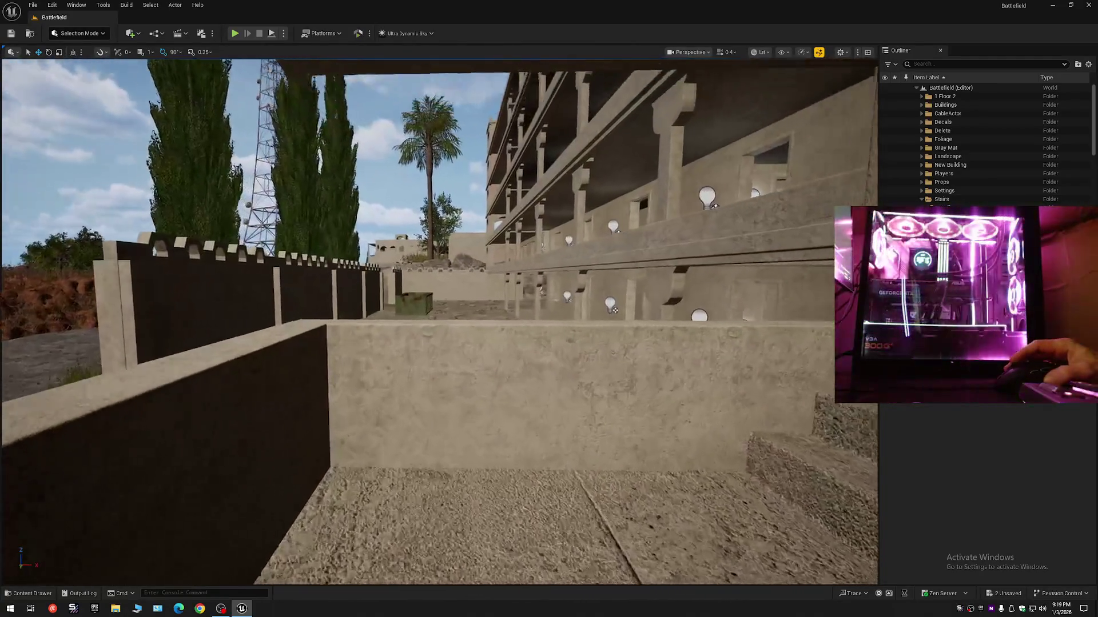
key("w")
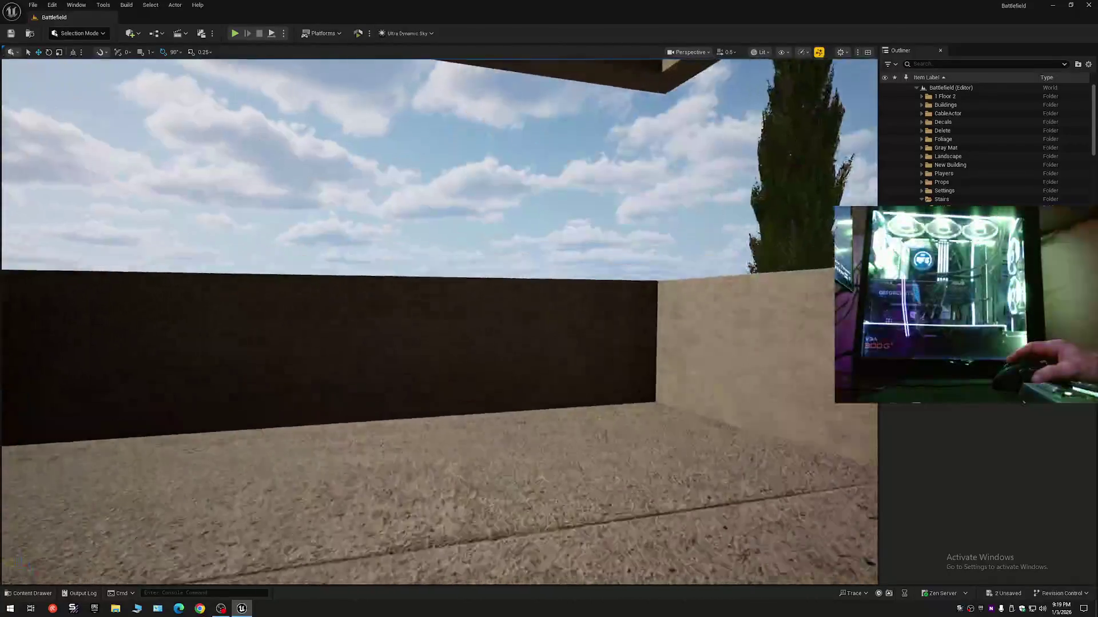
key("w")
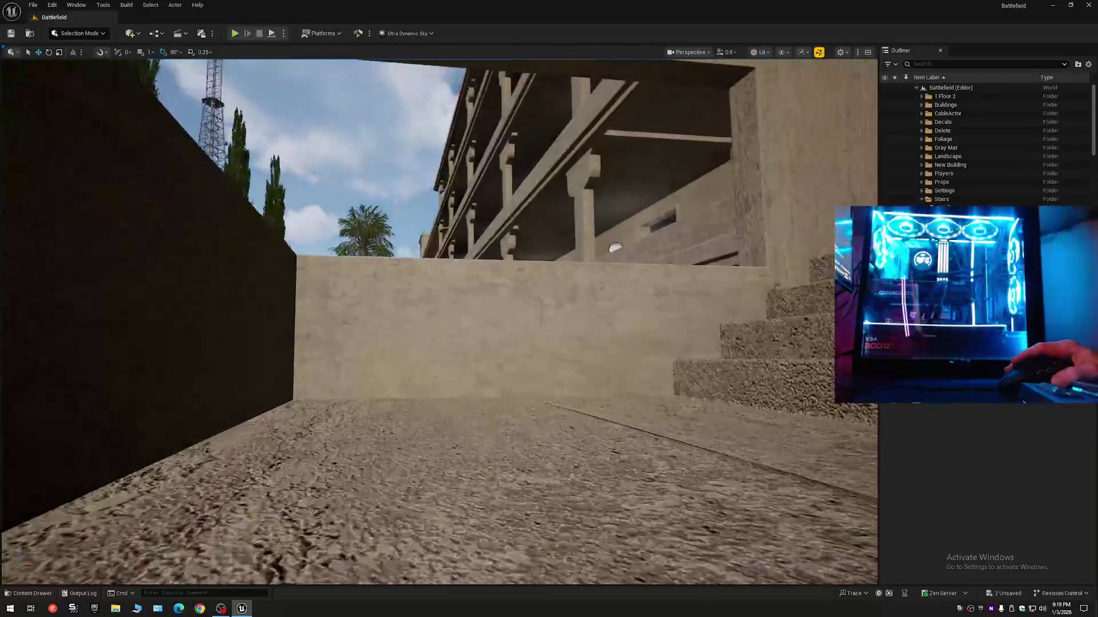
scroll(439, 321, "down", 2)
key("w")
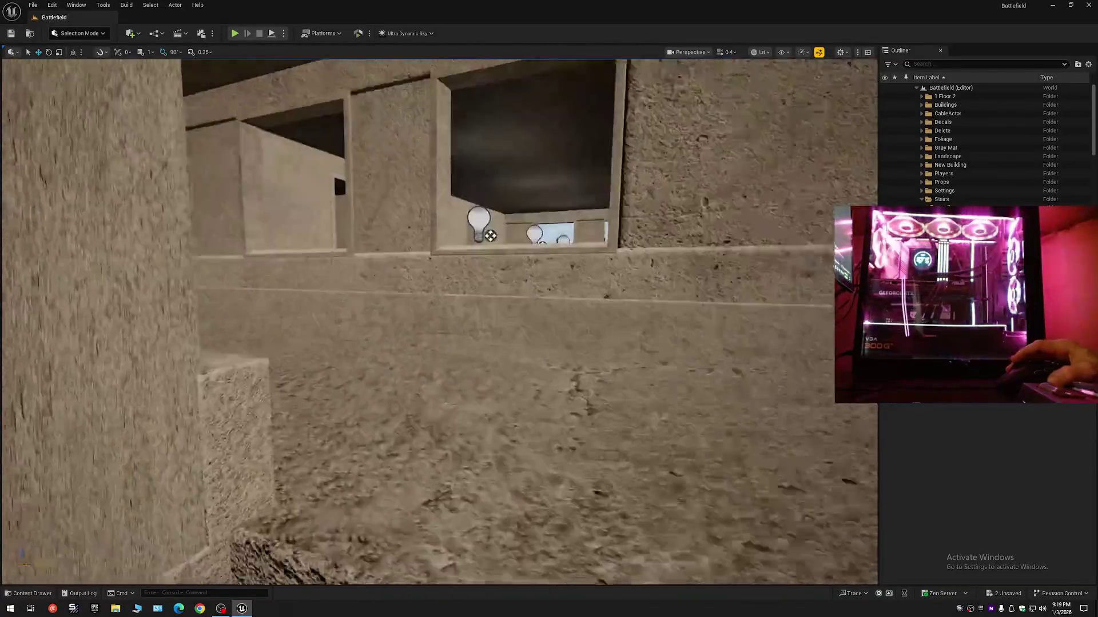
scroll(439, 321, "up", 1)
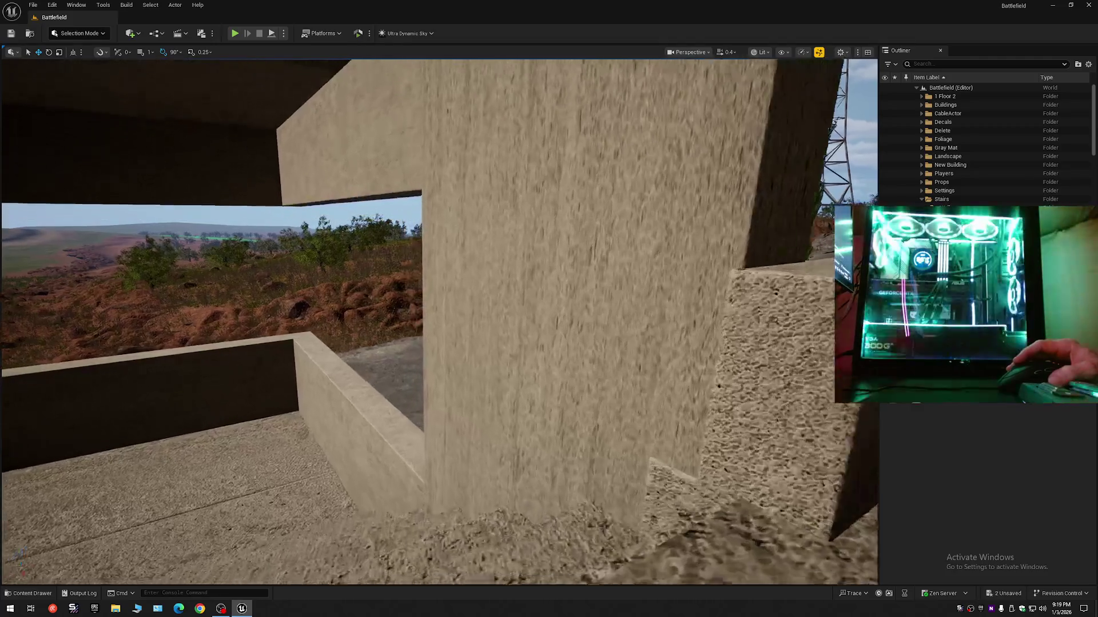
scroll(439, 322, "down", 1)
key("w")
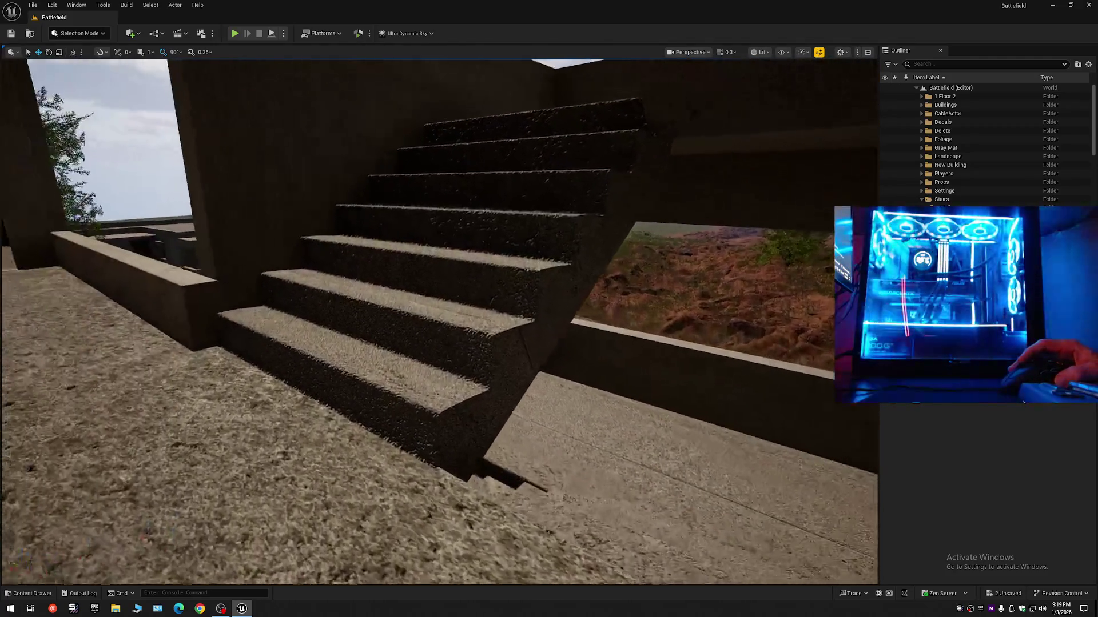
key("w")
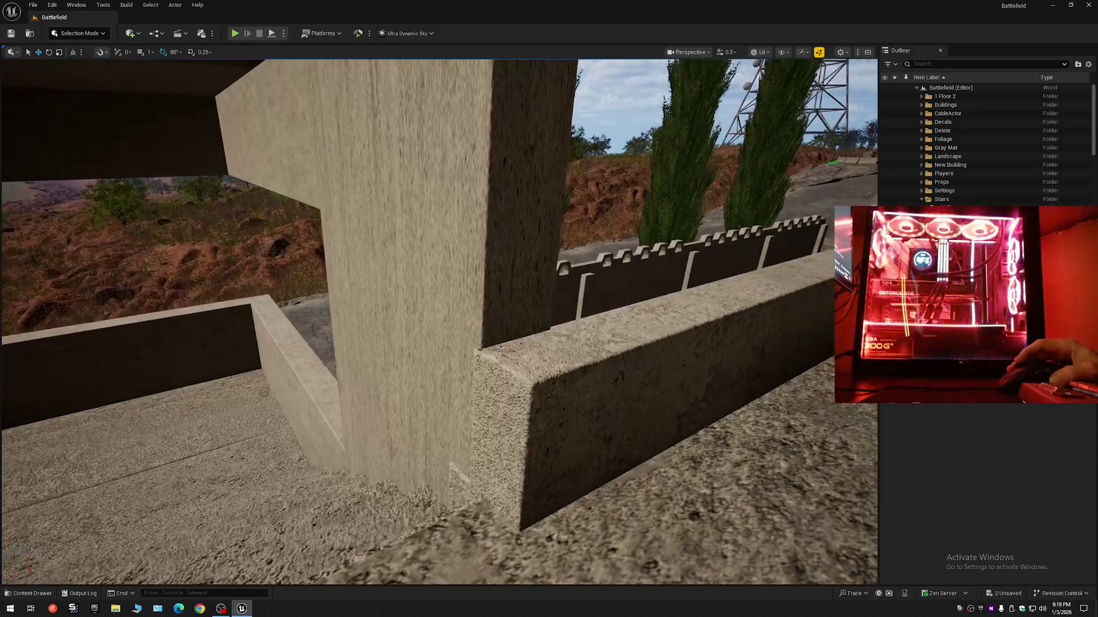
Slide the pillar wall sideways along Y toward the concrete rail
left_click(496, 424)
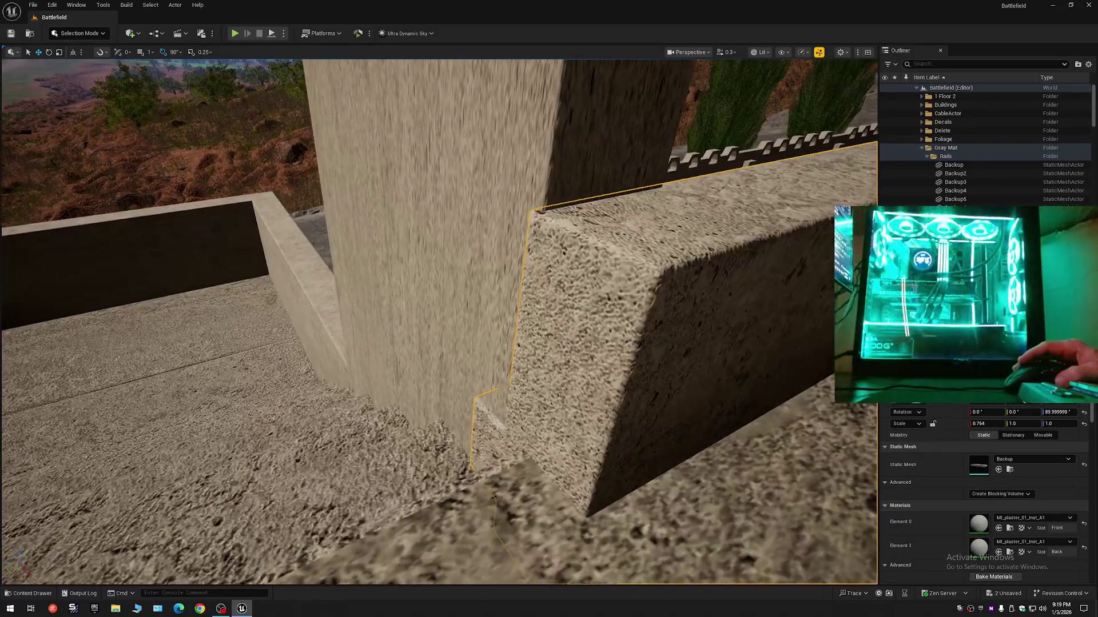
left_click(438, 403)
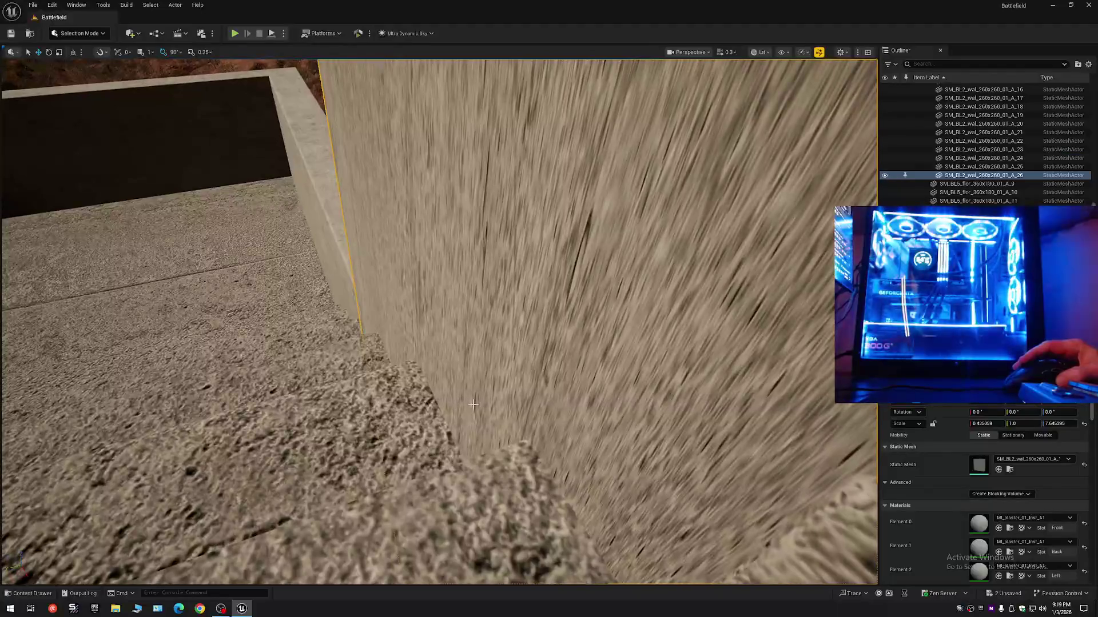
left_click_drag(446, 413, 474, 404)
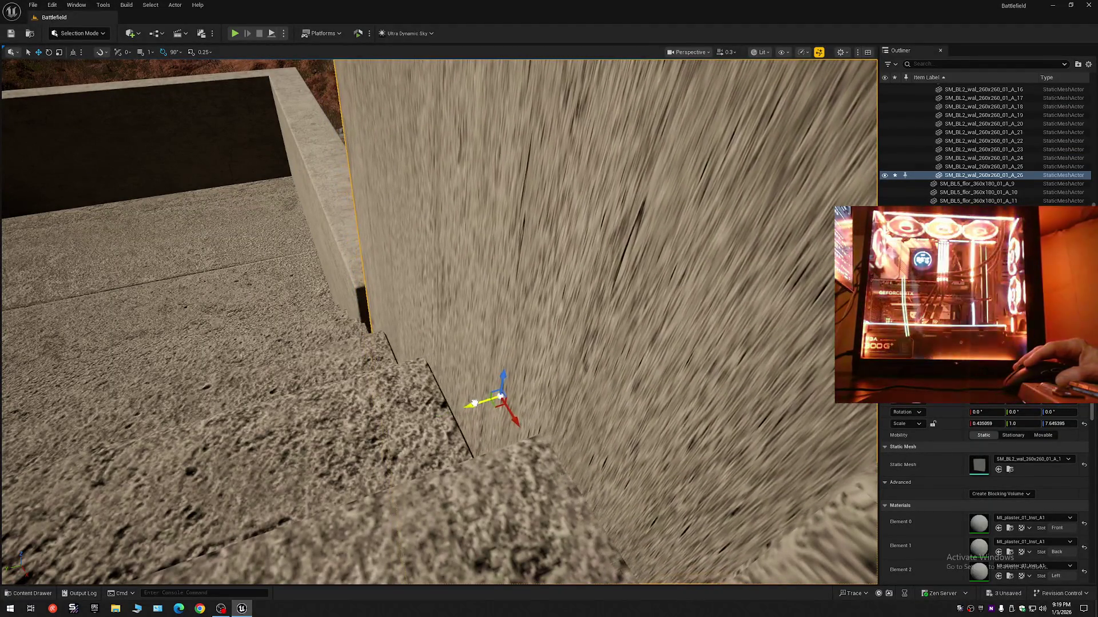
scroll(474, 402, "down", 5)
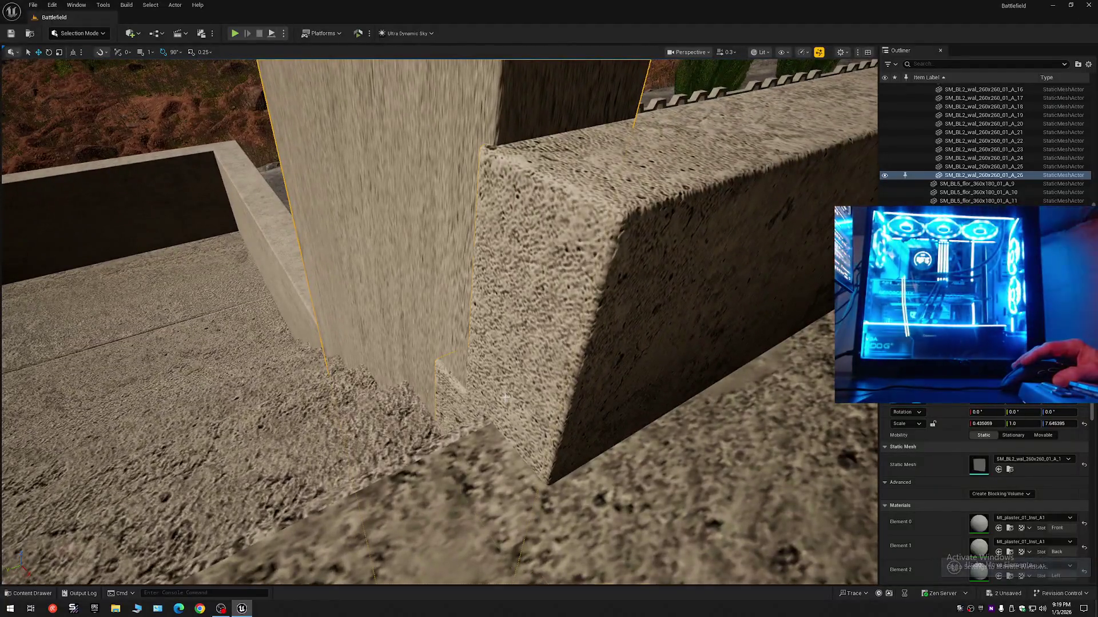
Select the odd-numbered rail pieces Backup7, Backup9, Backup5 and Backup3
left_click(504, 396)
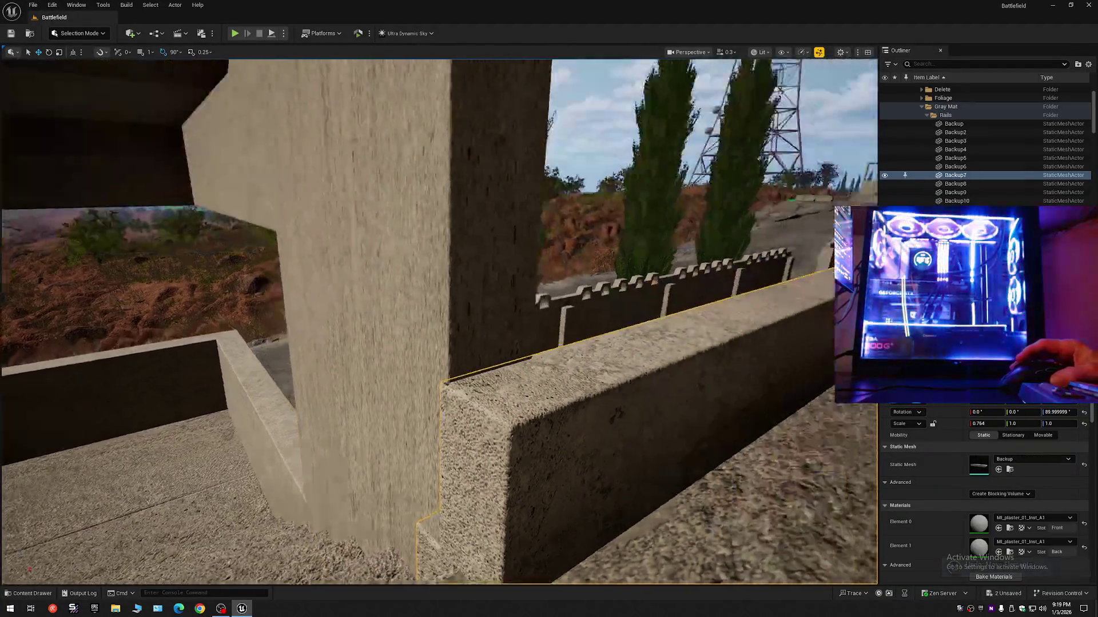
scroll(439, 322, "up", 1)
key("w")
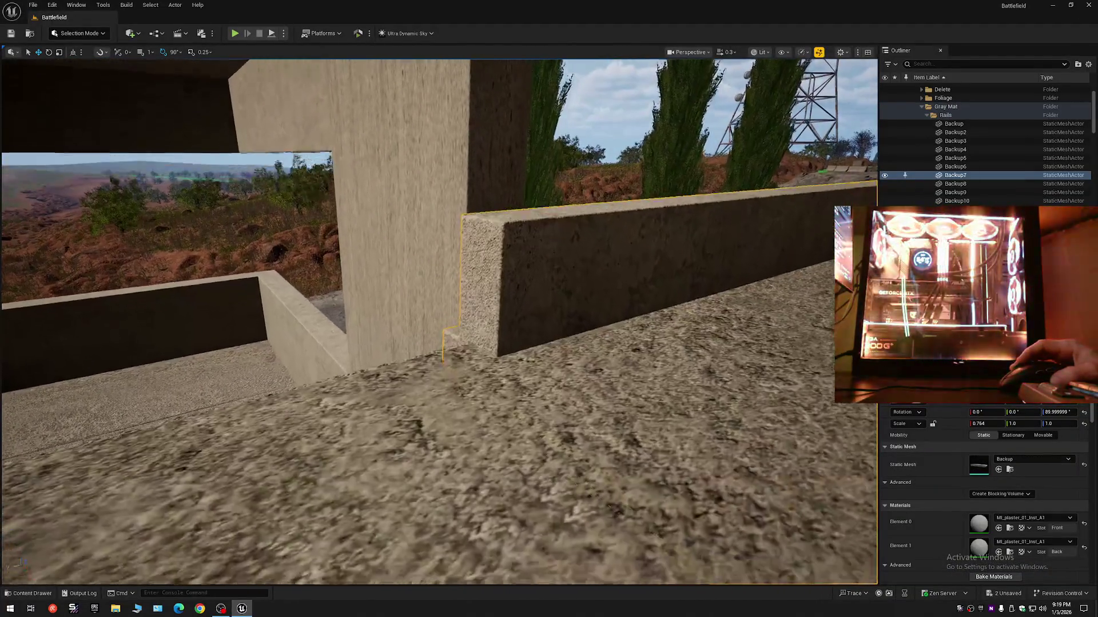
key("s")
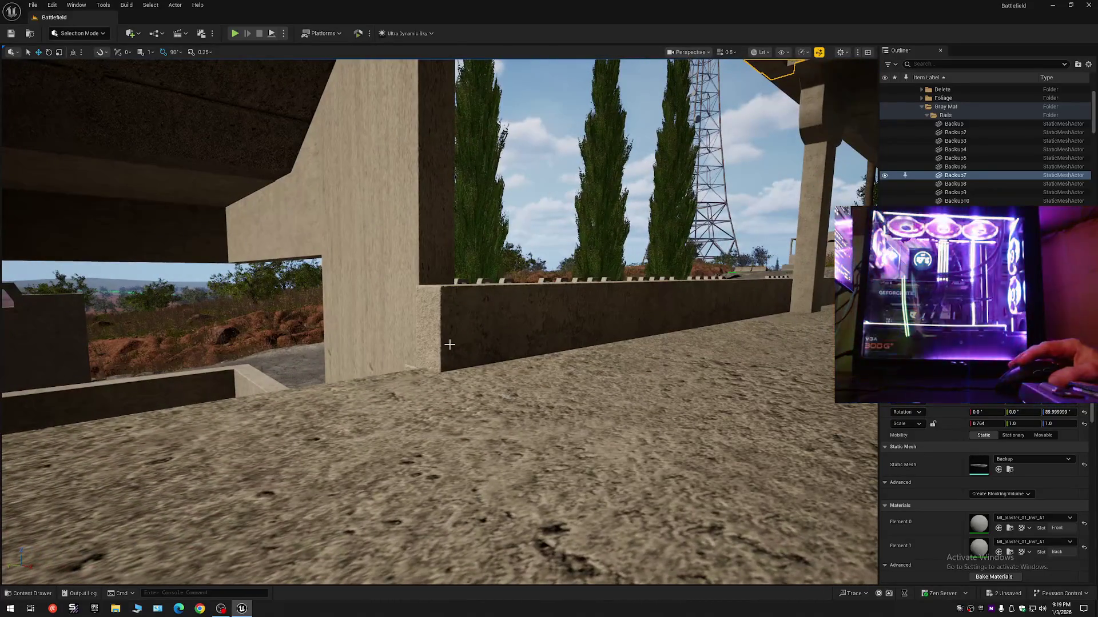
left_click(461, 361, "ctrl")
key("w")
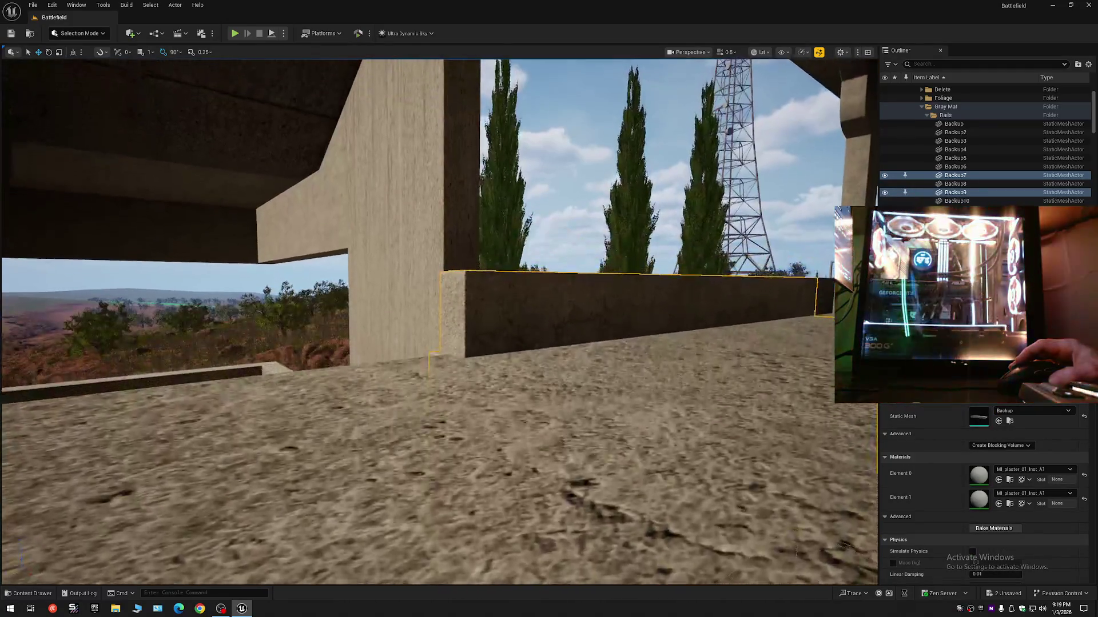
key("w")
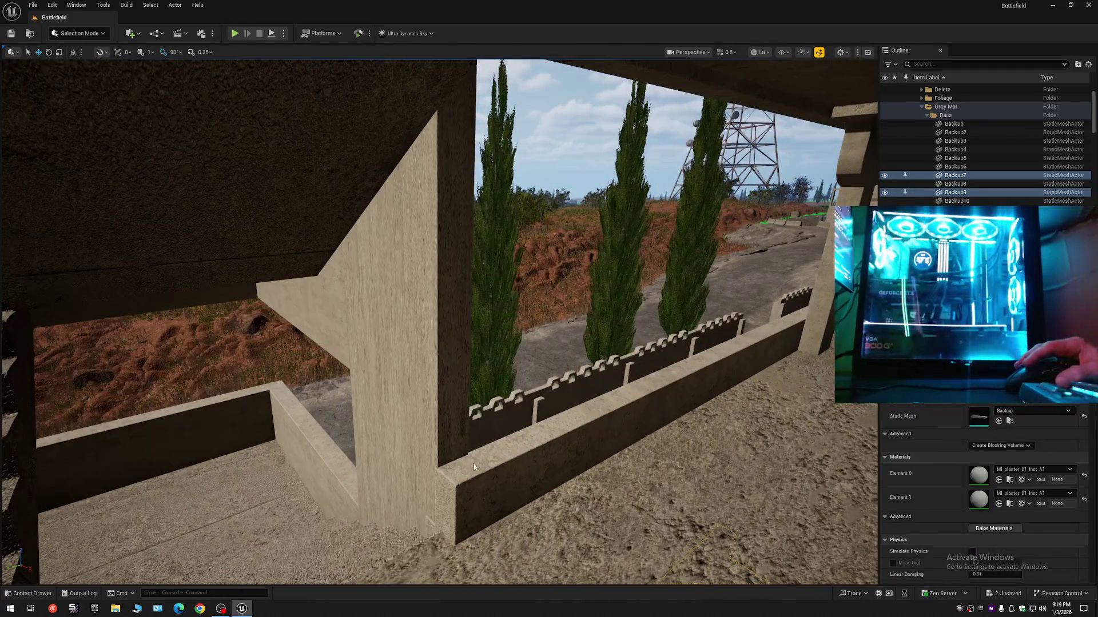
left_click(474, 466, "ctrl")
key("w")
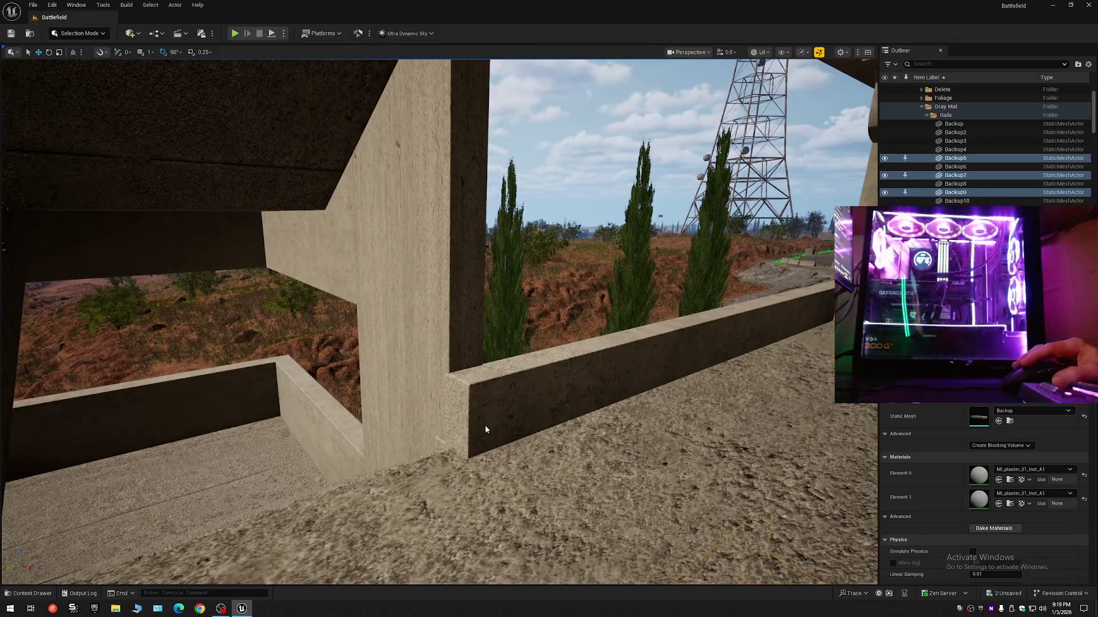
left_click(485, 429, "ctrl")
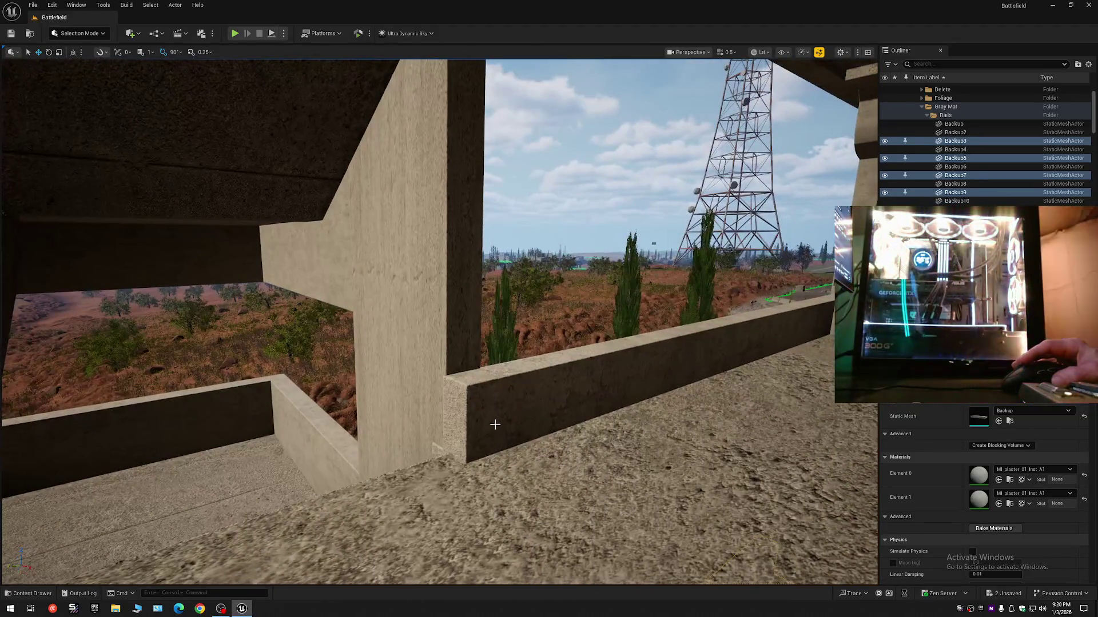
Nudge the selected rails until their ends sit flush with the pillars, then deselect
key("w")
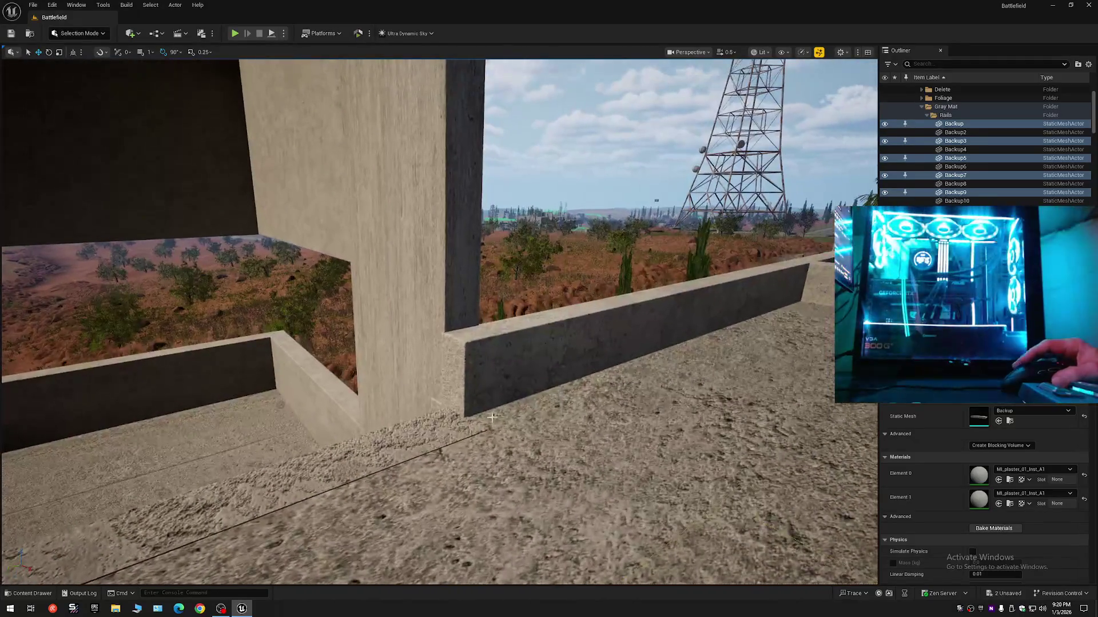
key("w")
scroll(474, 390, "down", 2)
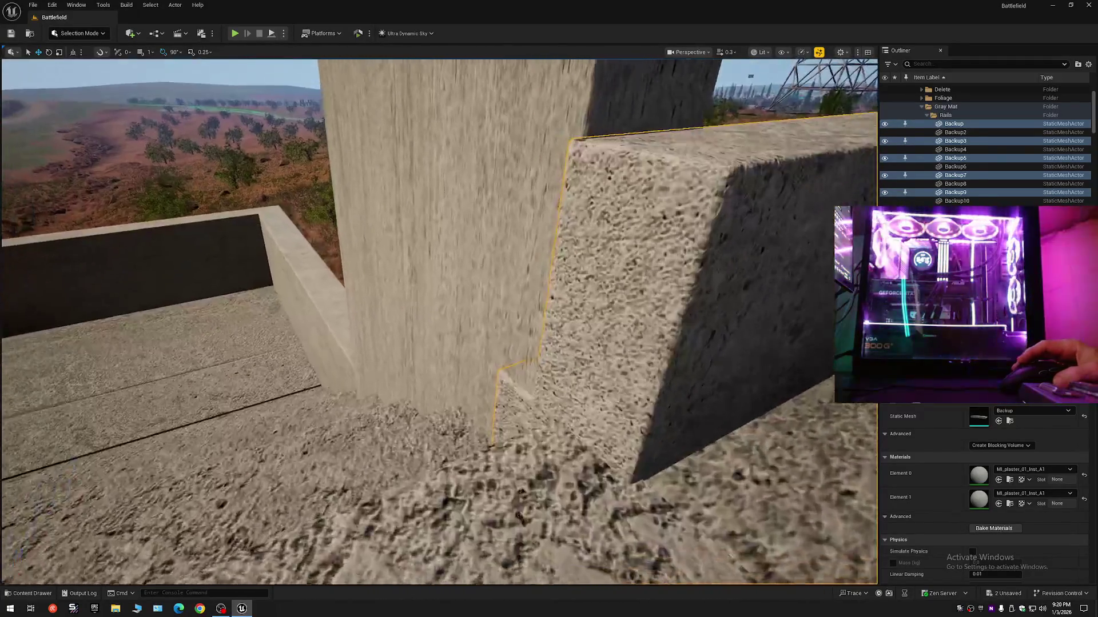
key("w")
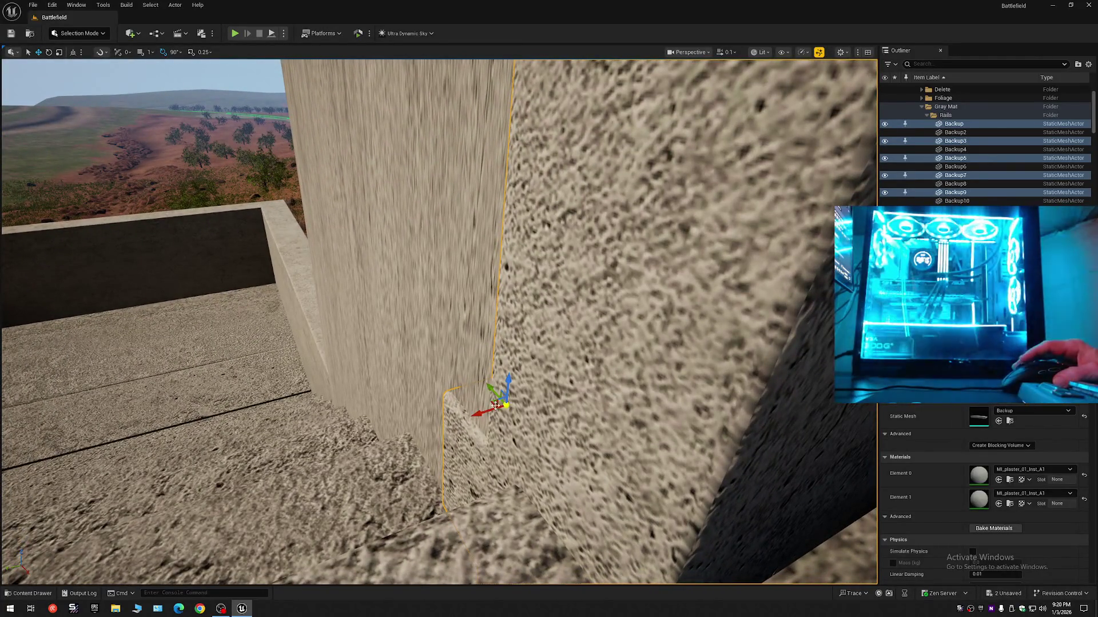
key("w")
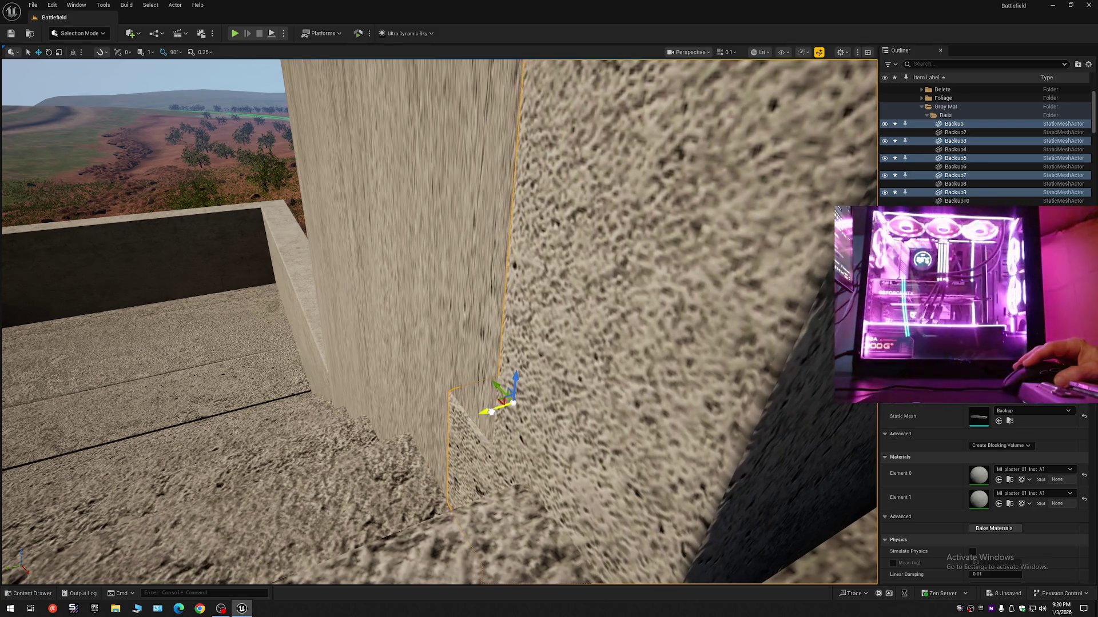
key("w")
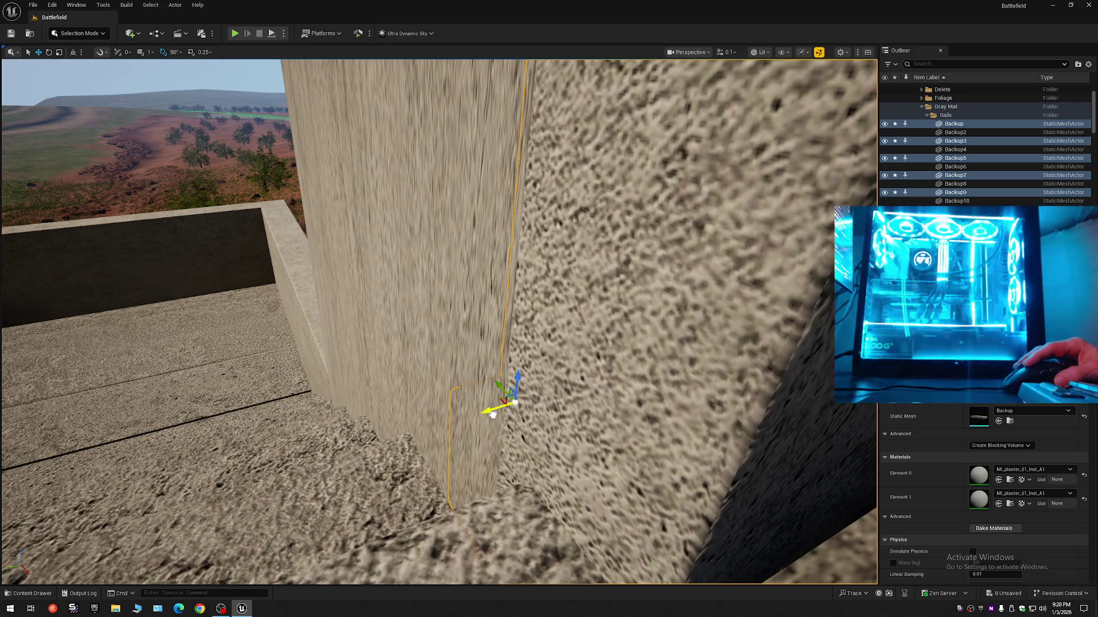
key("Escape")
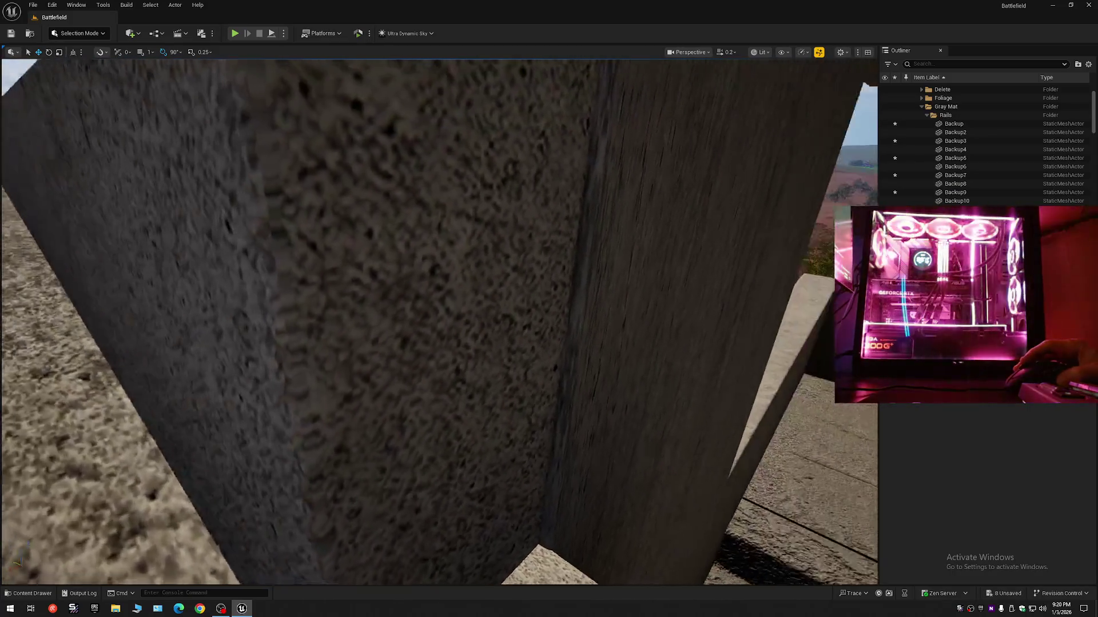
Inspect the wall and stair joints up close, then select rail Backup2
key("s")
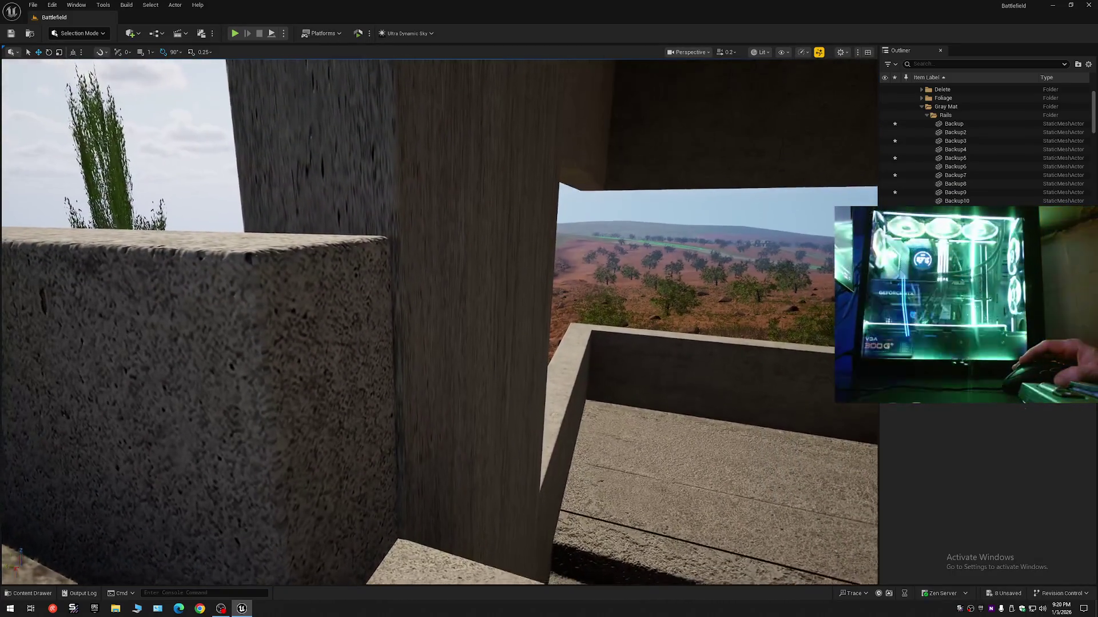
key("w")
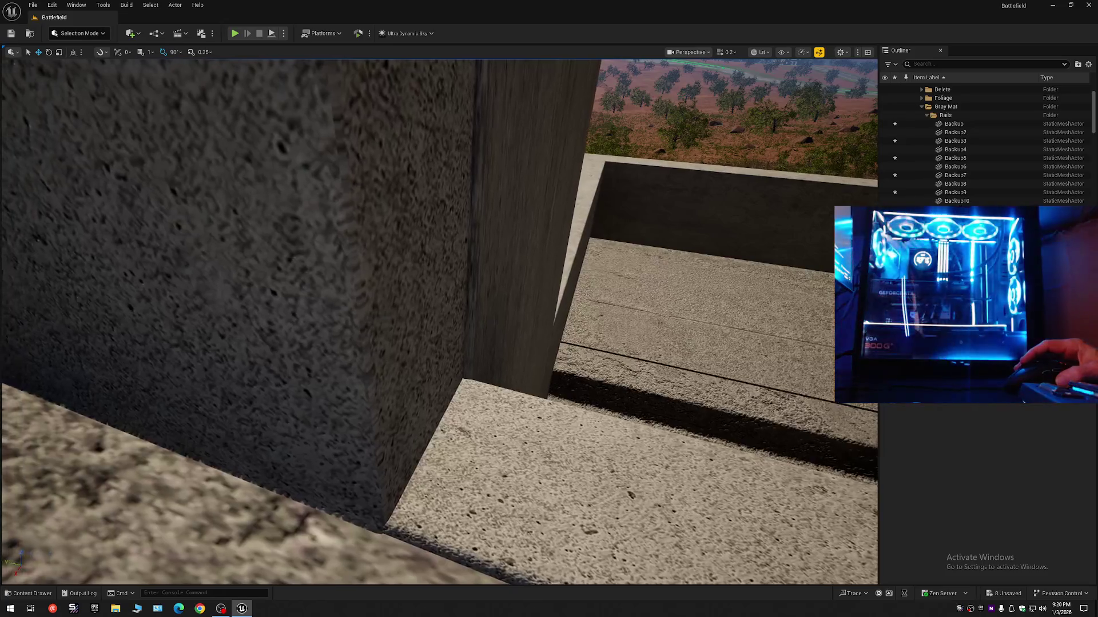
key("s")
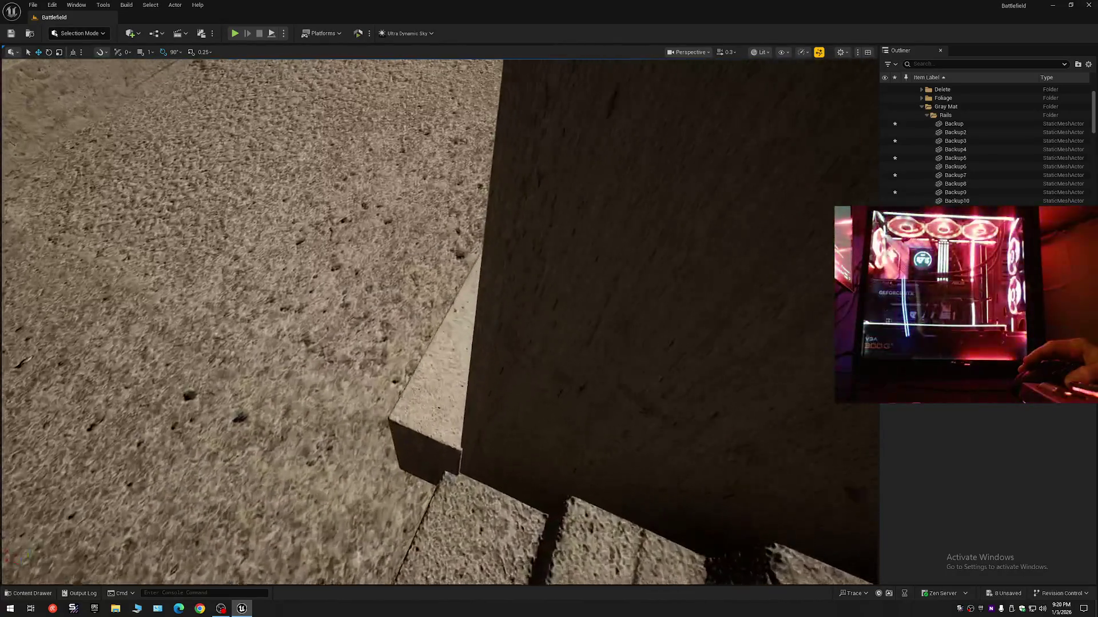
key("s")
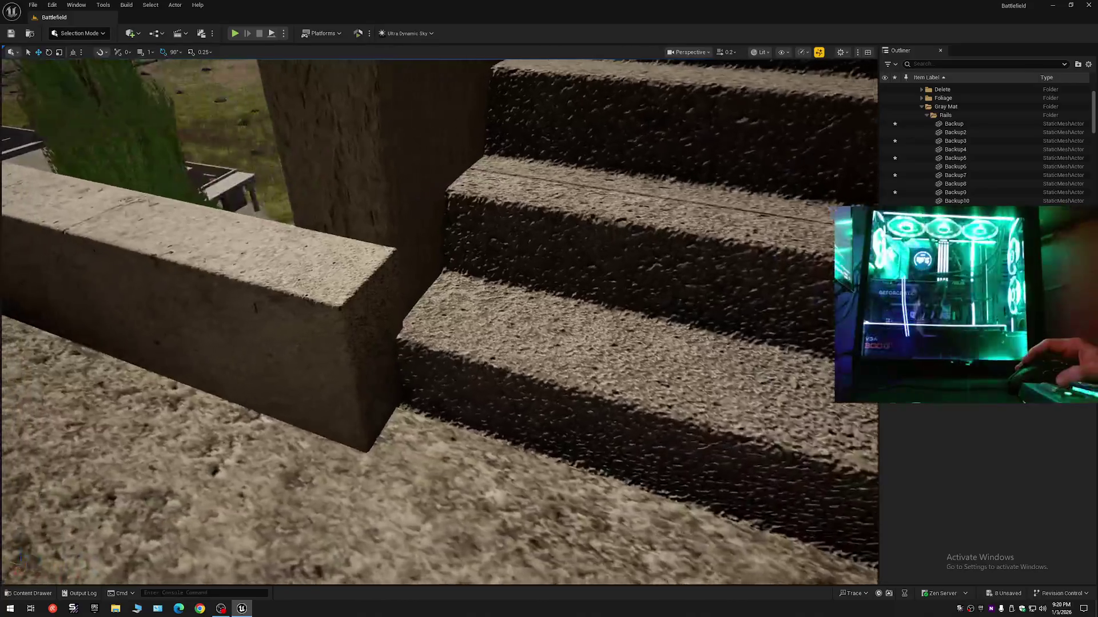
key("w")
key("s")
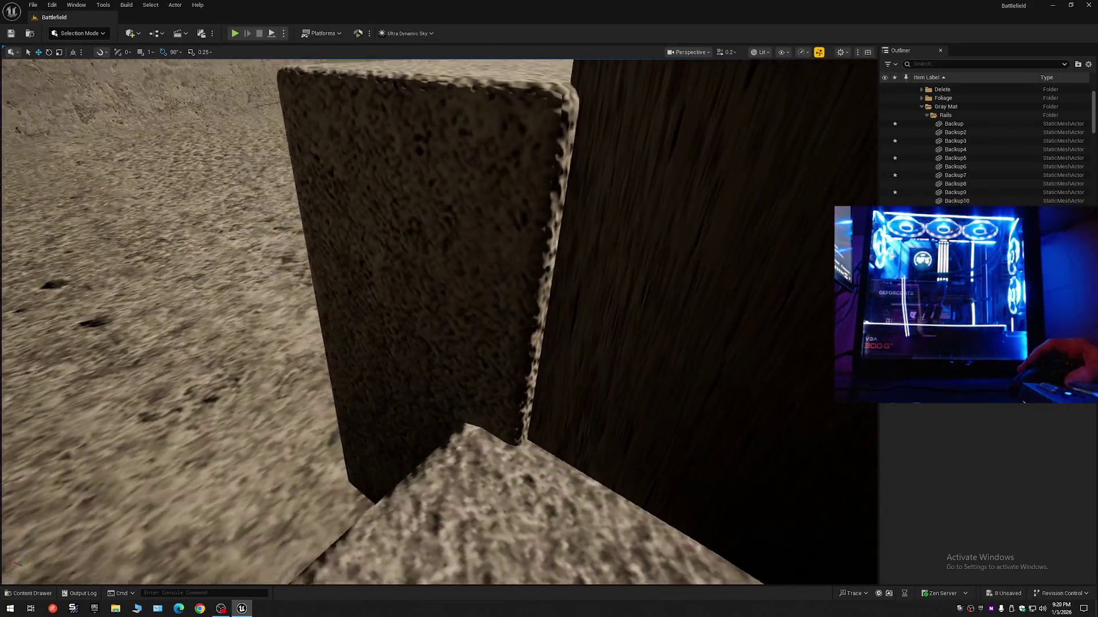
key("s")
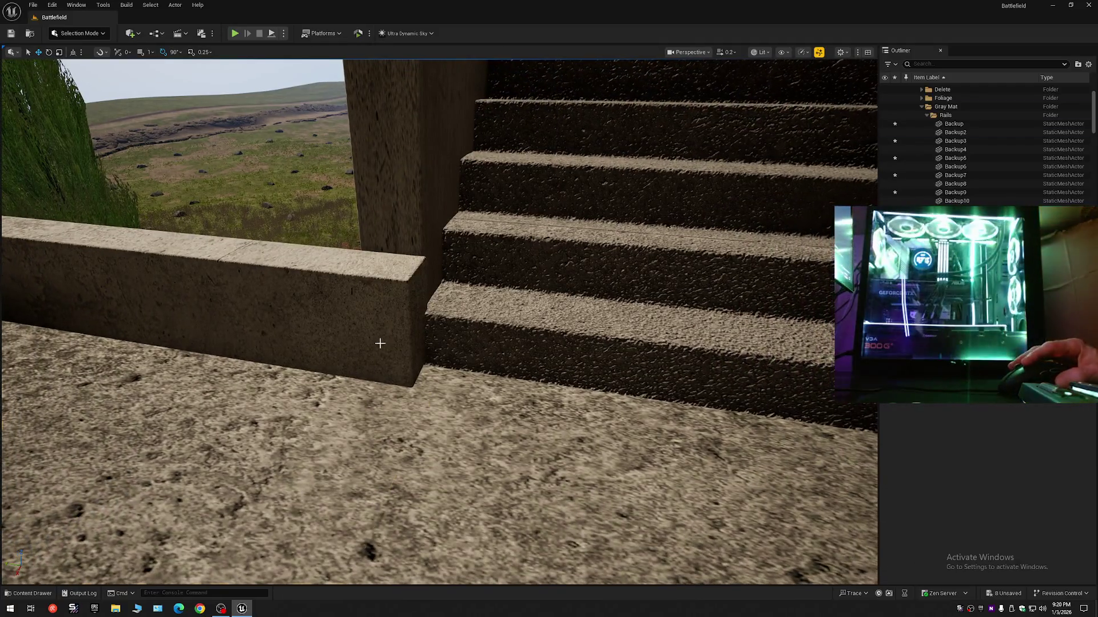
left_click(379, 343)
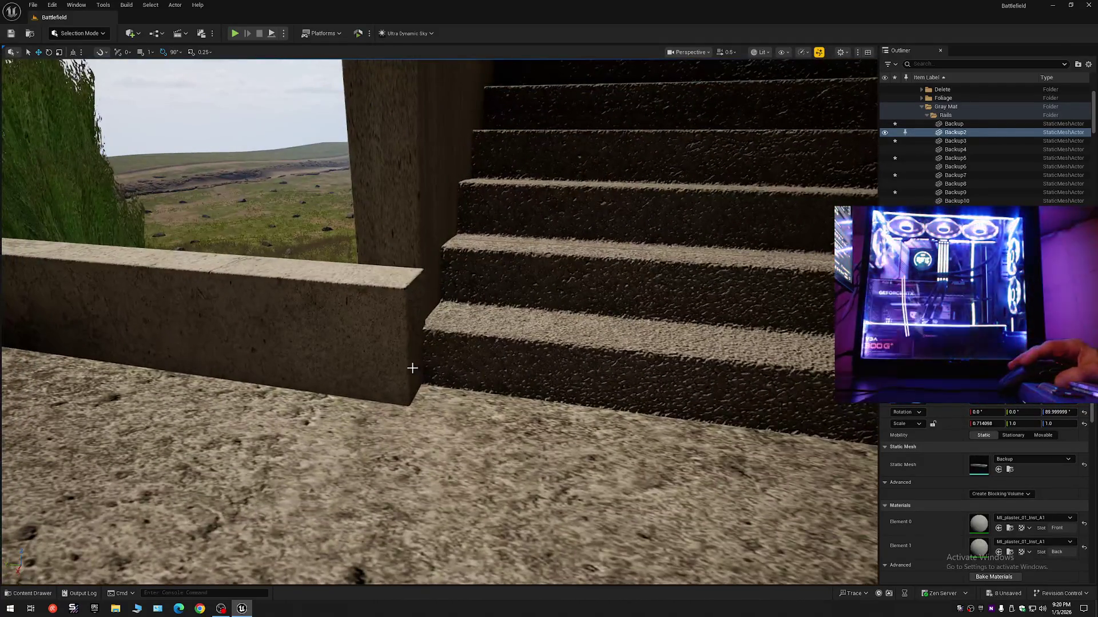
Add rails Backup4, Backup6 and Backup10 to the selection
left_click(412, 368, "ctrl")
key("s")
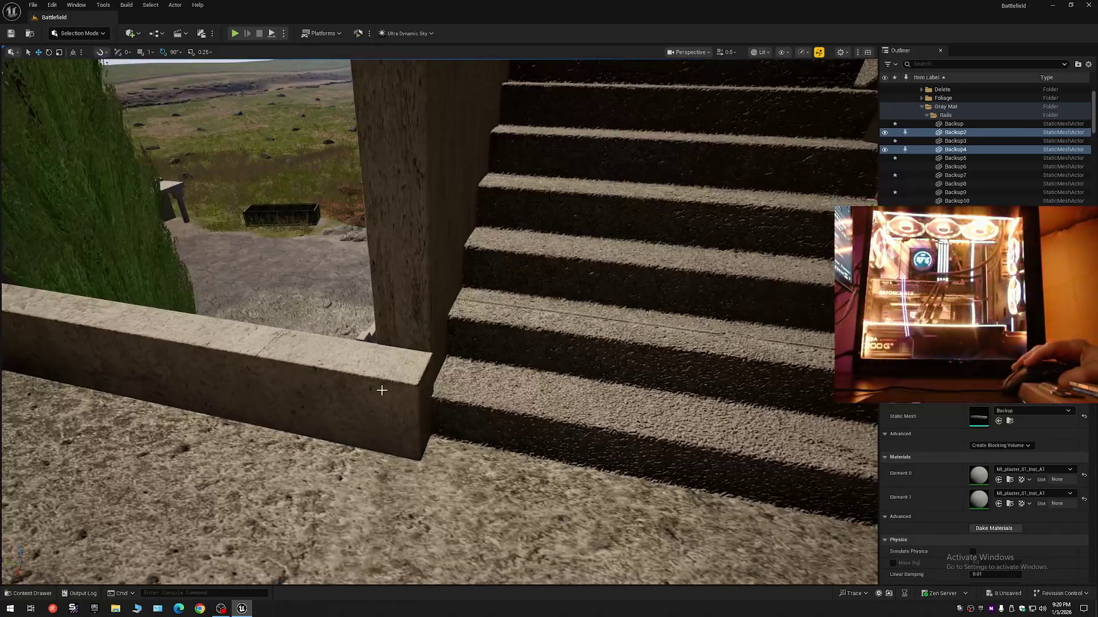
left_click(396, 398, "ctrl")
key("s")
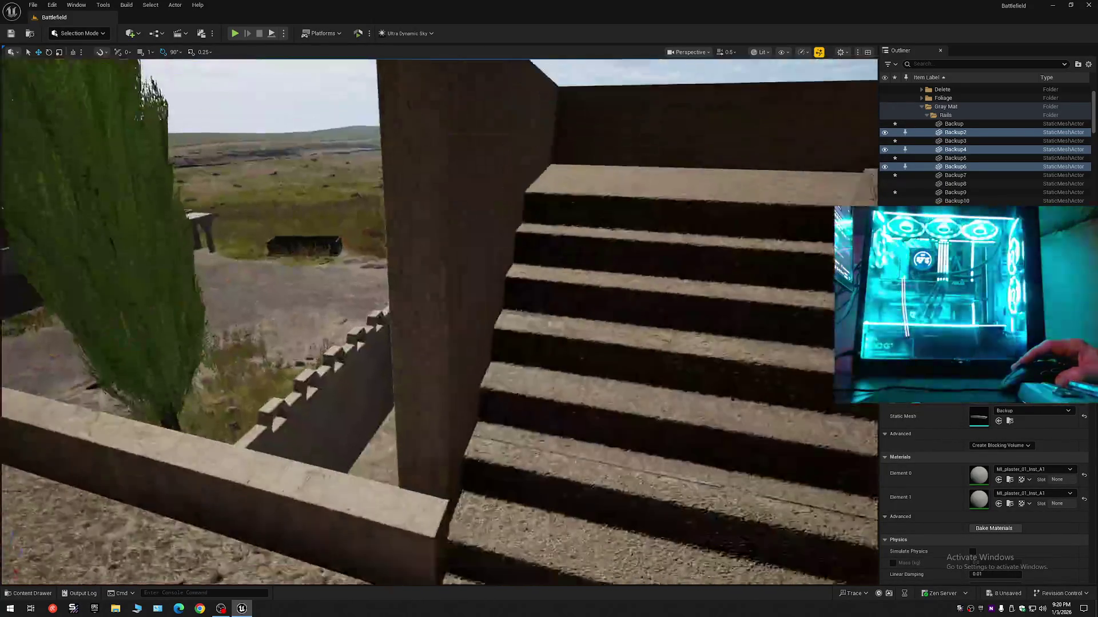
key("s")
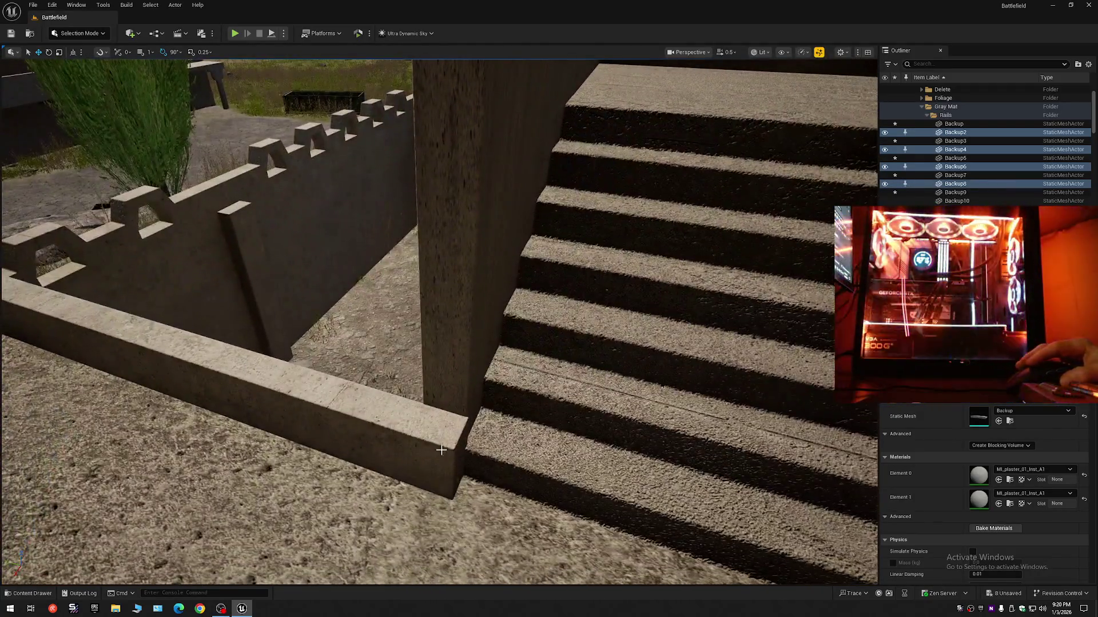
left_click(441, 450, "ctrl")
key("s")
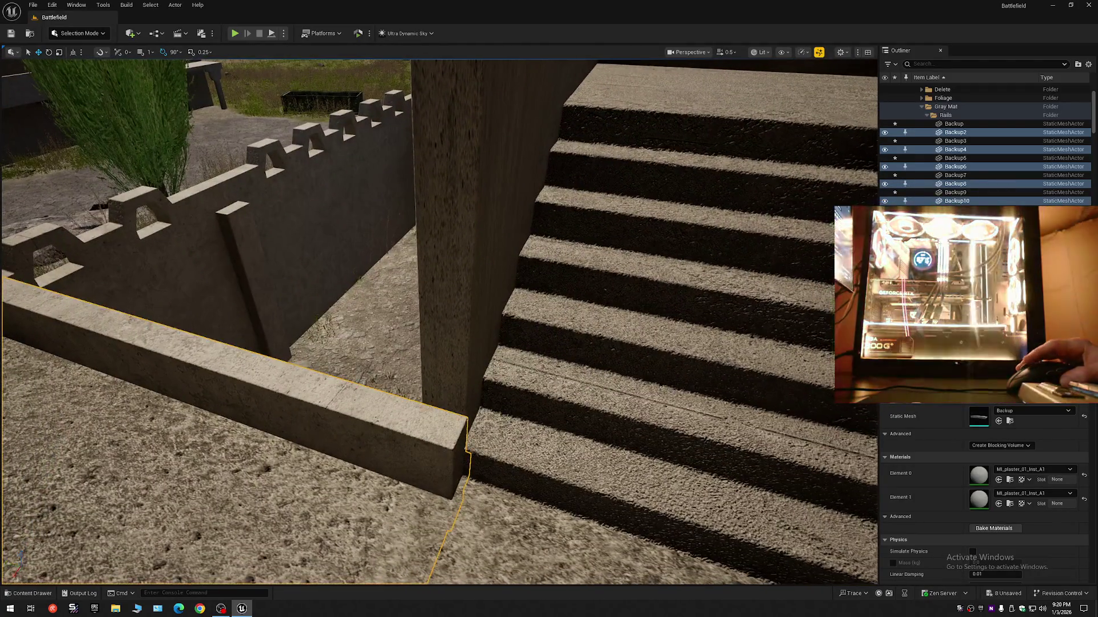
Check the selected rails against the pillars on every storey, then deselect them
key("s")
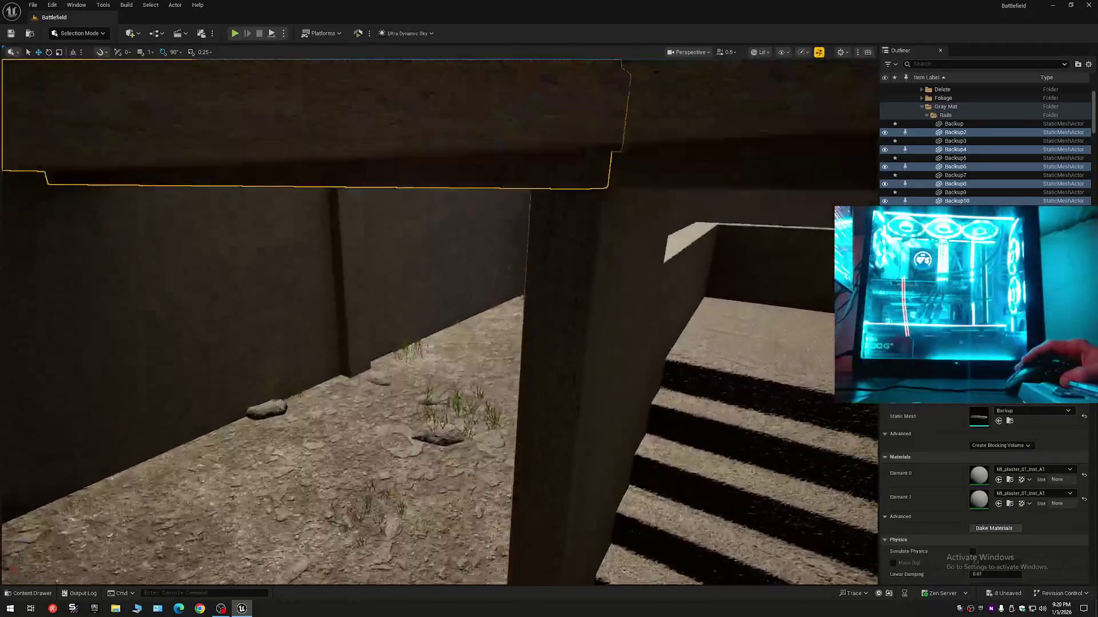
key("s")
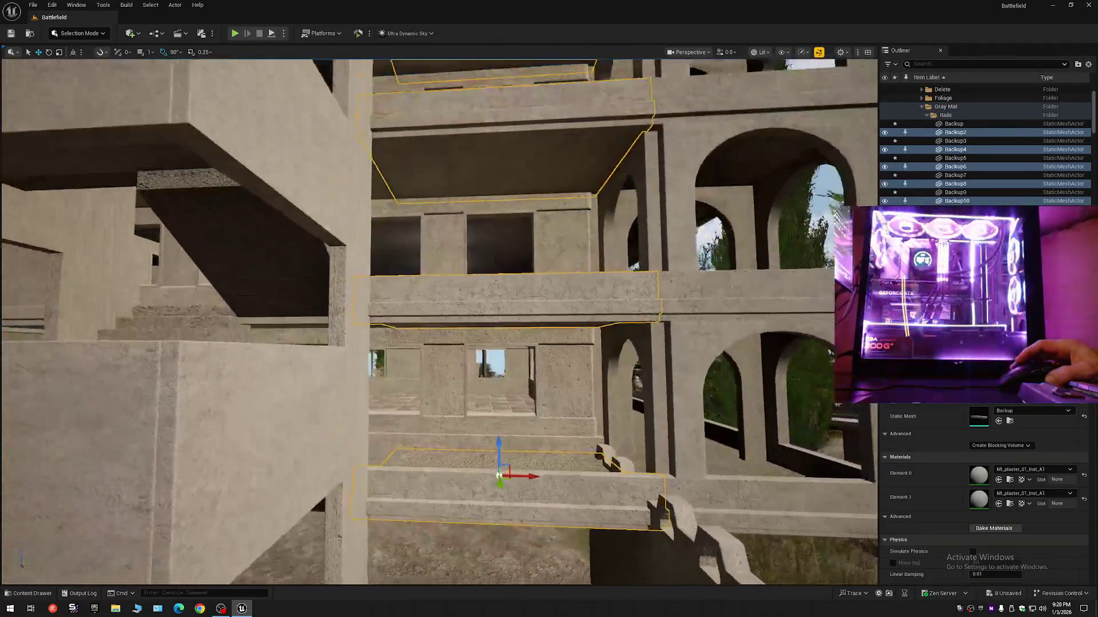
key("w")
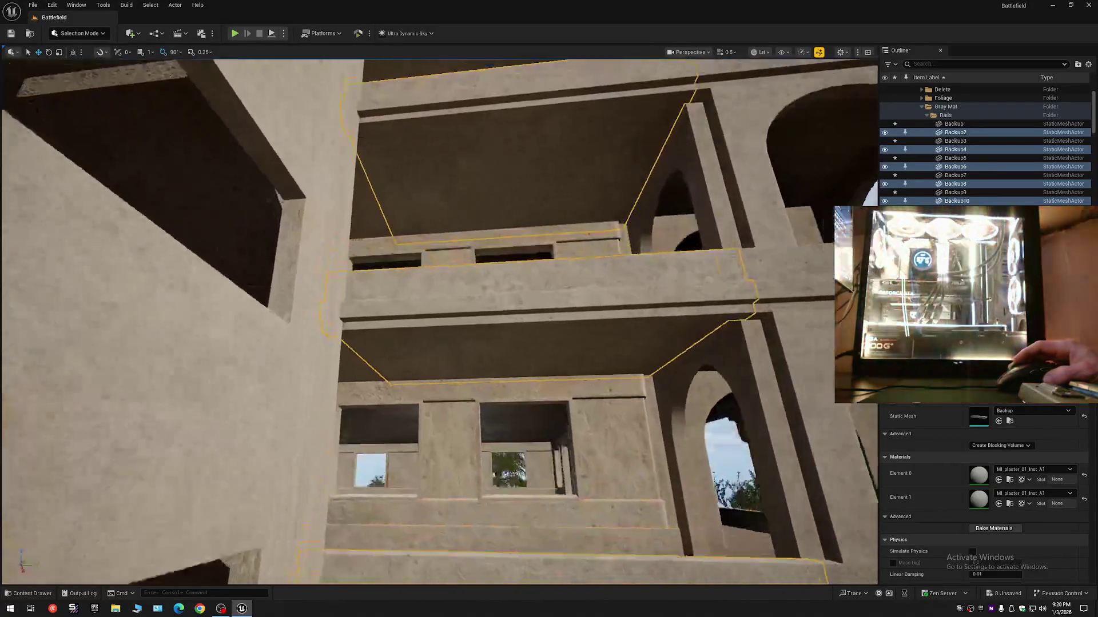
scroll(439, 320, "down", 2)
key("s")
scroll(439, 320, "down", 1)
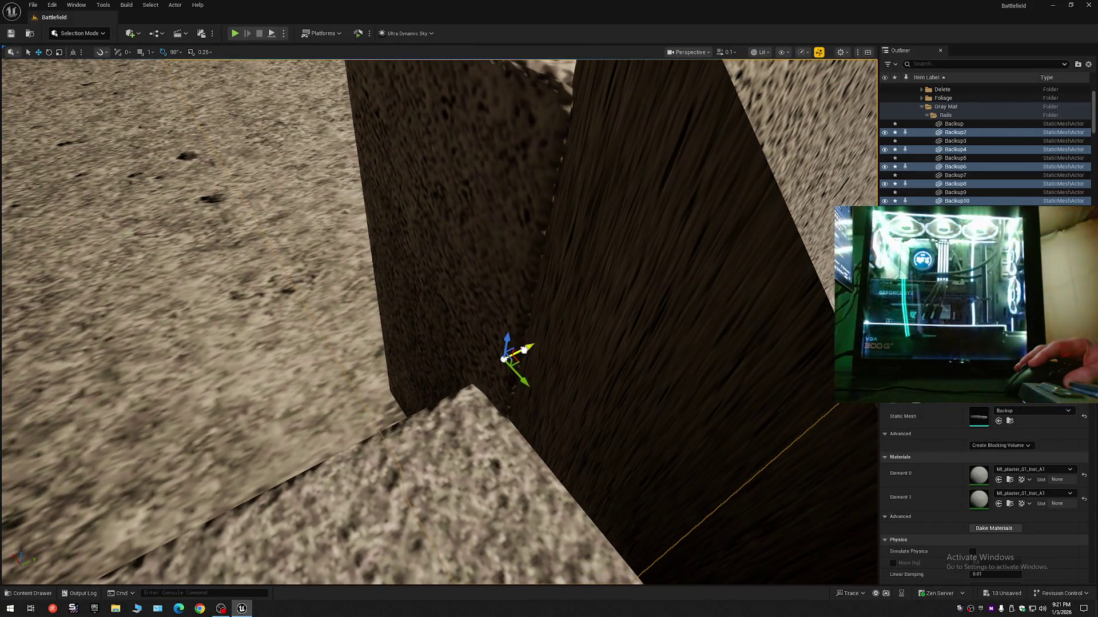
key("Escape")
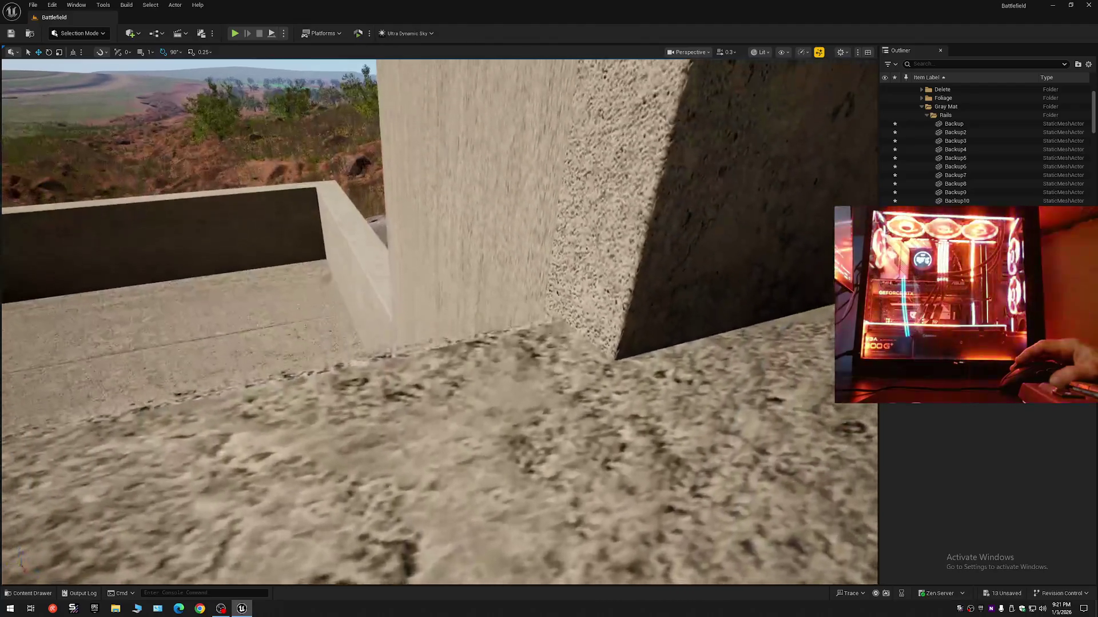
key("w")
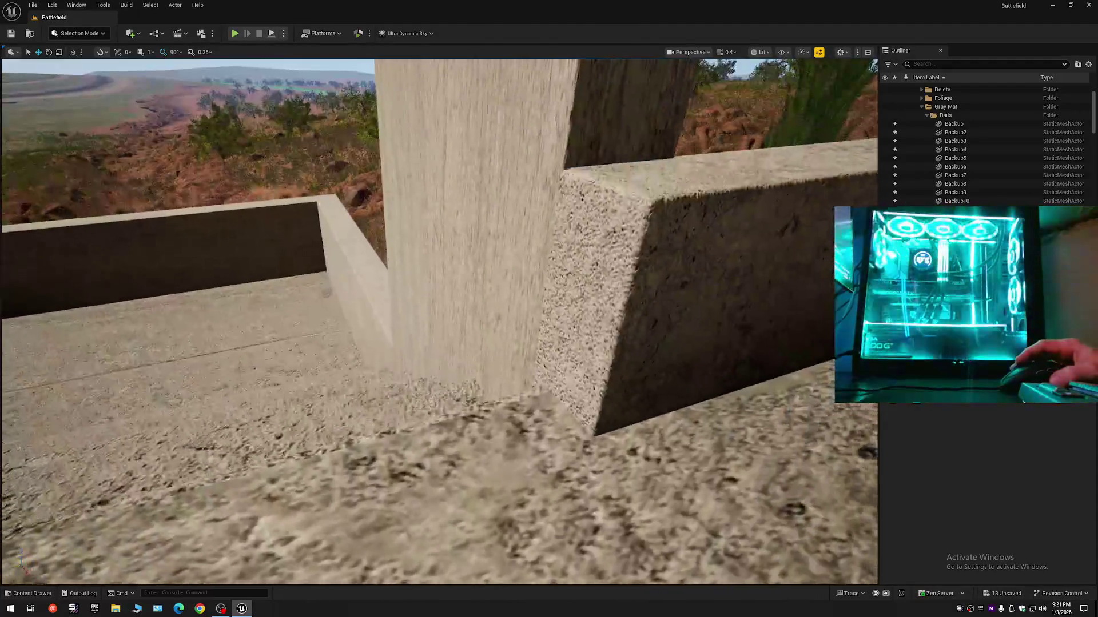
key("w")
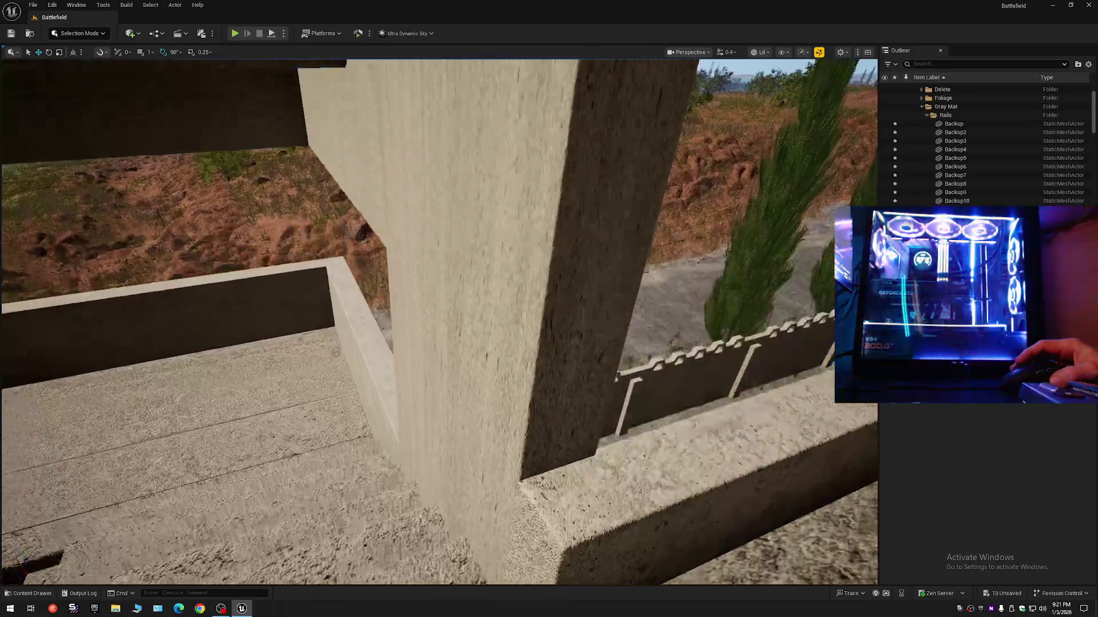
key("w")
key("w")
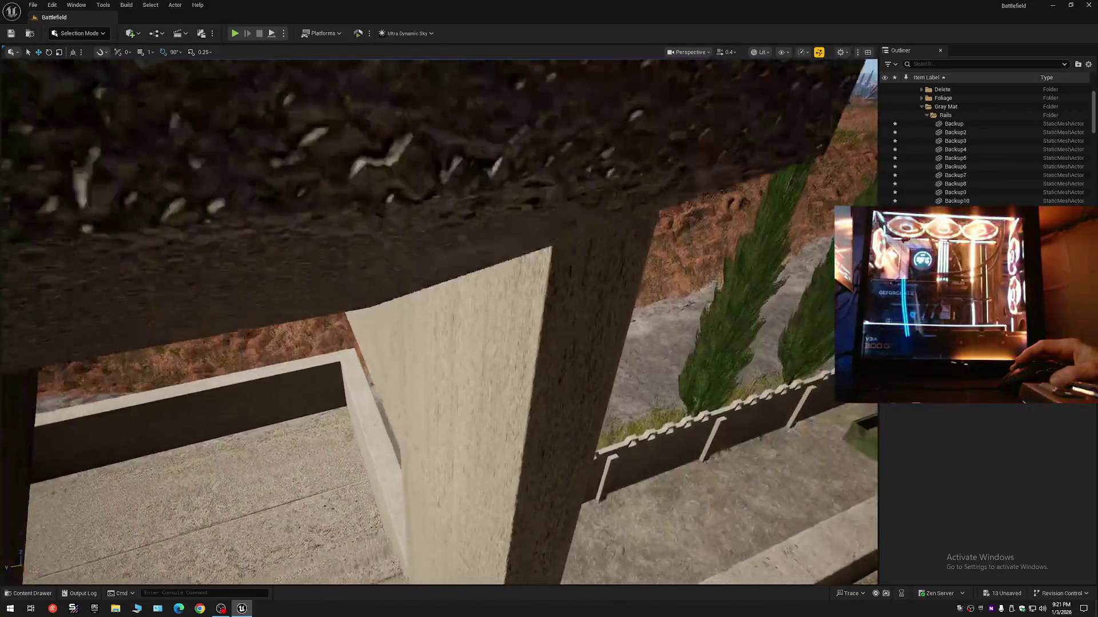
key("w")
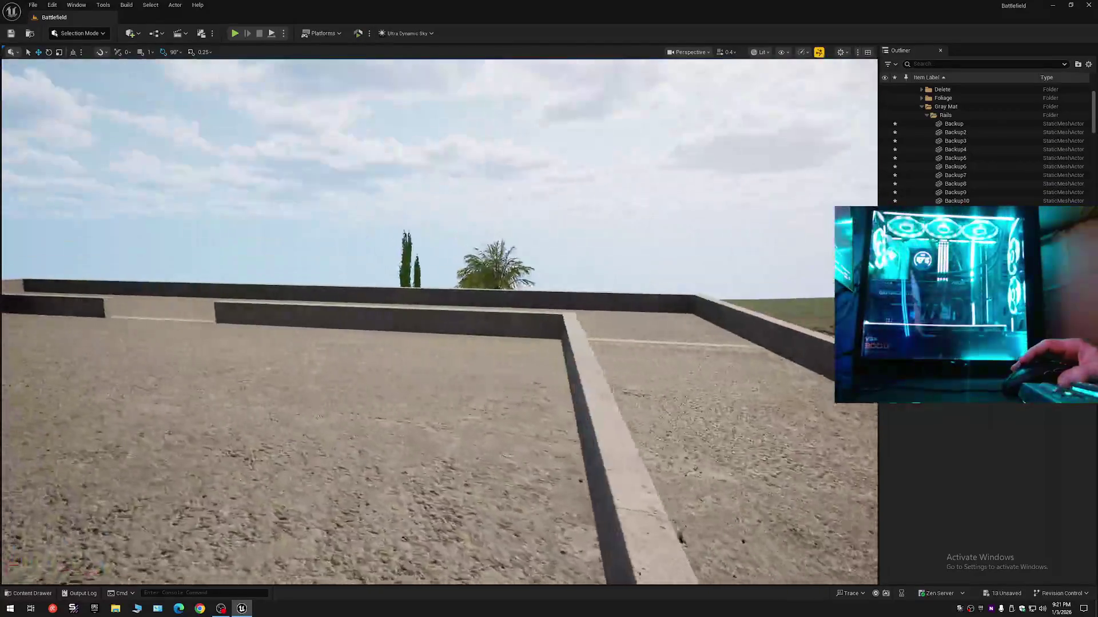
key("w")
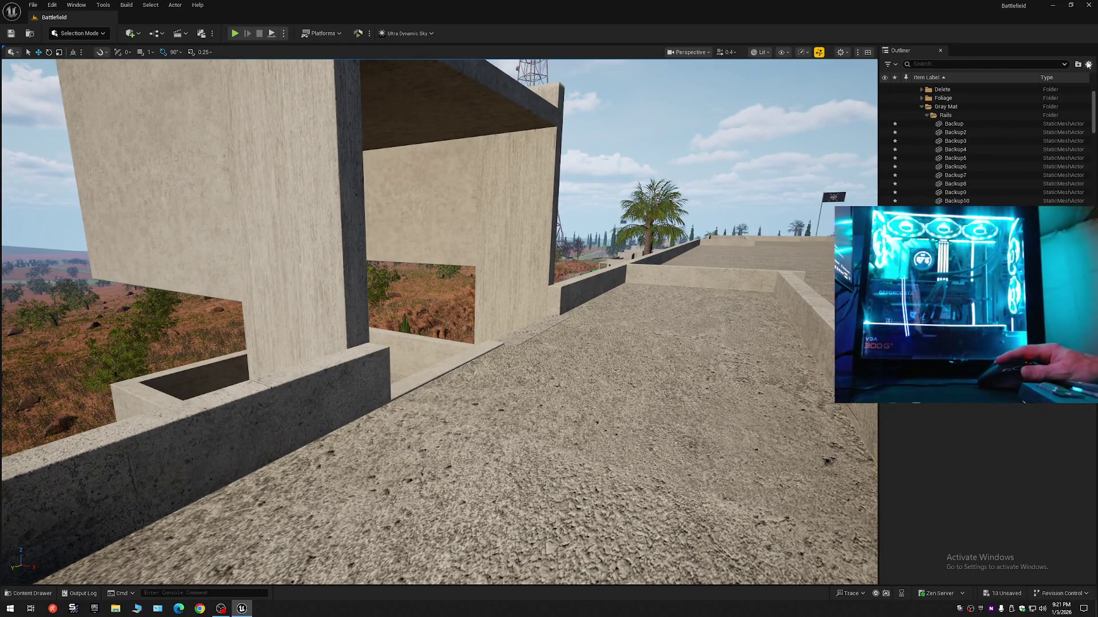
Collapse the Outliner and re-expand Battlefield (Editor) to list its top-level folders
left_click(1088, 65)
left_click(934, 101)
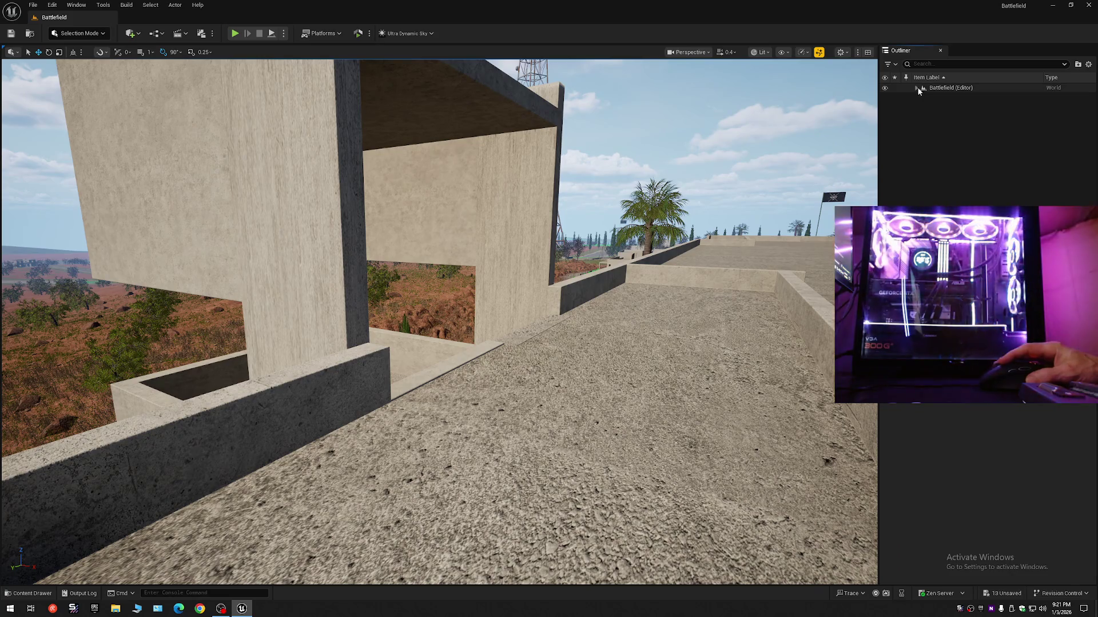
left_click(917, 87)
key("w")
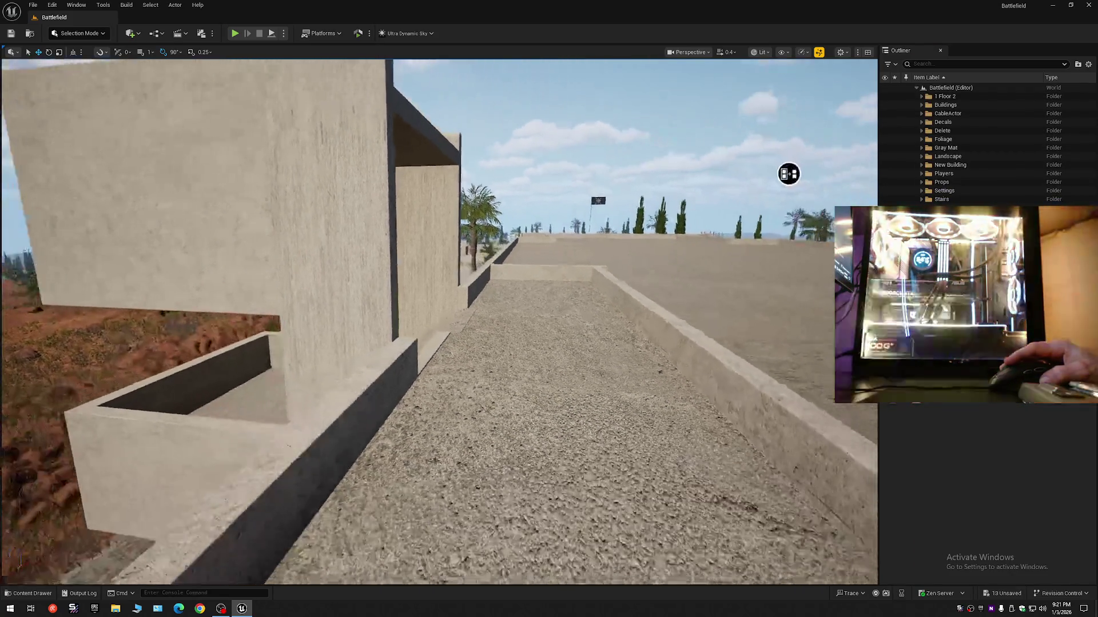
key("w")
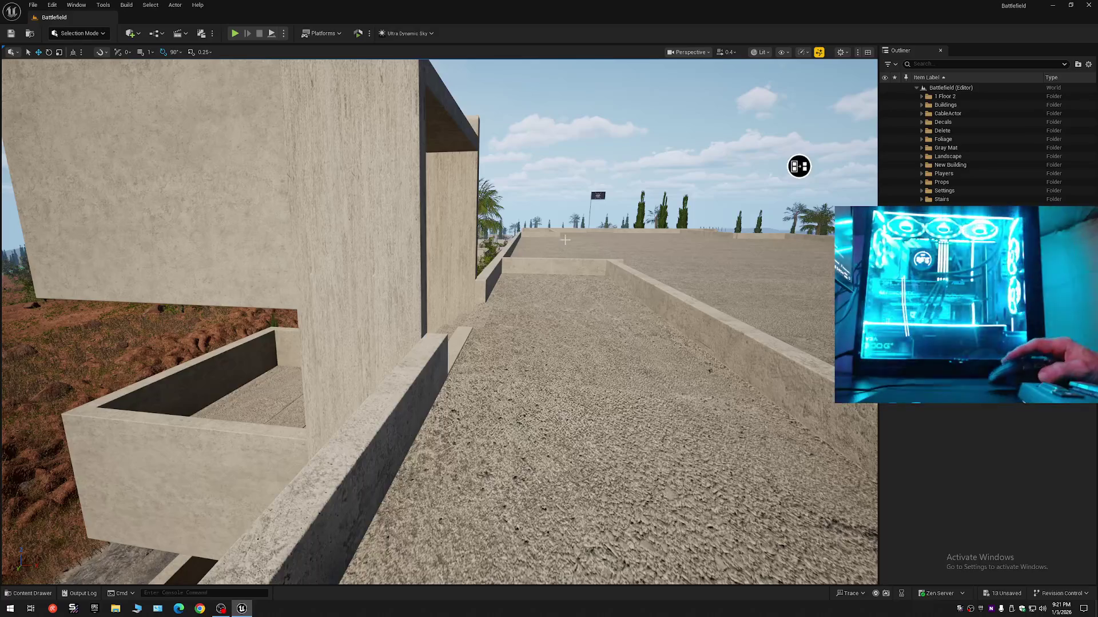
Save all changes, rebuild lighting to clear the viewport warning, and save all again
left_click(16, 35)
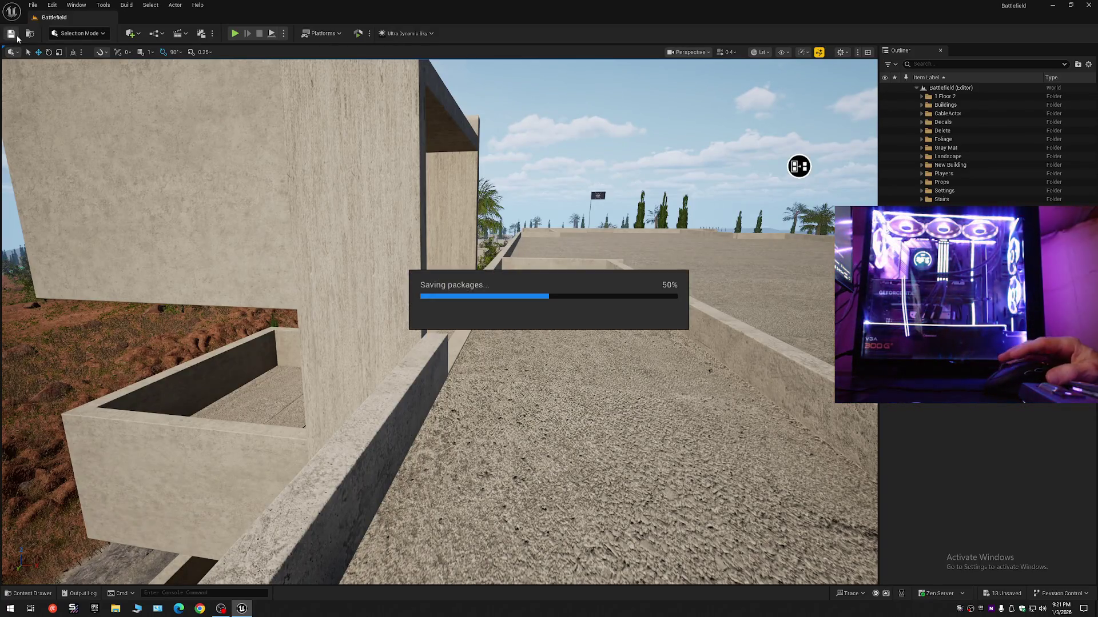
left_click(33, 5)
left_click(66, 109)
left_click(33, 5)
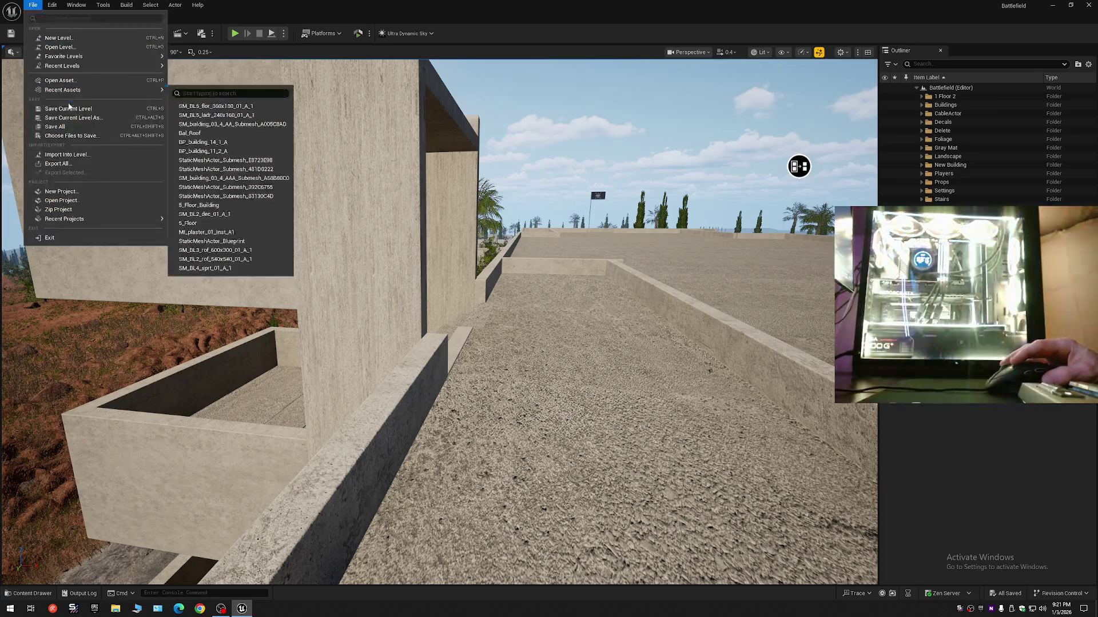
left_click(66, 129)
left_click(33, 5)
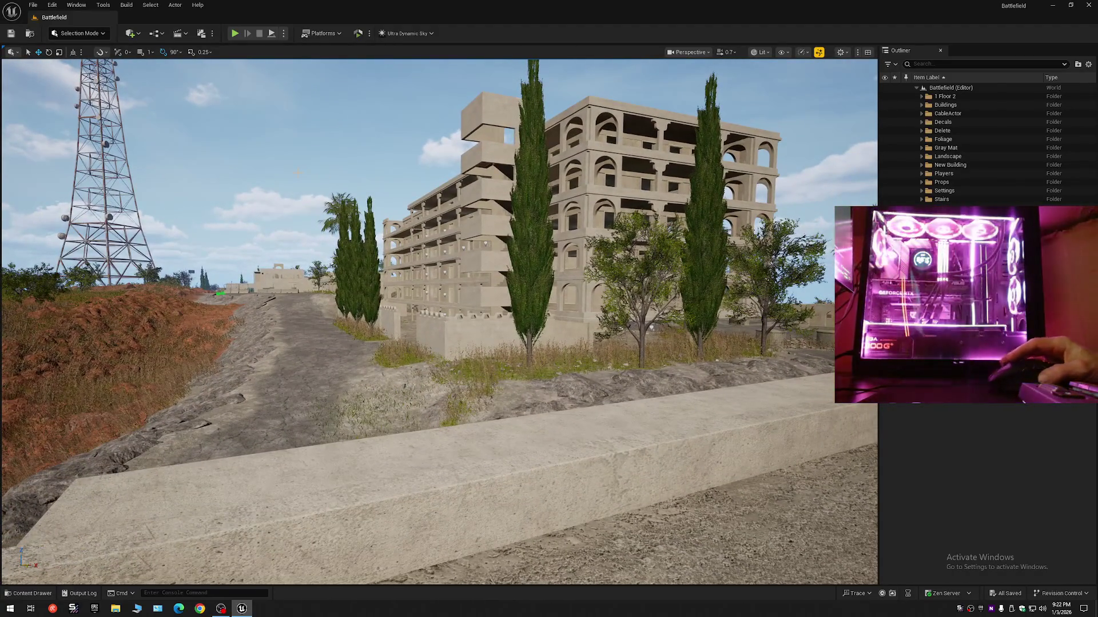
left_click(818, 53)
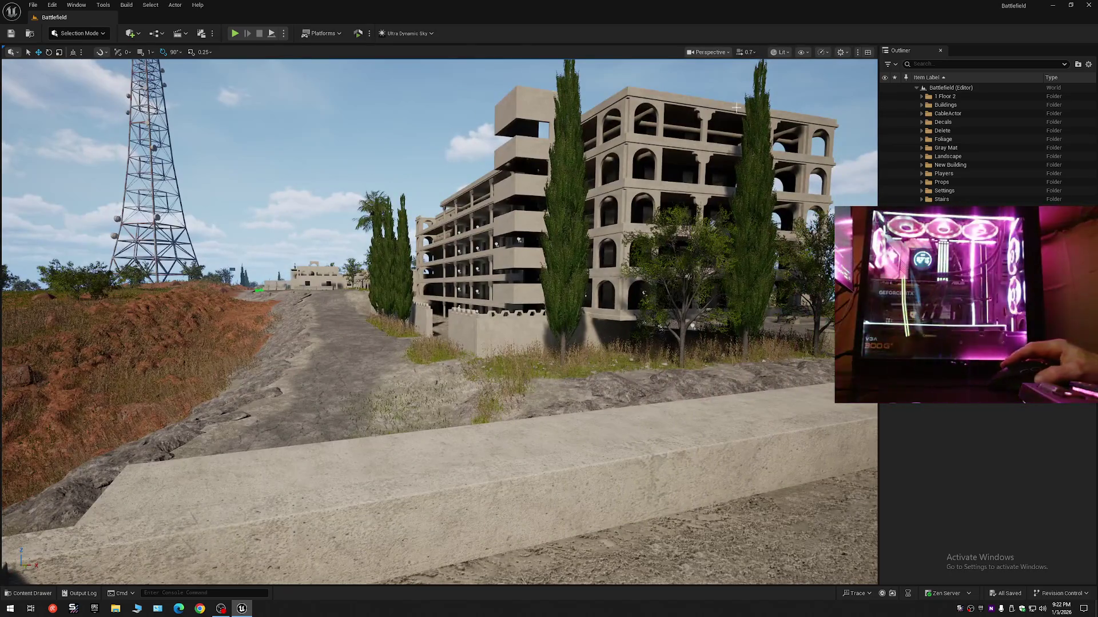
left_click(11, 33)
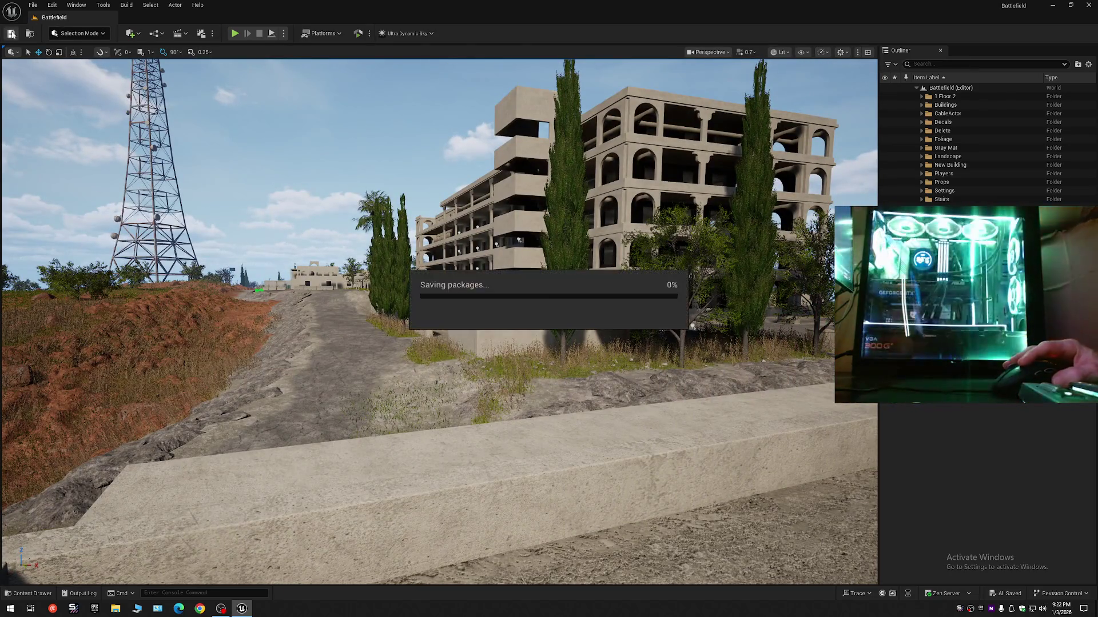
Use Save Current Level As to store Battlefield in Content/Maps, confirming the overwrite
left_click(32, 5)
left_click(77, 109)
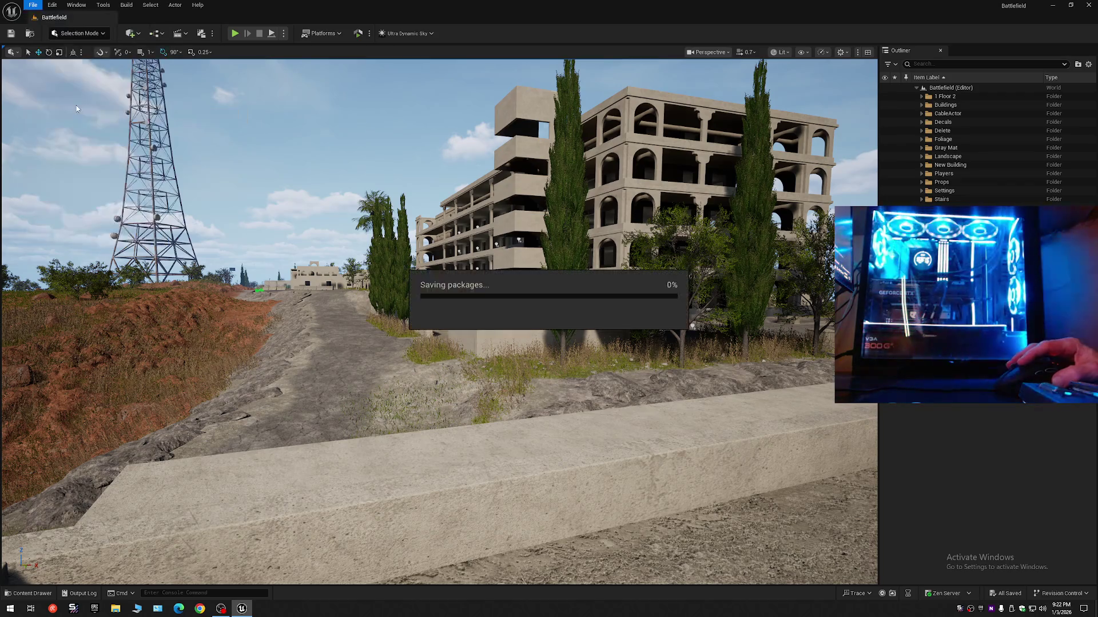
left_click(33, 5)
left_click(56, 127)
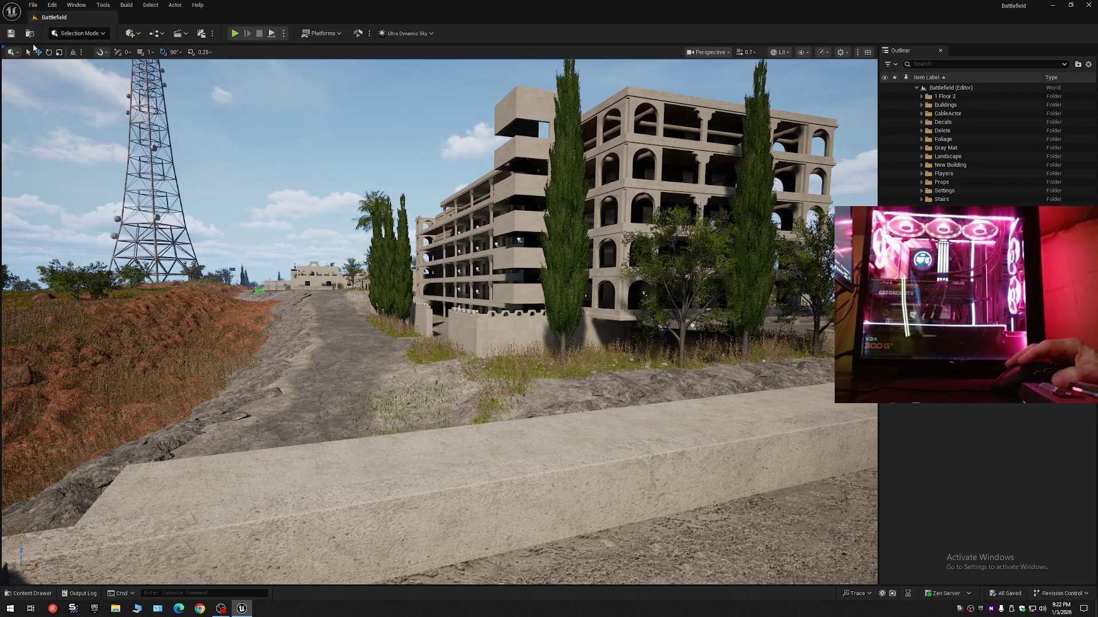
left_click(32, 5)
left_click(72, 118)
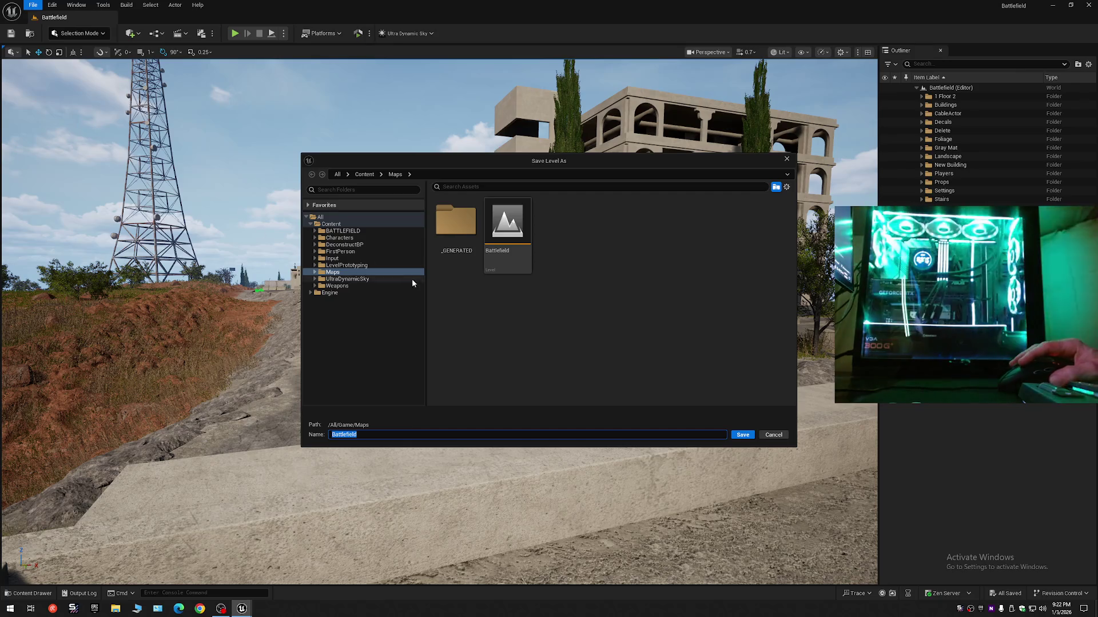
double_click(526, 232)
left_click(564, 319)
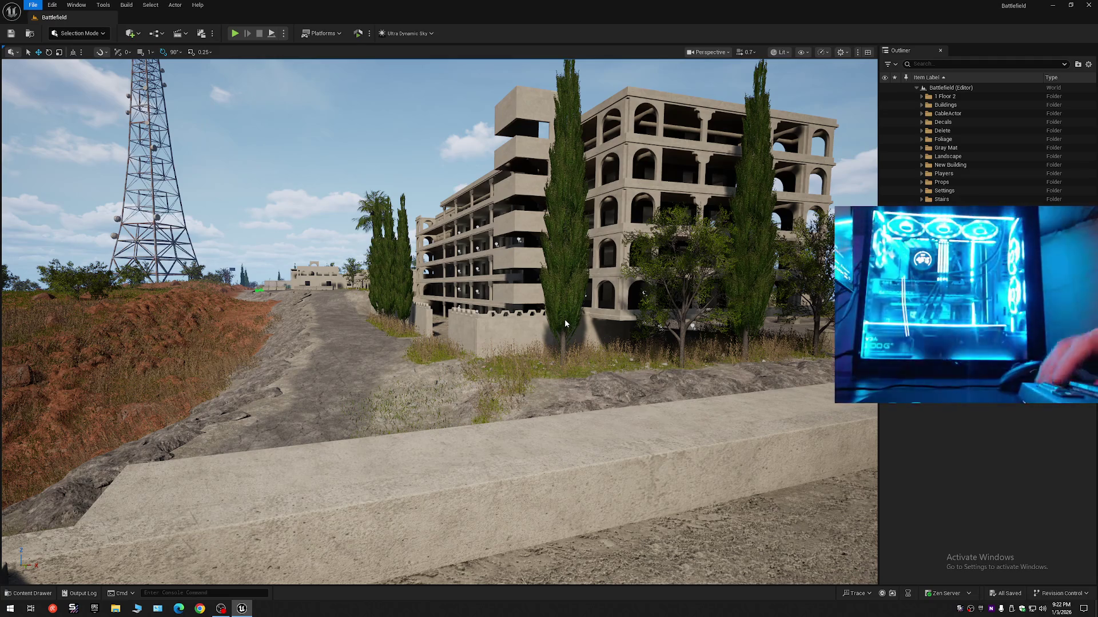
key("Escape")
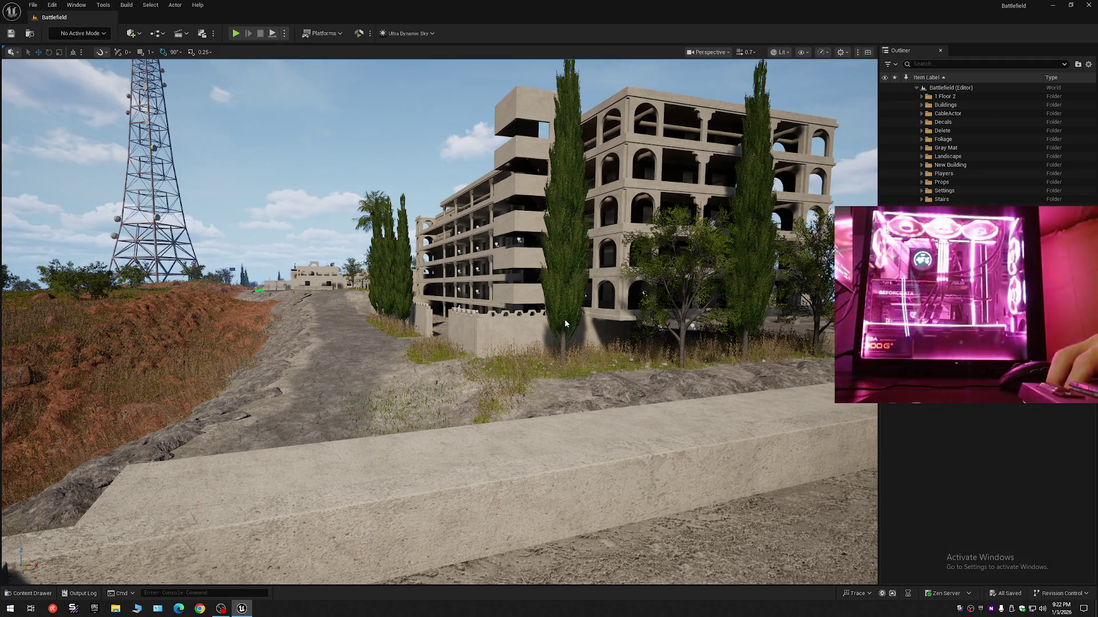
key("shift+1")
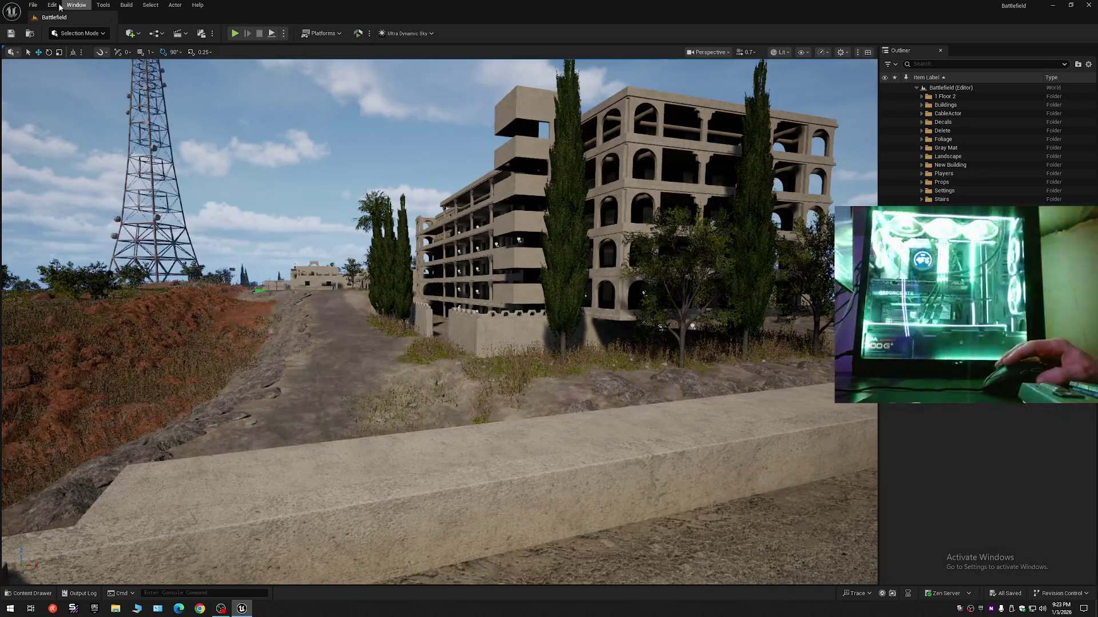
scroll(434, 283, "up", 2)
key("w")
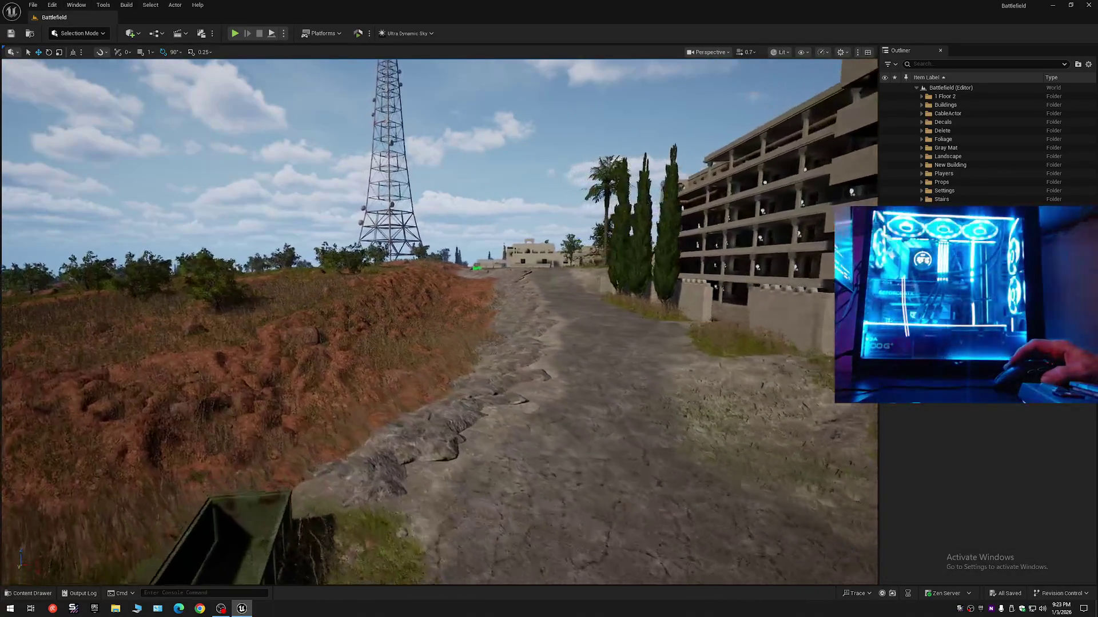
scroll(439, 322, "down", 1)
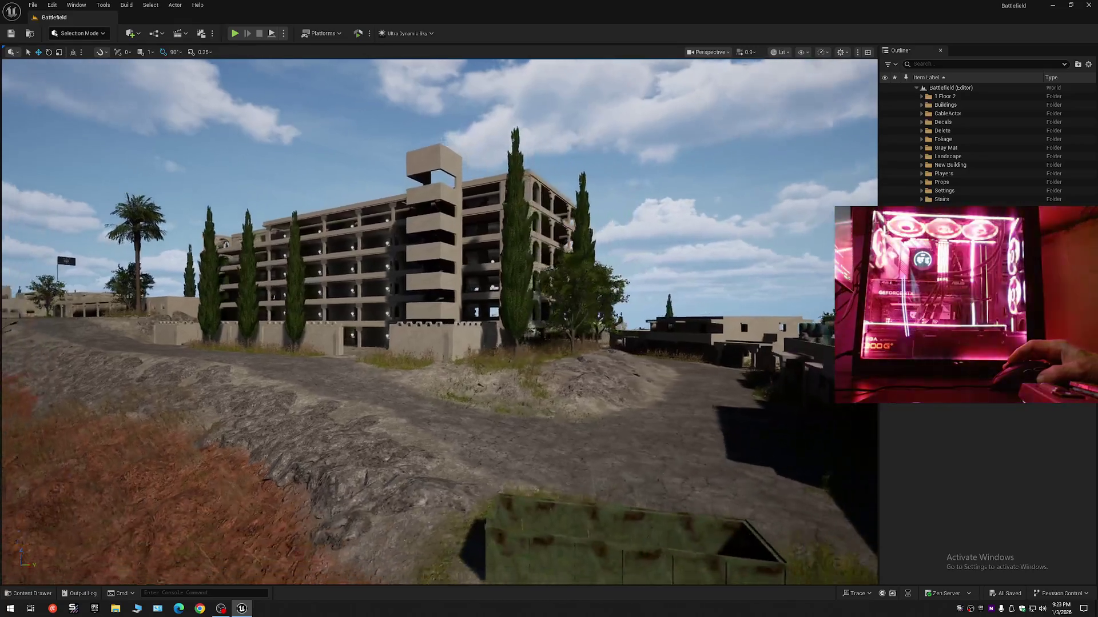
key("w")
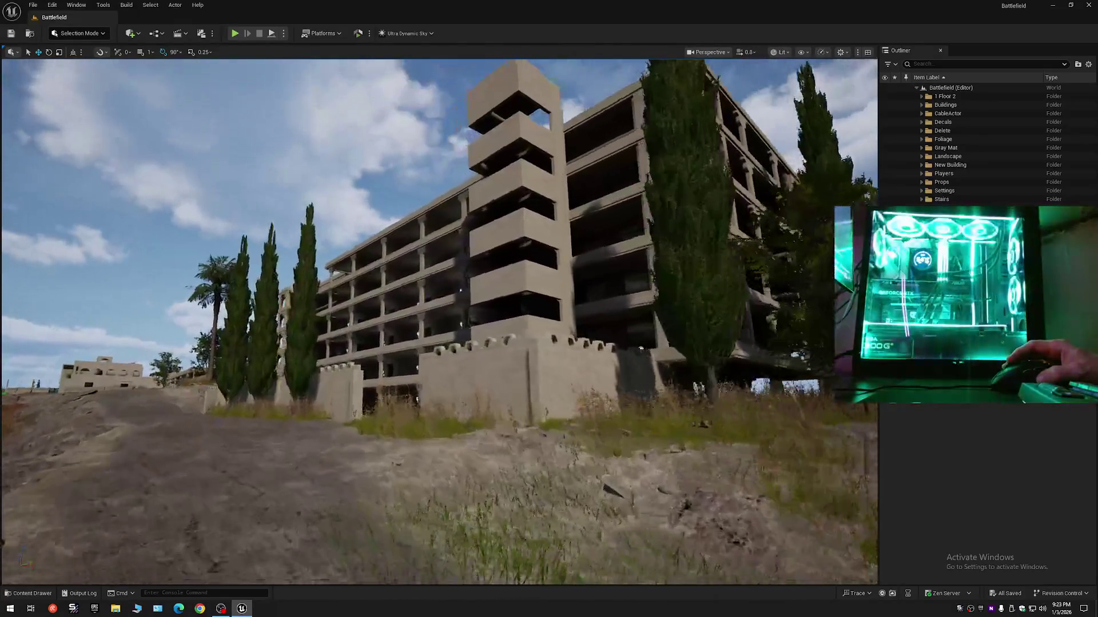
key("w")
scroll(439, 322, "up", 1)
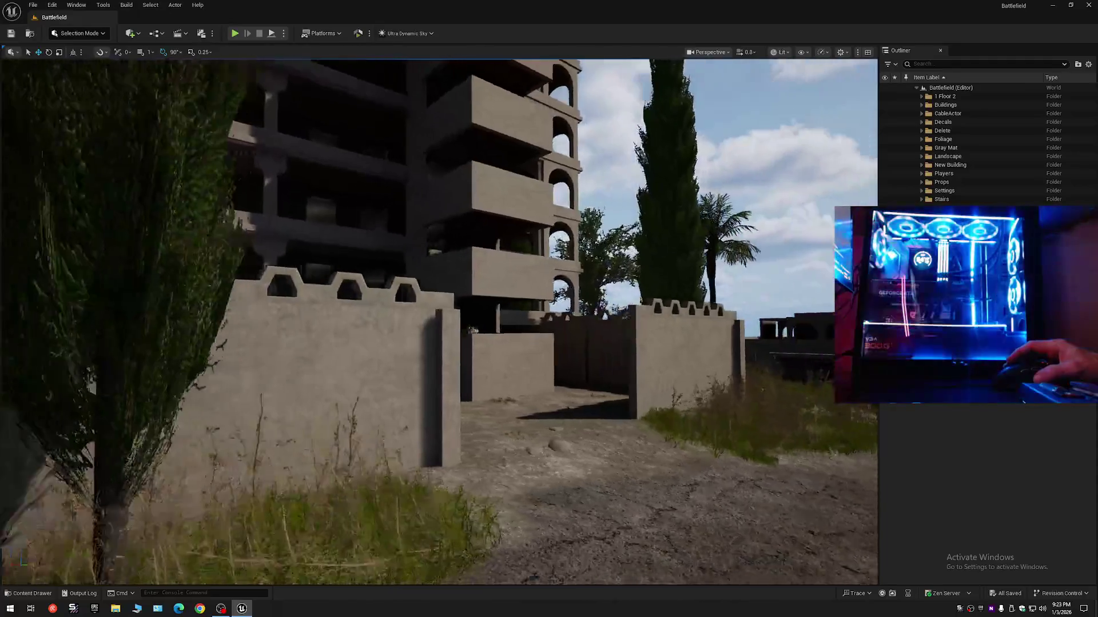
key("w")
scroll(439, 322, "down", 2)
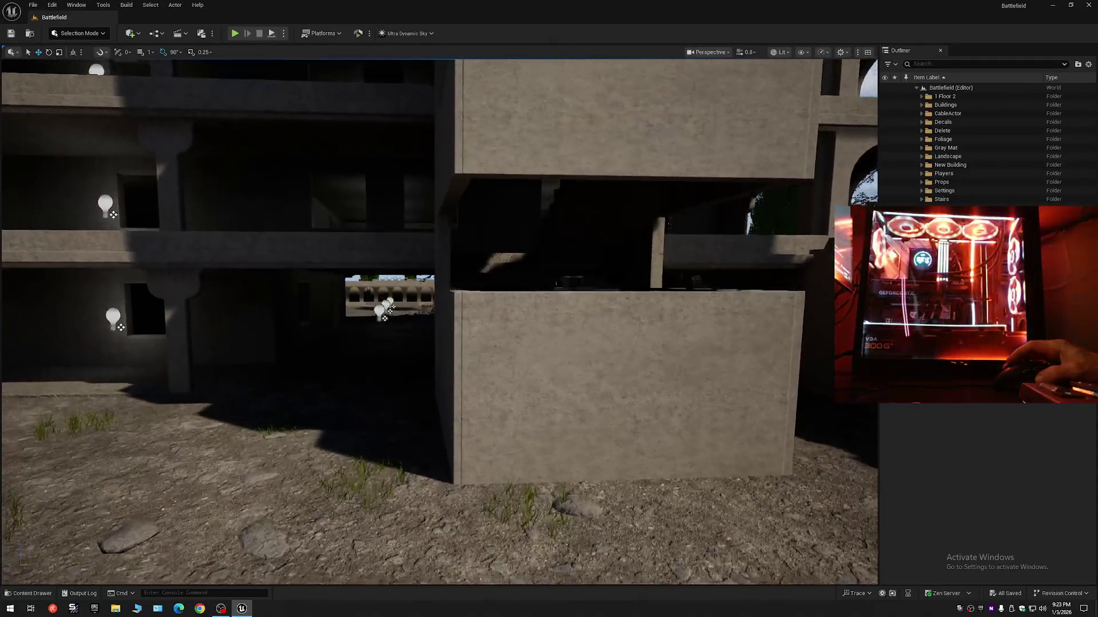
key("w")
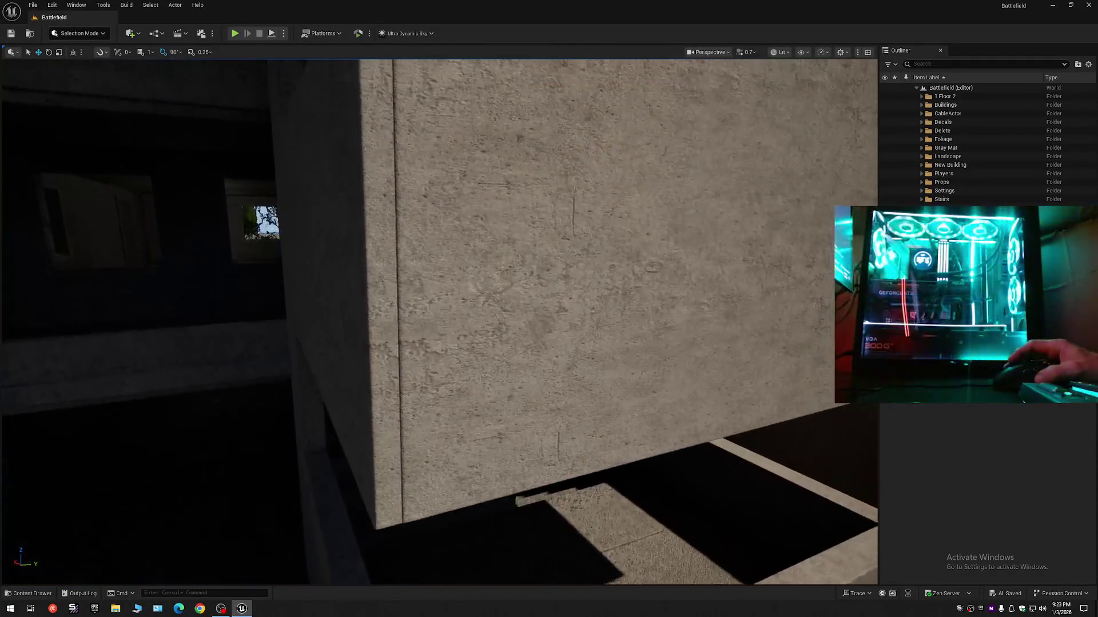
key("s")
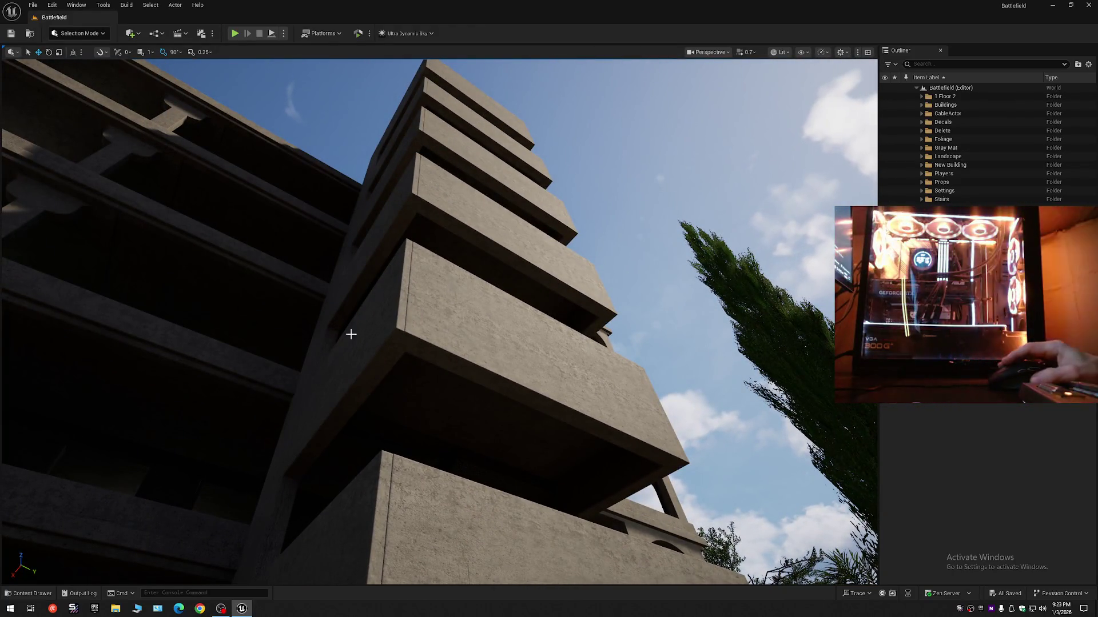
key("w")
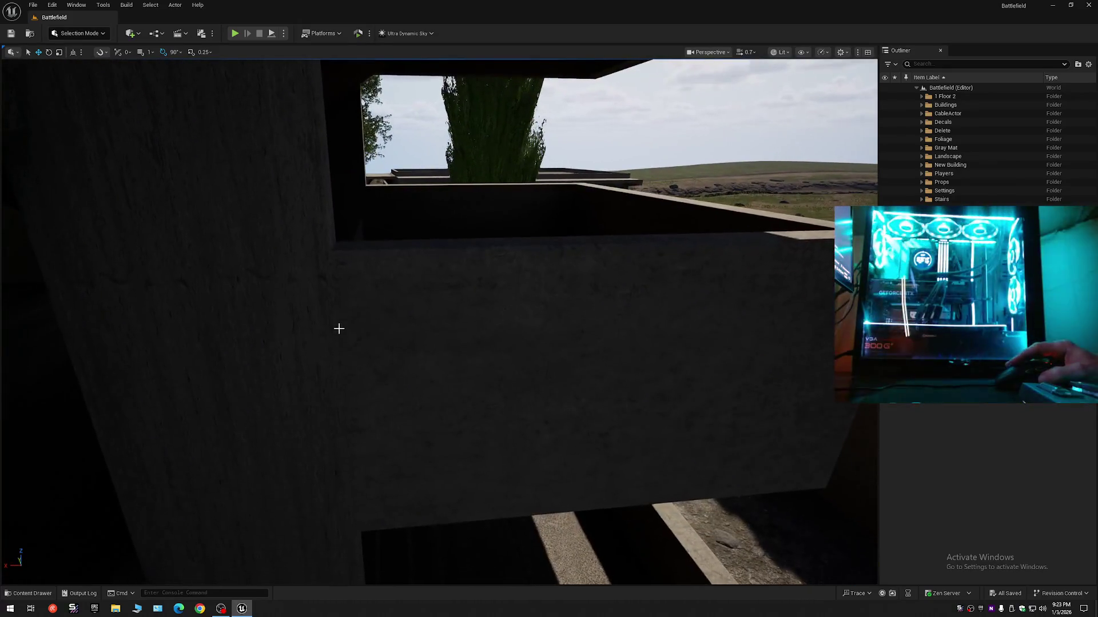
Select the stacked balcony wall slabs, from the lower wall up to the top slab
left_click(339, 329)
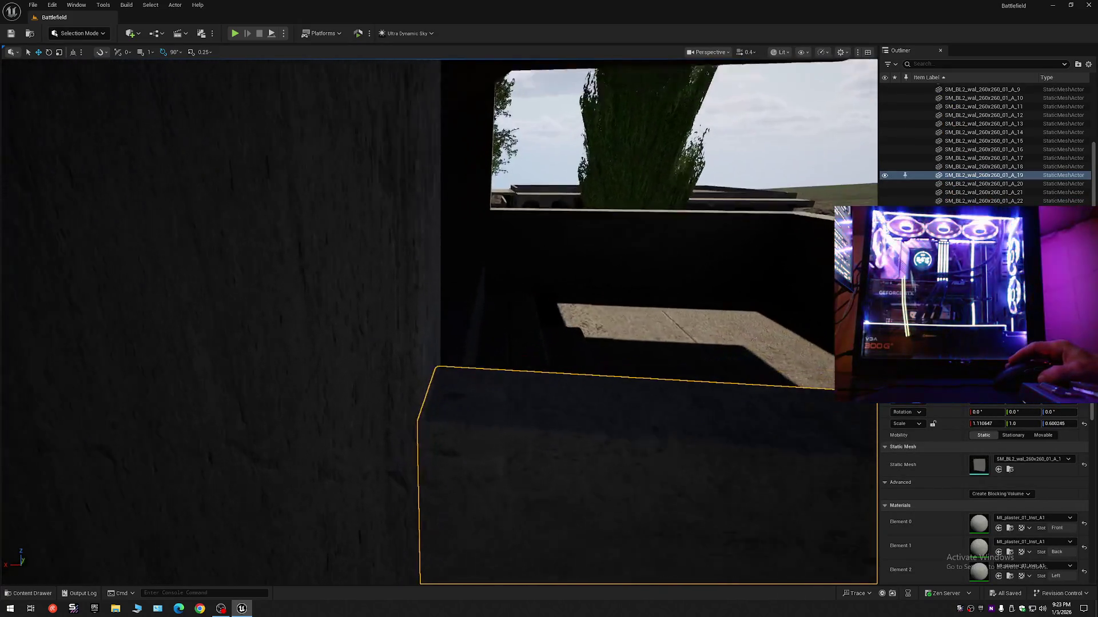
key("s")
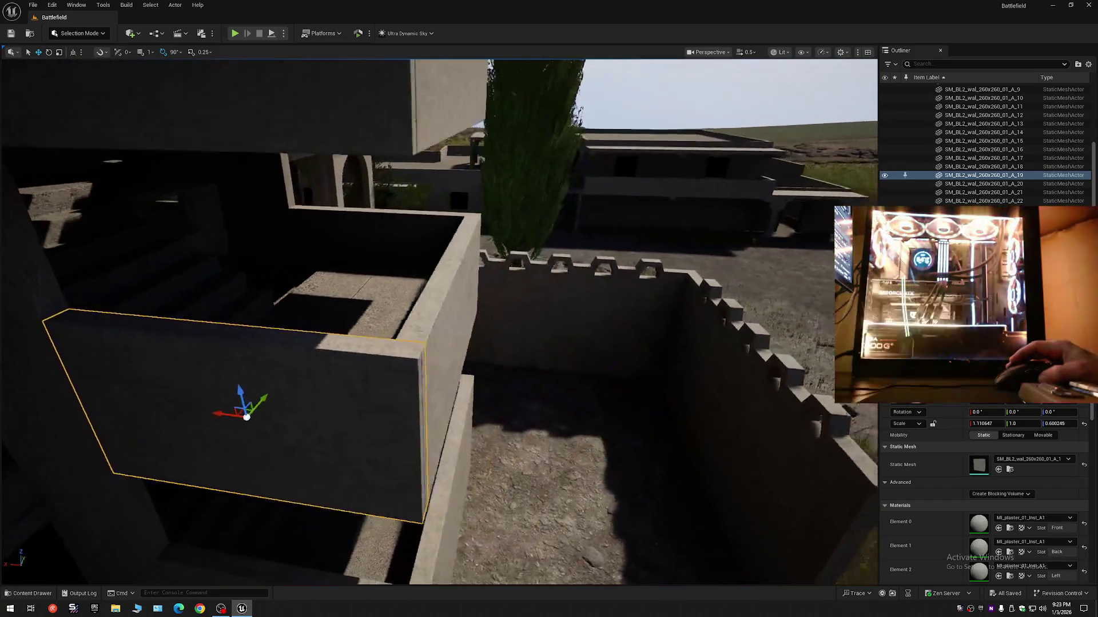
left_click(456, 406)
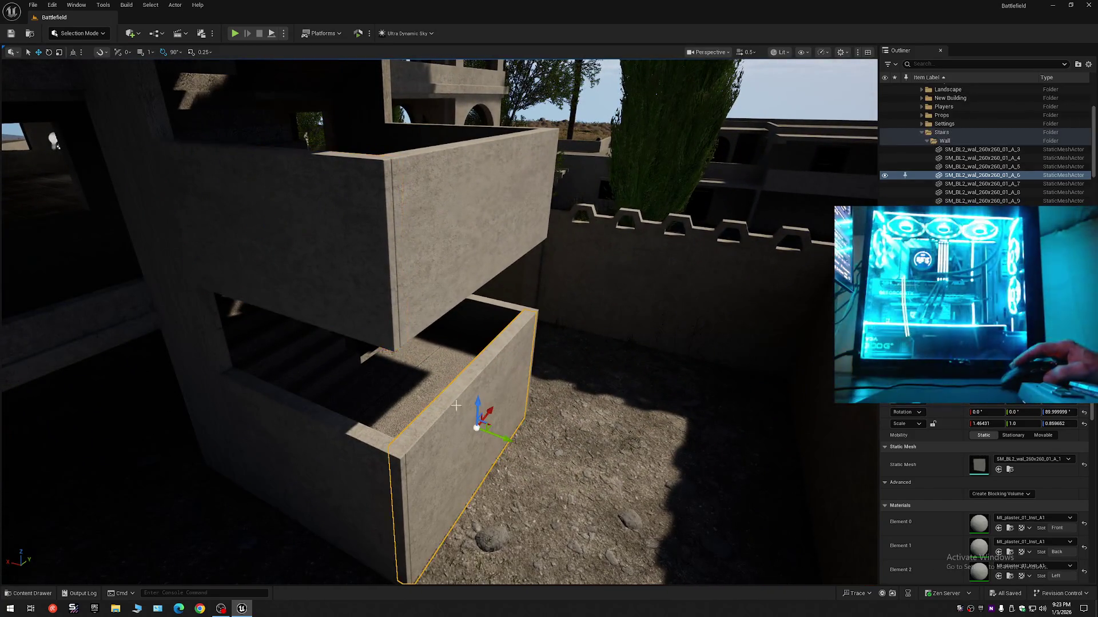
left_click(450, 271, "ctrl")
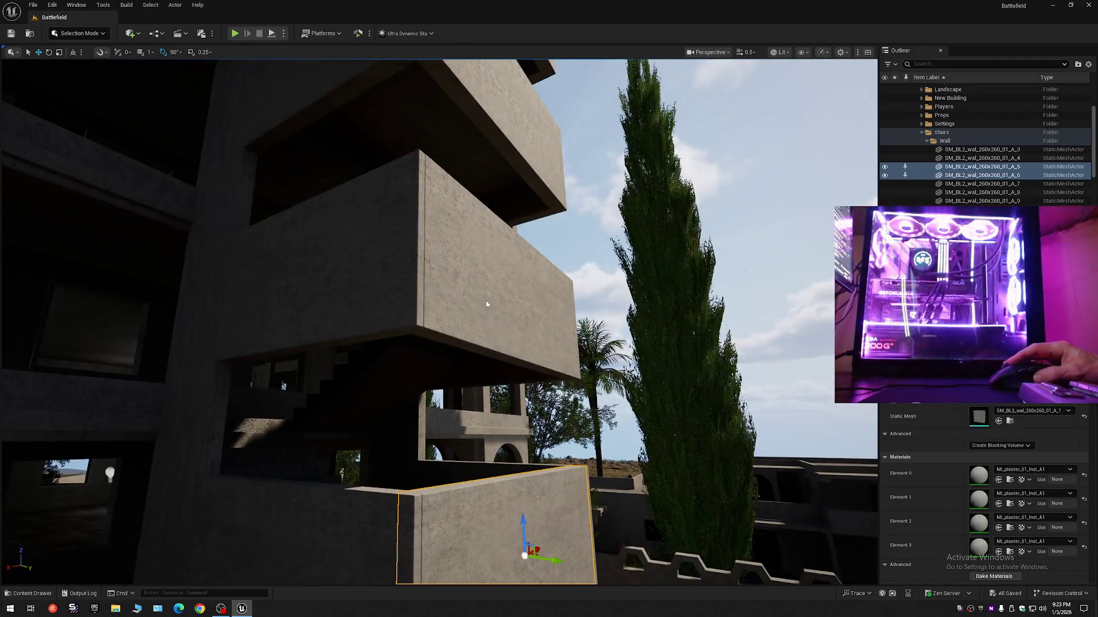
left_click(488, 302, "ctrl")
left_click(501, 116, "ctrl")
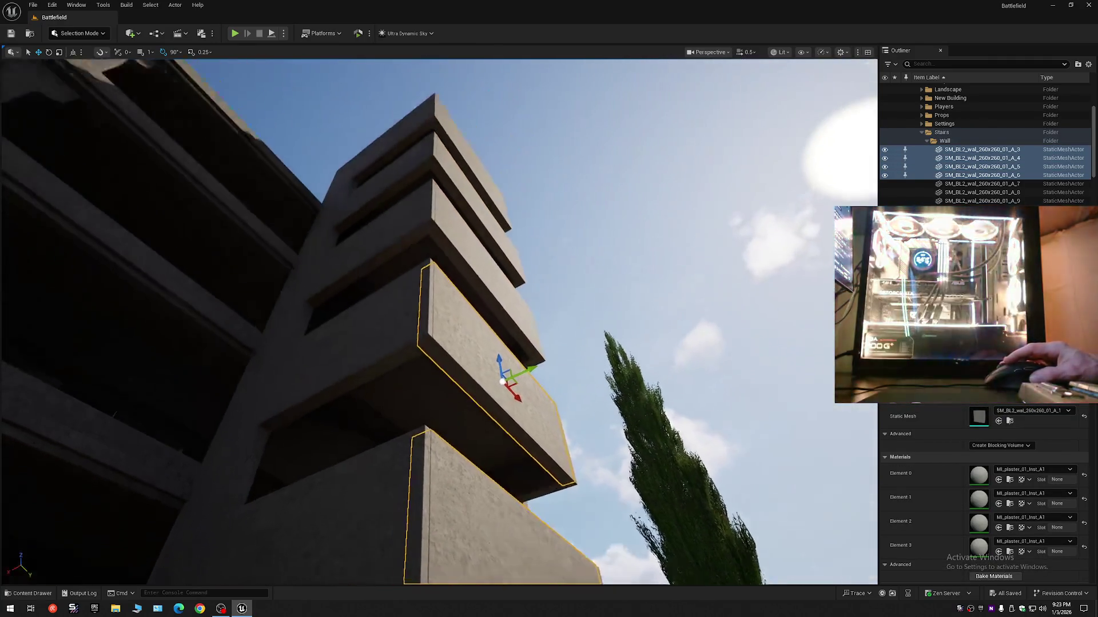
left_click(457, 249, "ctrl")
left_click(461, 204, "ctrl")
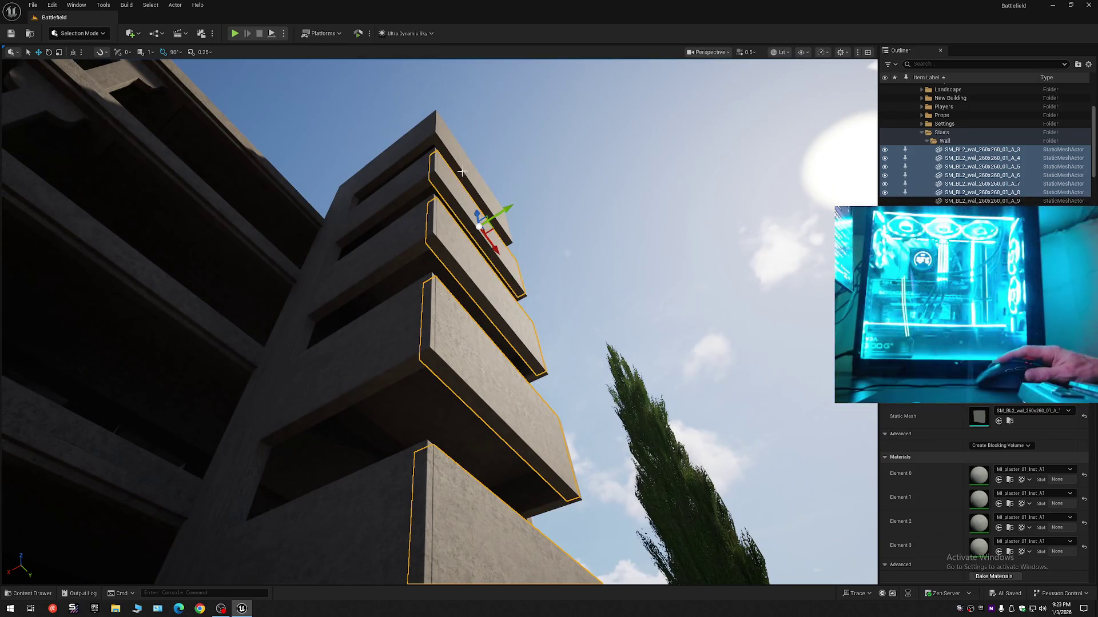
left_click(464, 180, "ctrl")
Slide the selected slabs left along X, then undo the deselection to restore them
mouse_move(469, 408)
left_mouse_down()
mouse_move(469, 366)
mouse_move(477, 397)
left_mouse_up()
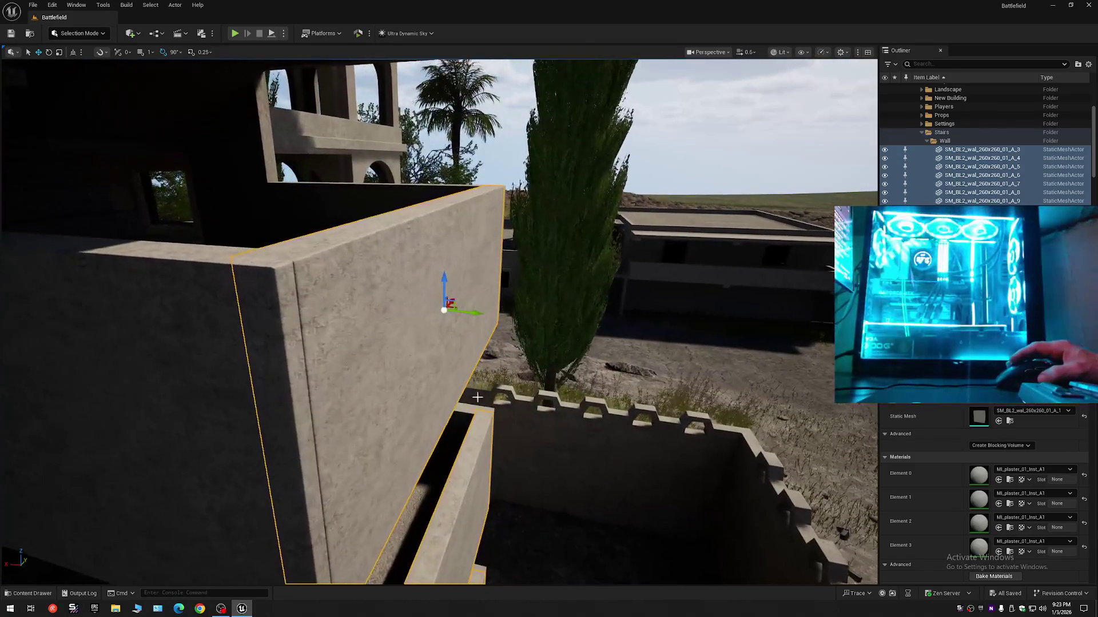
left_click_drag(474, 312, 457, 313)
left_click_drag(506, 359, 542, 383)
key("Escape")
key("ctrl+z")
key("ctrl+z")
Select the four balcony wall panels and the top block on the stair tower
left_click(505, 412)
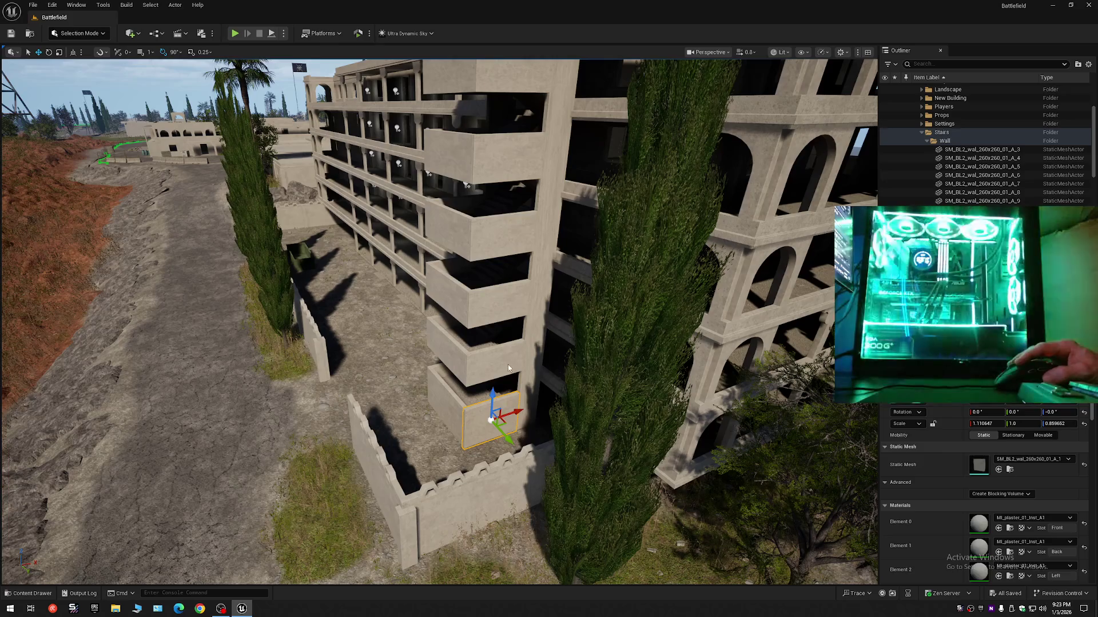
left_click(508, 365, "ctrl")
left_click(512, 305, "ctrl")
left_click(519, 242, "ctrl")
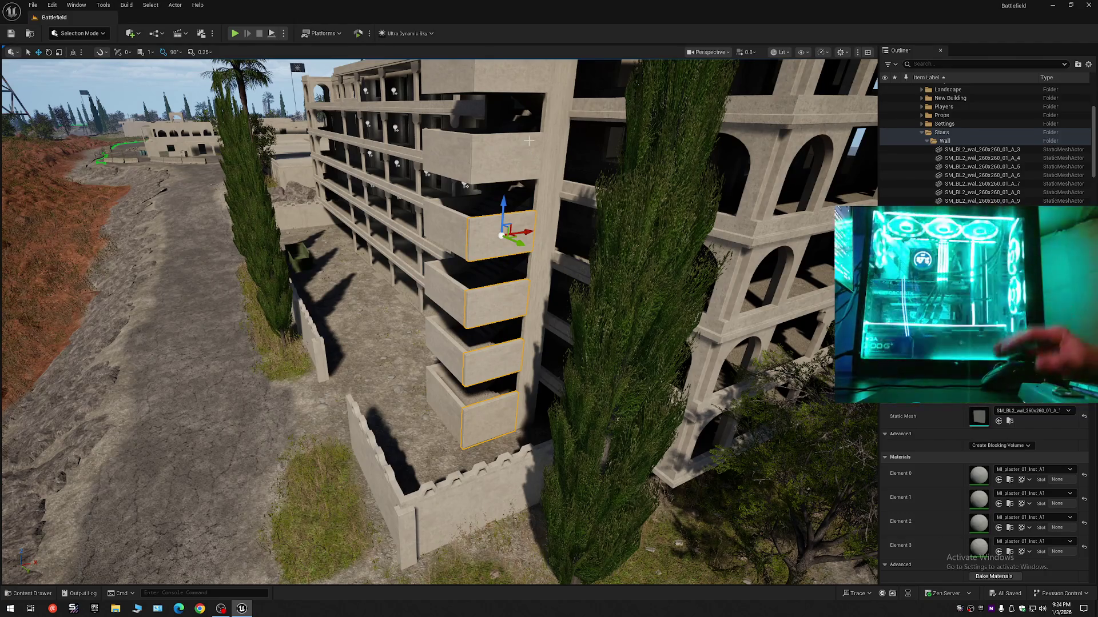
mouse_move(524, 158)
left_mouse_down()
mouse_move(518, 215)
mouse_move(299, 147)
left_mouse_up()
left_click(526, 157, "ctrl")
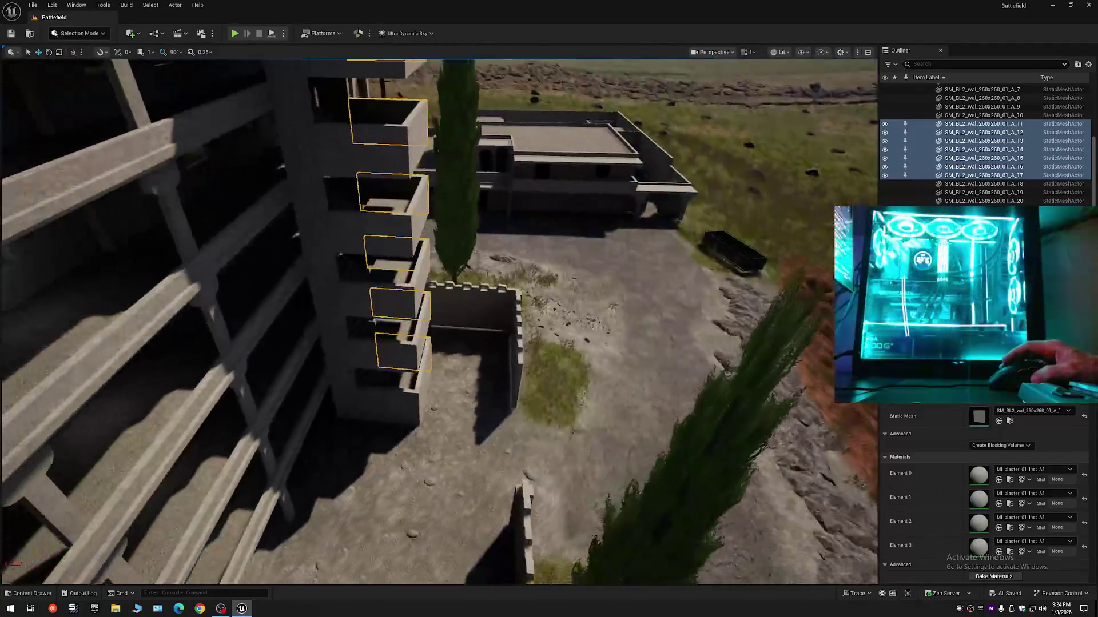
left_click_drag(374, 320, 375, 318)
Raise the bottom wall panel upward on Z into place beside its floor
left_click(391, 405, "ctrl")
left_click_drag(391, 400, 391, 301)
mouse_move(388, 237)
left_mouse_down()
mouse_move(380, 159)
mouse_move(419, 284)
mouse_move(404, 252)
mouse_move(399, 147)
left_mouse_up()
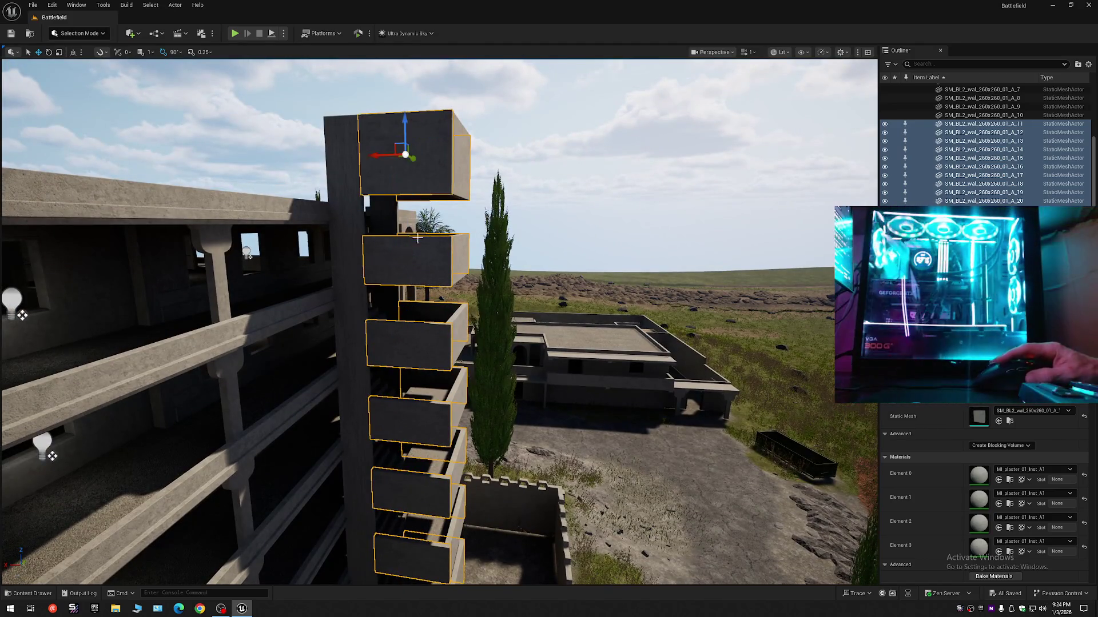
scroll(400, 147, "up", 5)
key("w")
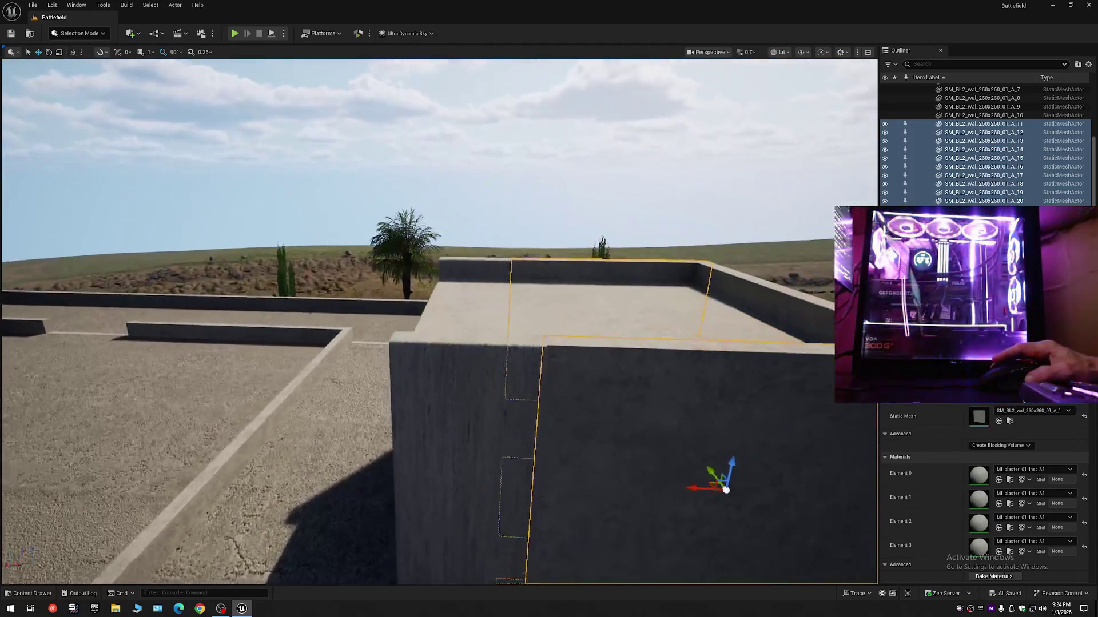
scroll(439, 320, "down", 2)
key("s")
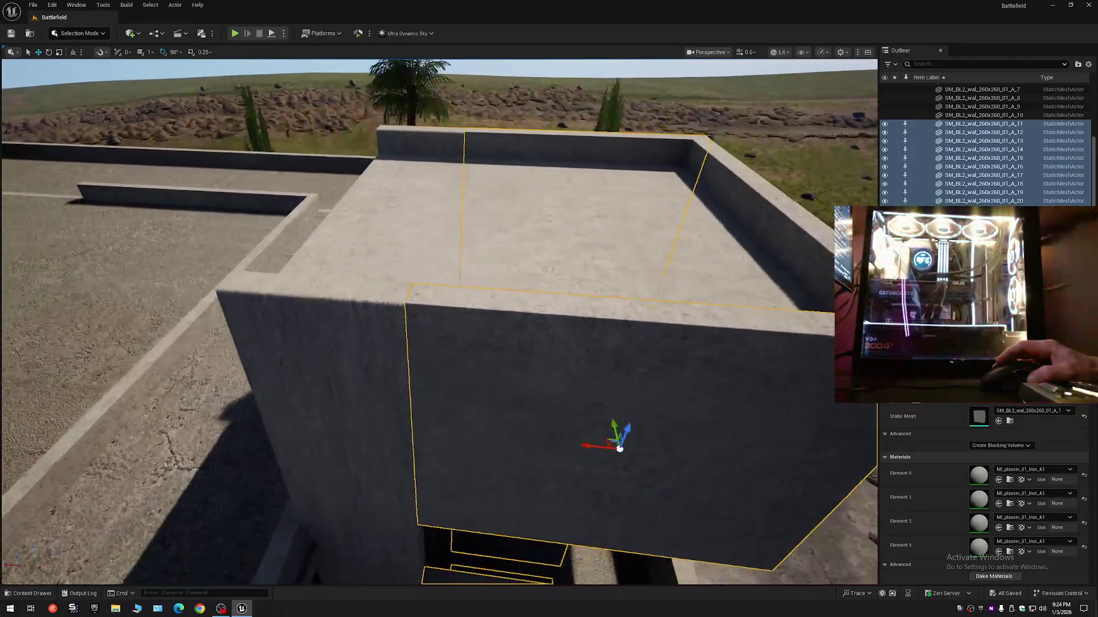
key("s")
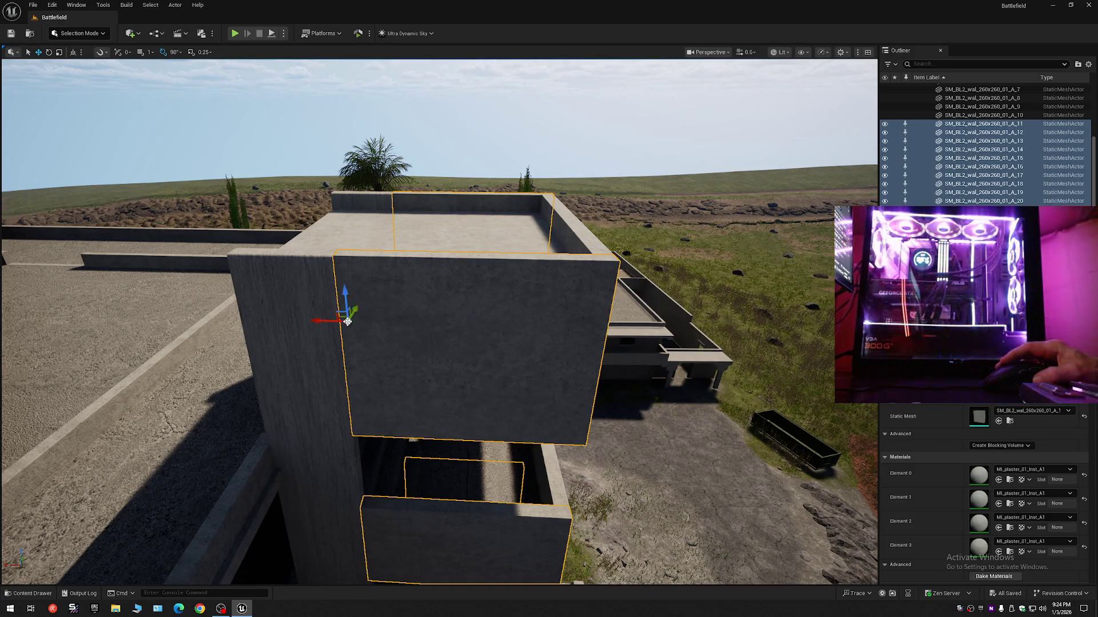
key("d")
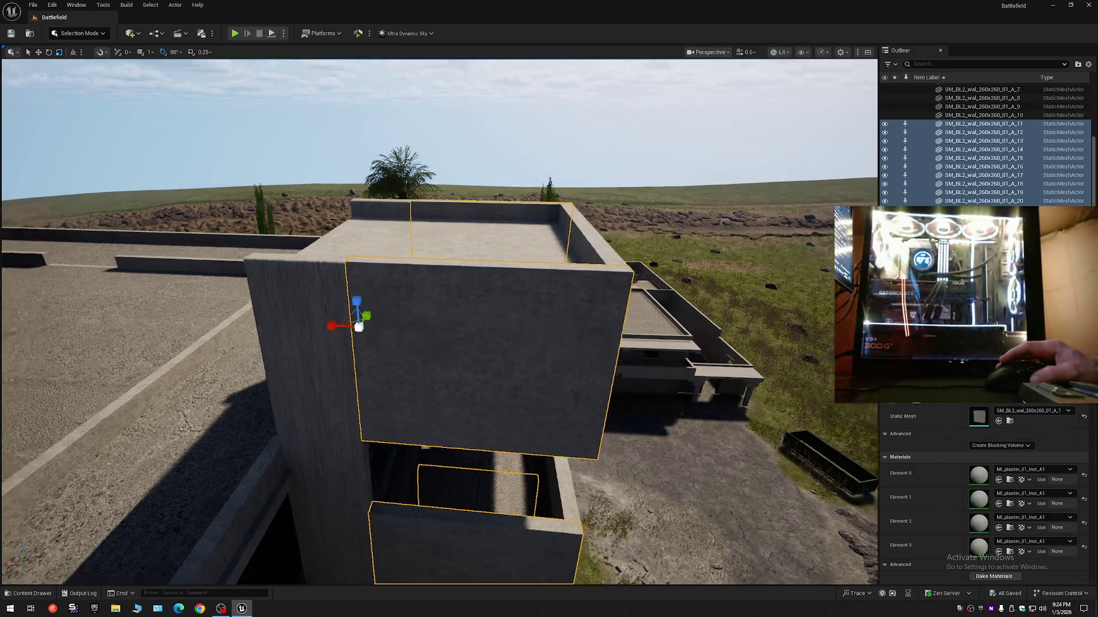
key("e")
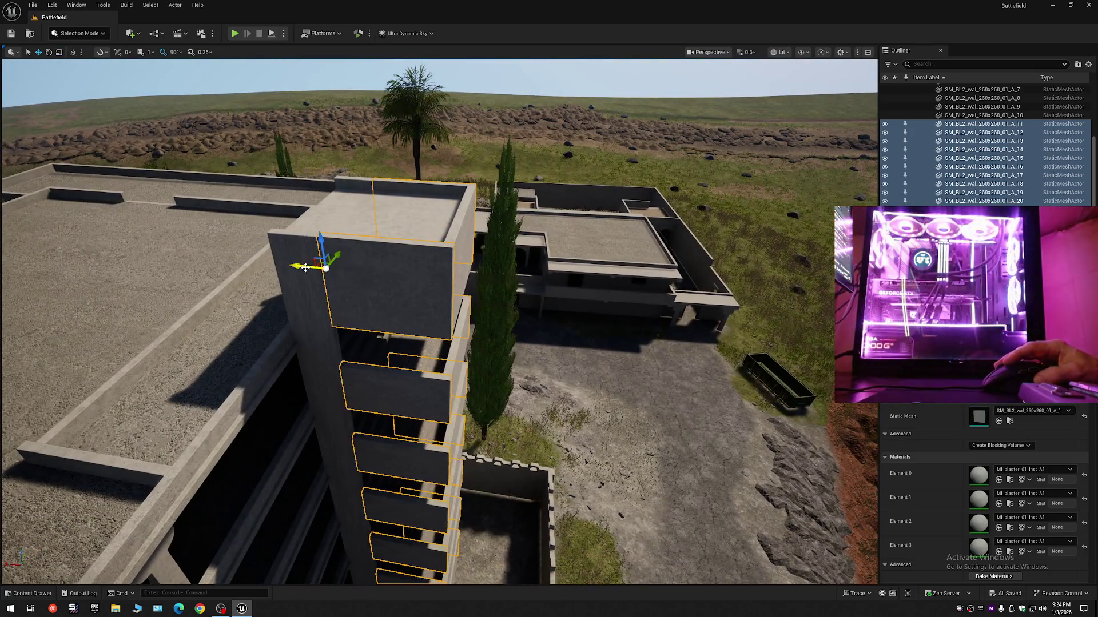
Shift the selected wall pieces along Y flush against the tower and check from several angles
left_click_drag(306, 268, 516, 297)
key("s")
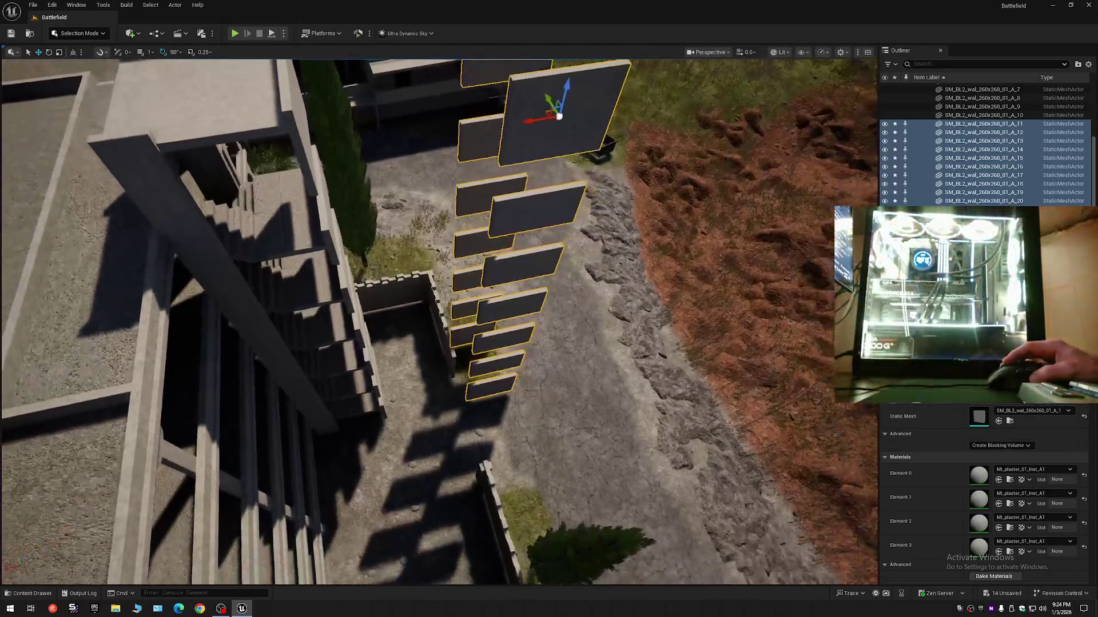
key("w")
scroll(439, 322, "up", 2)
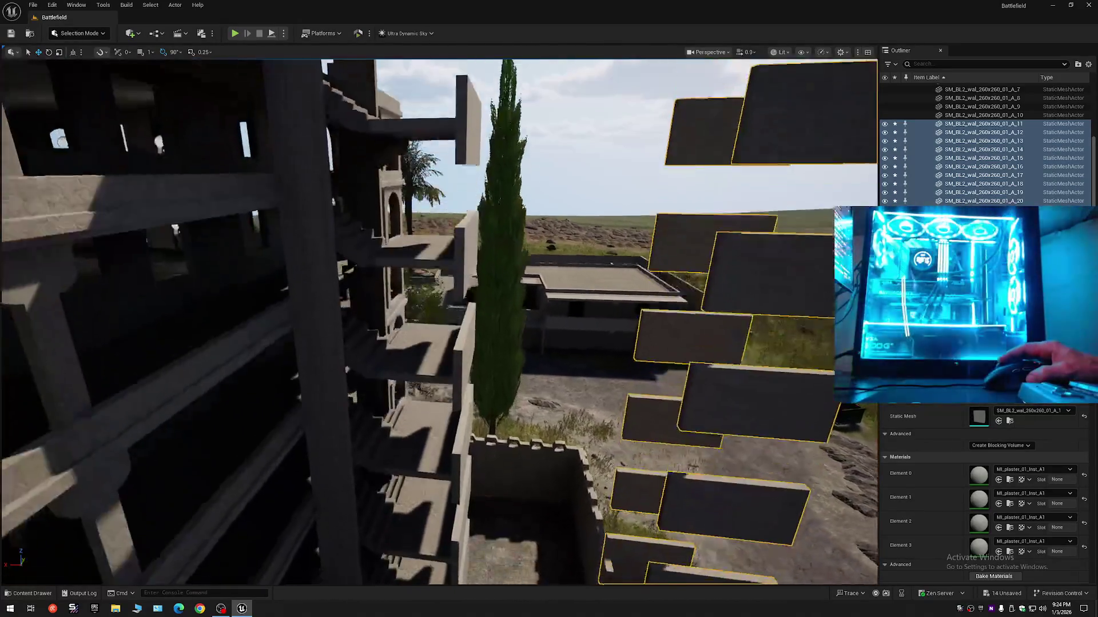
key("s")
scroll(163, 258, "up", 1)
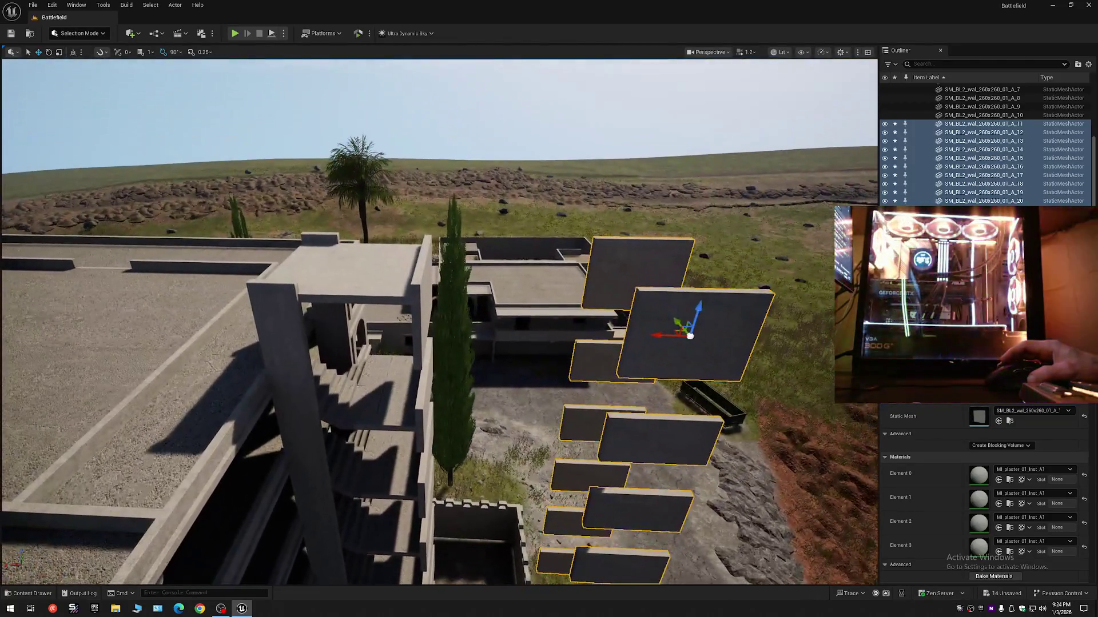
left_click_drag(597, 322, 596, 346)
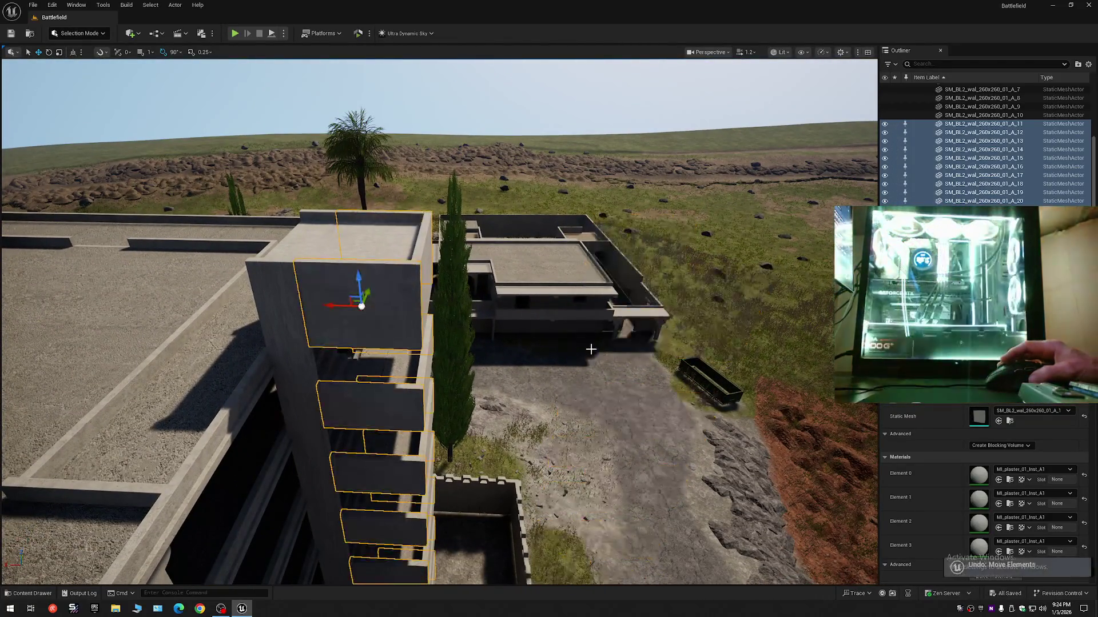
key("w")
scroll(522, 350, "down", 1)
key("s")
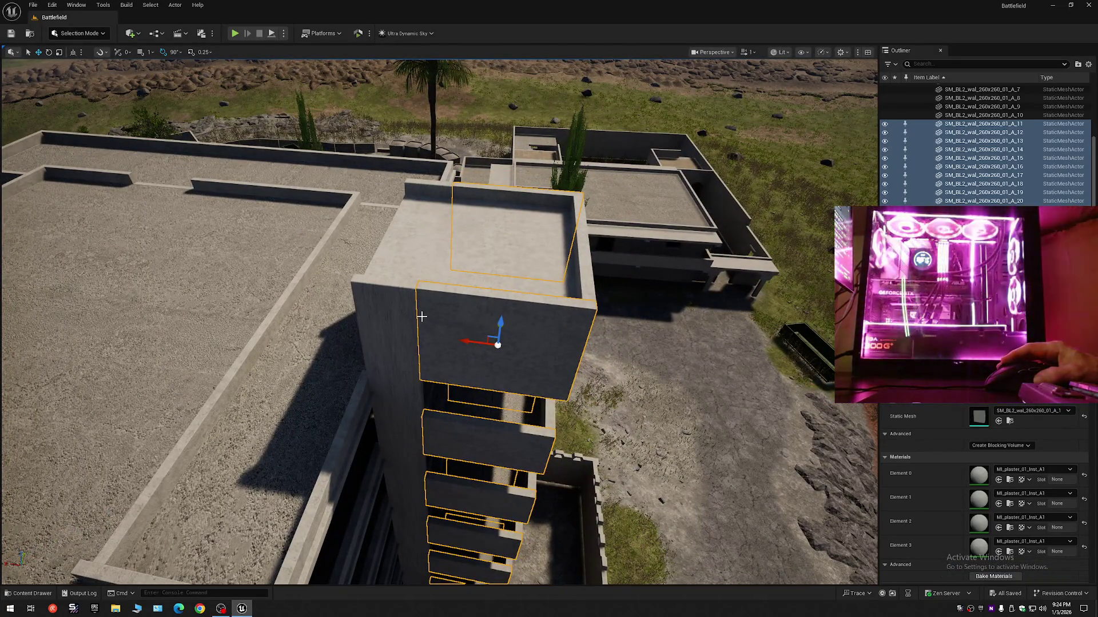
mouse_move(486, 319)
left_mouse_down()
mouse_move(583, 289)
mouse_move(575, 286)
left_mouse_up()
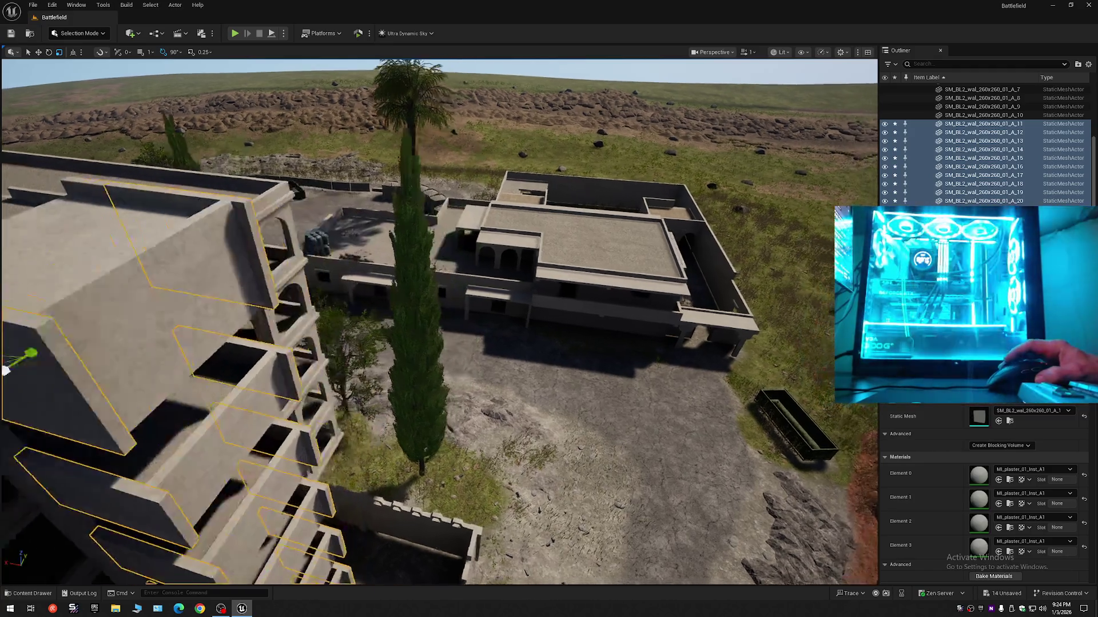
left_click_drag(575, 286, 538, 309)
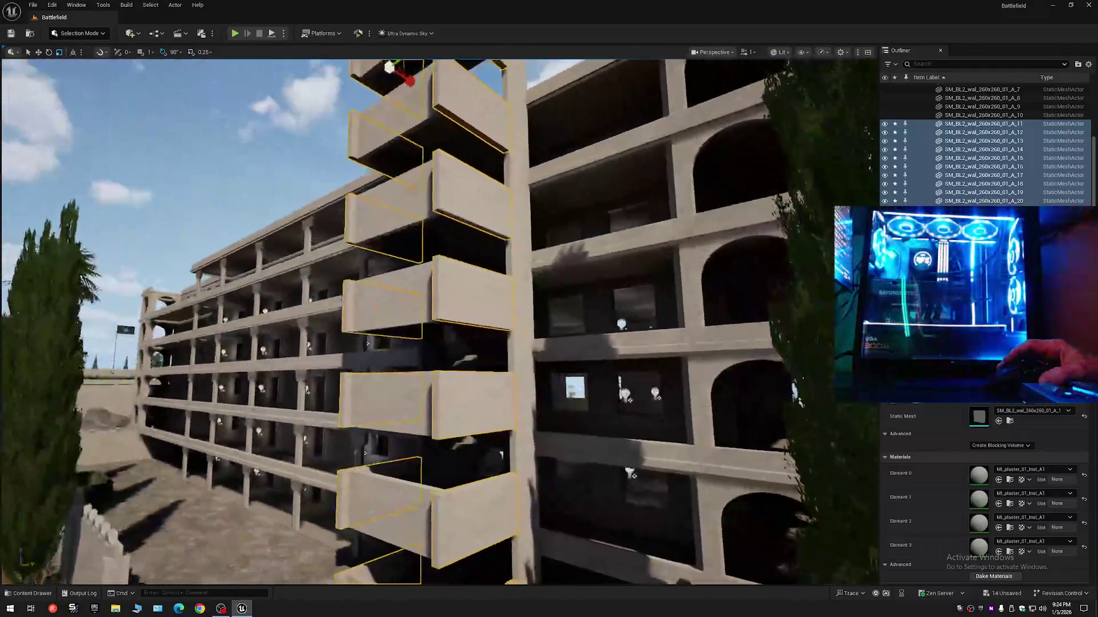
scroll(439, 320, "down", 10)
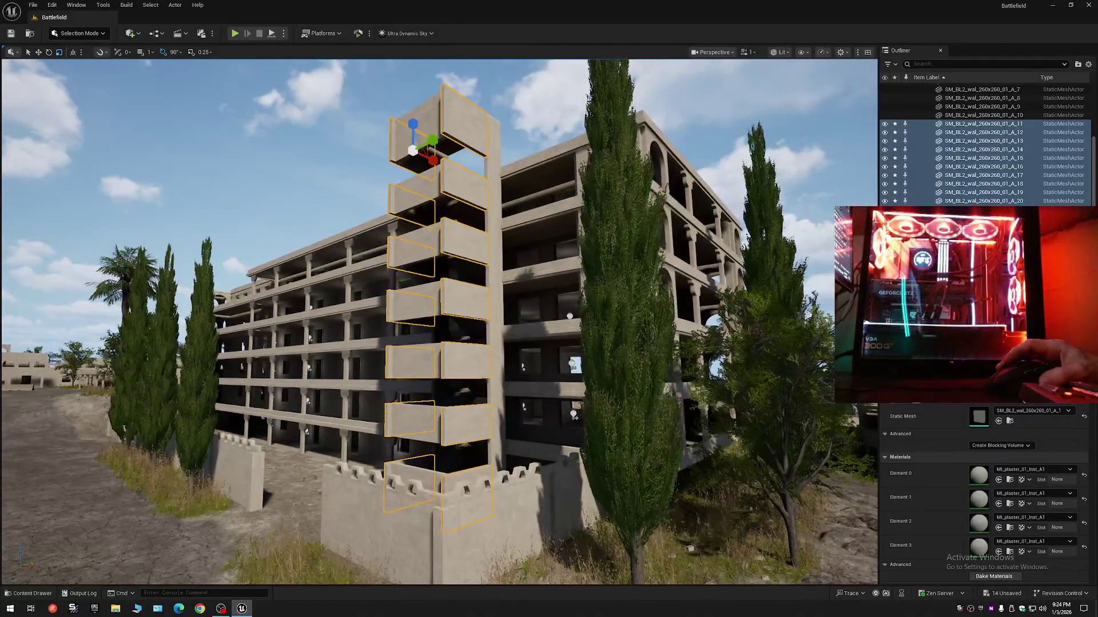
Deselect the balcony walls and fly along the dirt path beside the building
key("Escape")
mouse_move(439, 321)
left_mouse_down()
mouse_move(423, 343)
mouse_move(400, 312)
mouse_move(355, 312)
mouse_move(457, 312)
mouse_move(383, 306)
mouse_move(388, 320)
left_mouse_up()
scroll(411, 311, "up", 1)
scroll(446, 312, "down", 2)
scroll(389, 311, "down", 1)
scroll(383, 306, "up", 1)
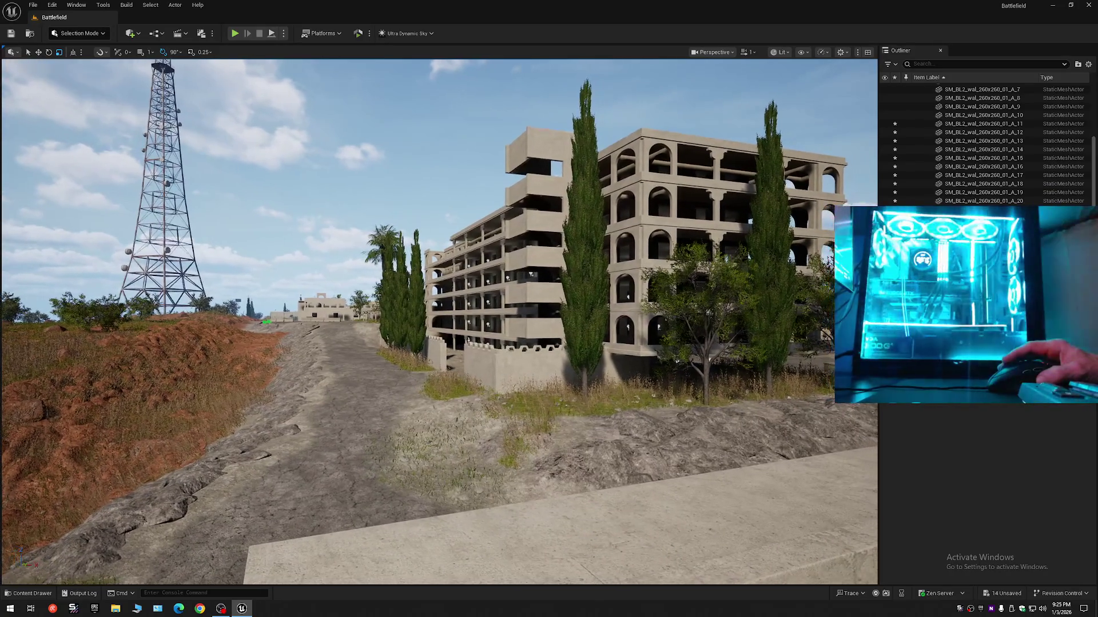
Collapse the Outliner, expand Battlefield (Editor), and toggle the Stairs folder hidden then visible
left_click(1088, 64)
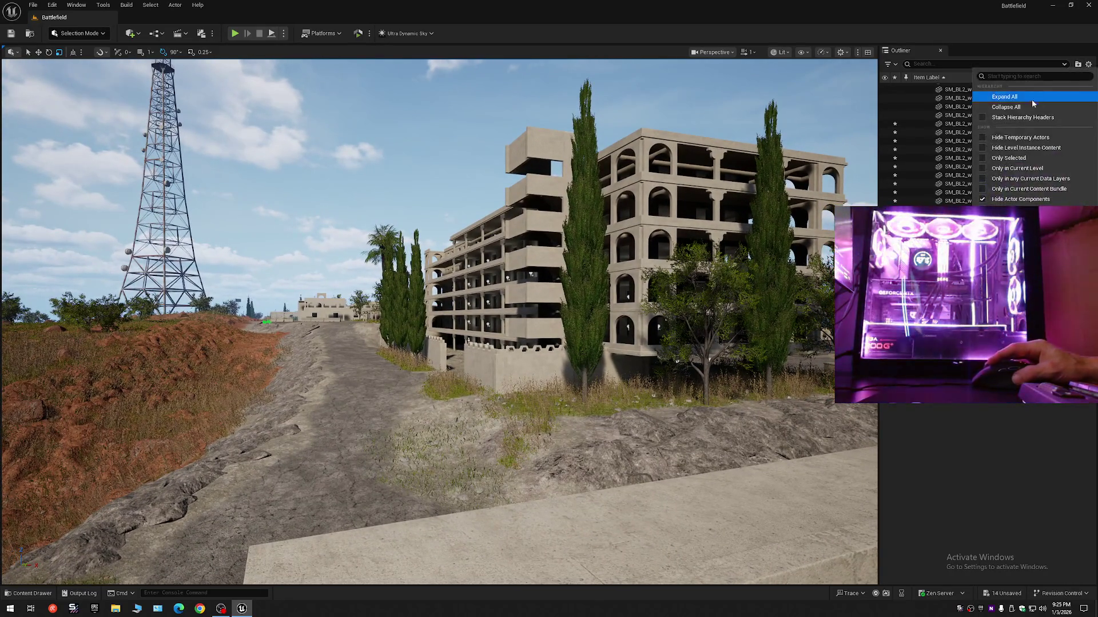
left_click(959, 113)
left_click(915, 87)
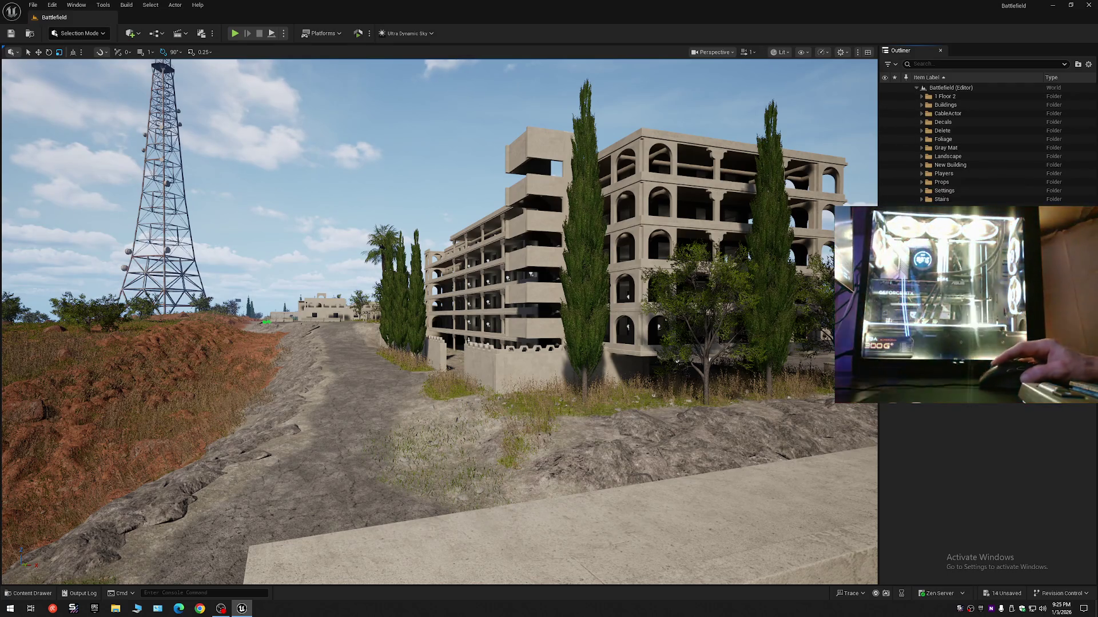
left_click(885, 201)
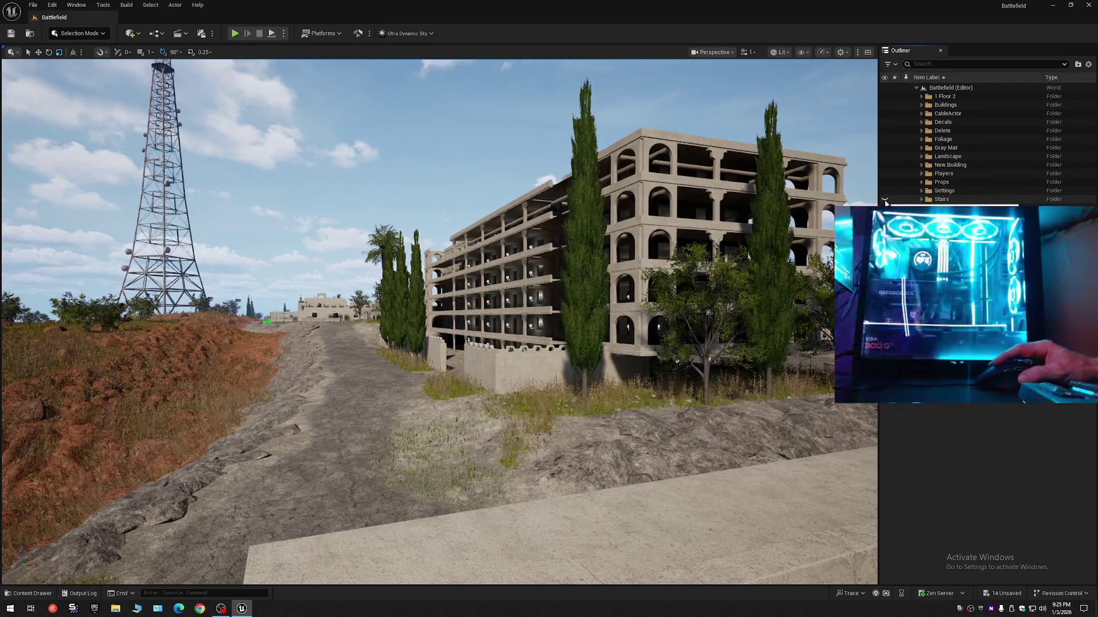
left_click(885, 199)
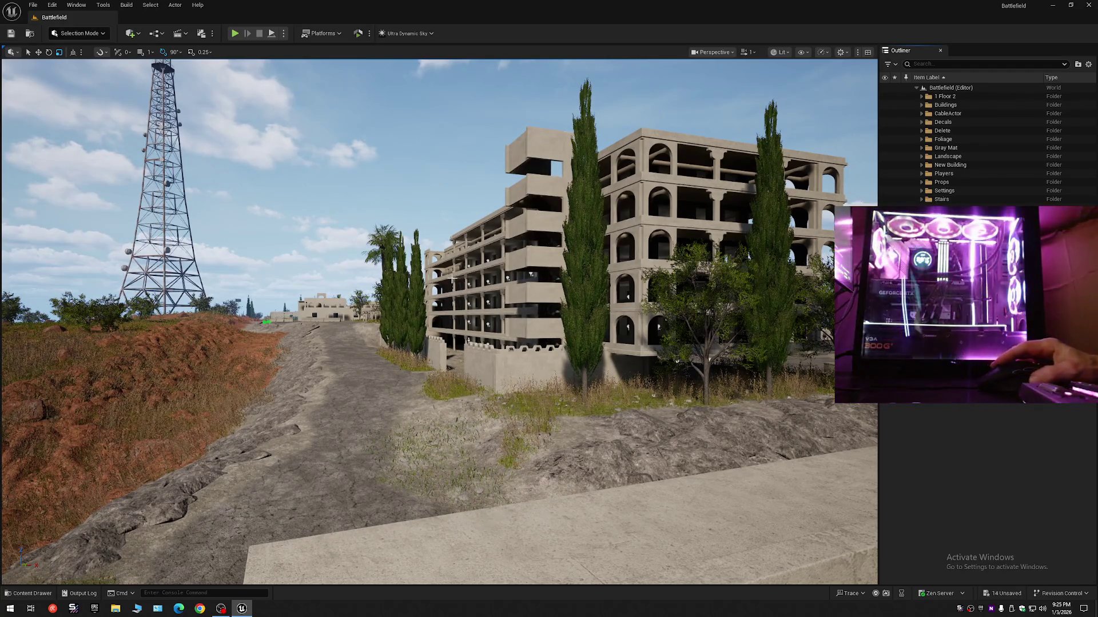
mouse_move(461, 325)
left_mouse_down()
mouse_move(462, 240)
mouse_move(441, 223)
mouse_move(426, 229)
mouse_move(457, 229)
left_mouse_up()
scroll(440, 228, "down", 1)
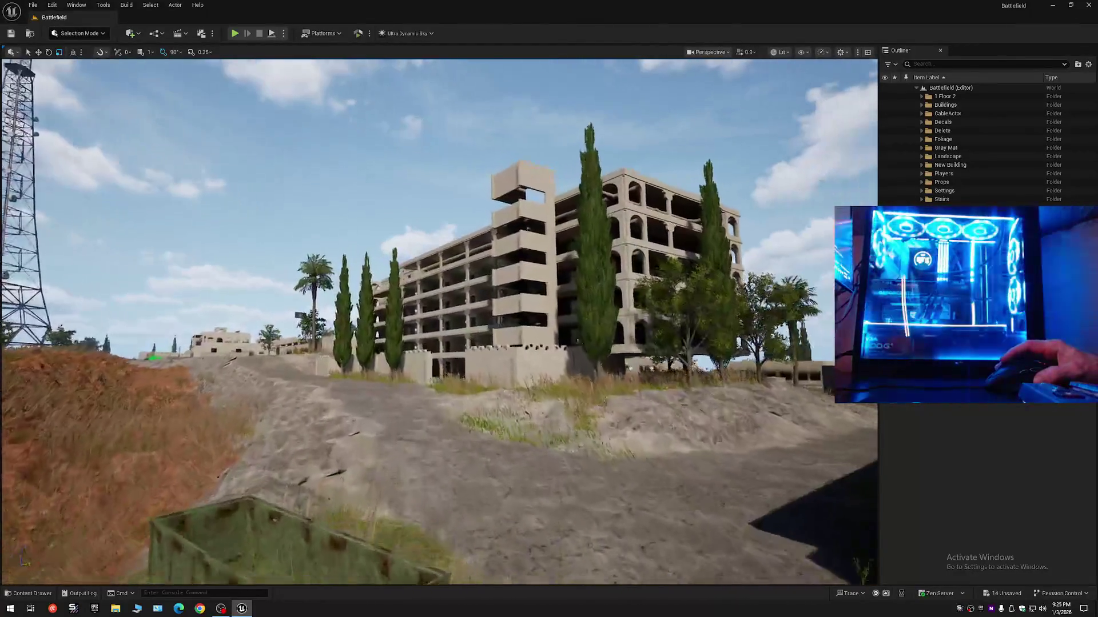
scroll(439, 322, "down", 1)
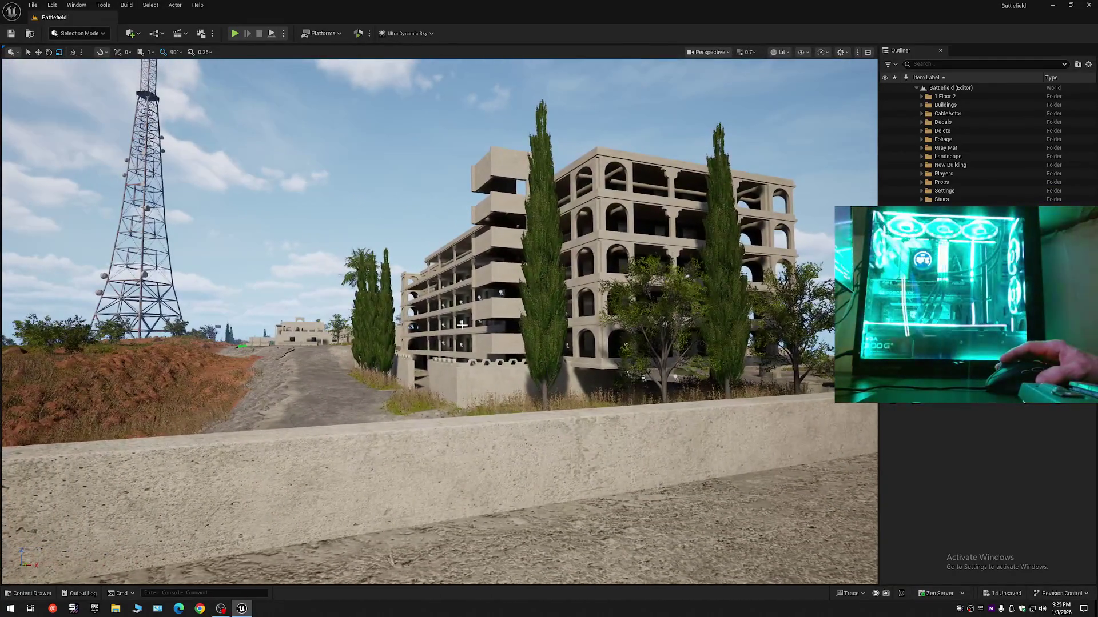
left_click(14, 35)
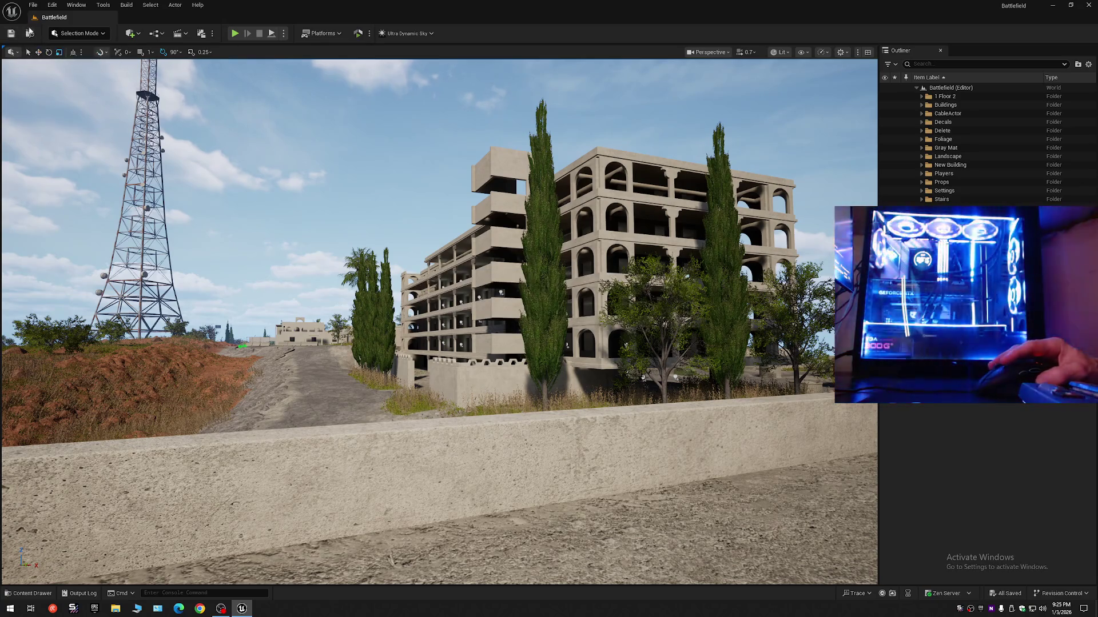
Save the current level, then save all modified assets
left_click(33, 5)
left_click(69, 110)
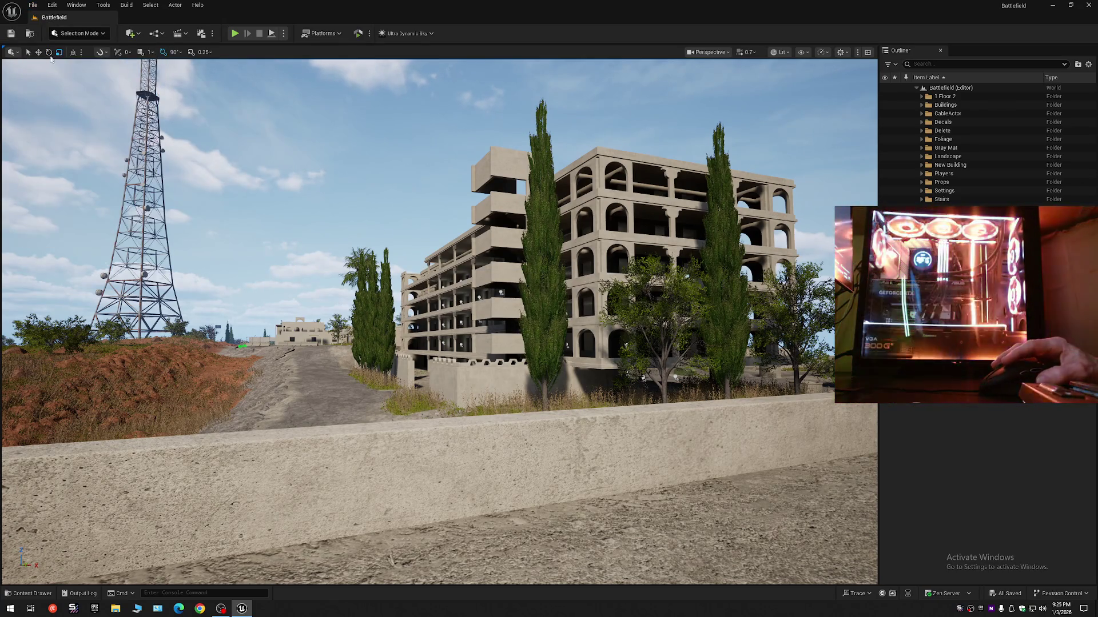
left_click(36, 6)
left_click(59, 127)
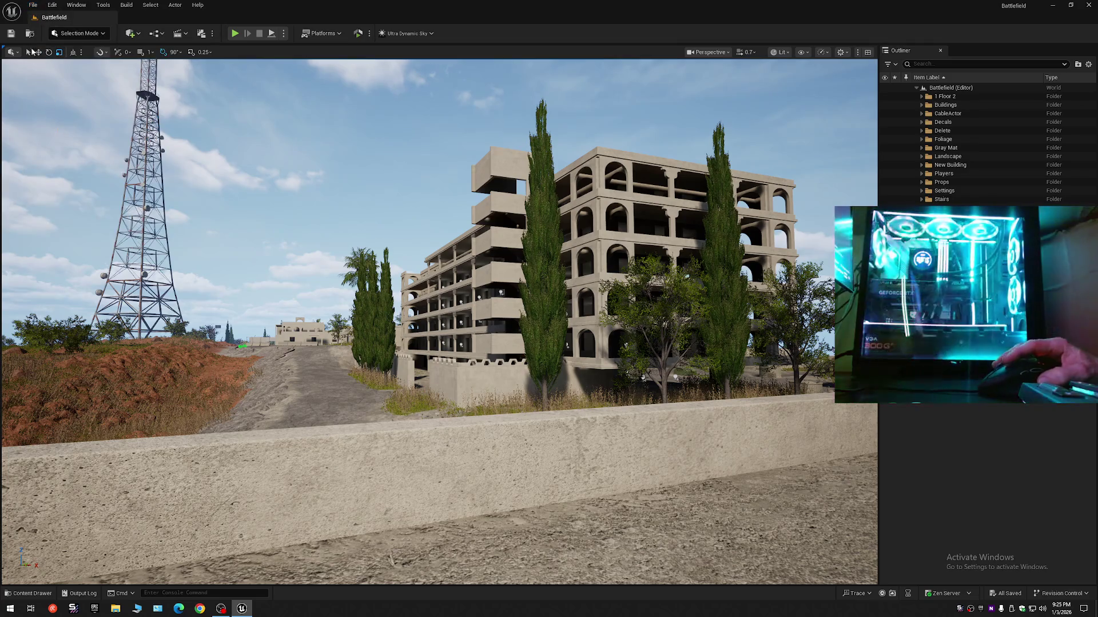
Save the level as the existing Battlefield map, confirming the overwrite
left_click(32, 5)
left_click(67, 118)
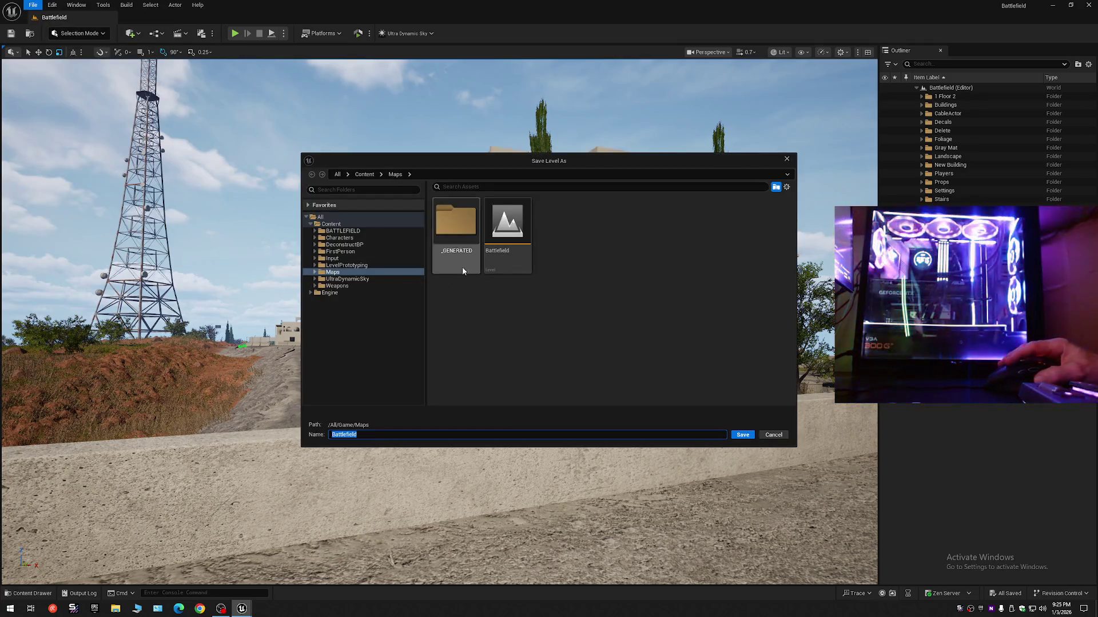
double_click(513, 243)
left_click(559, 316)
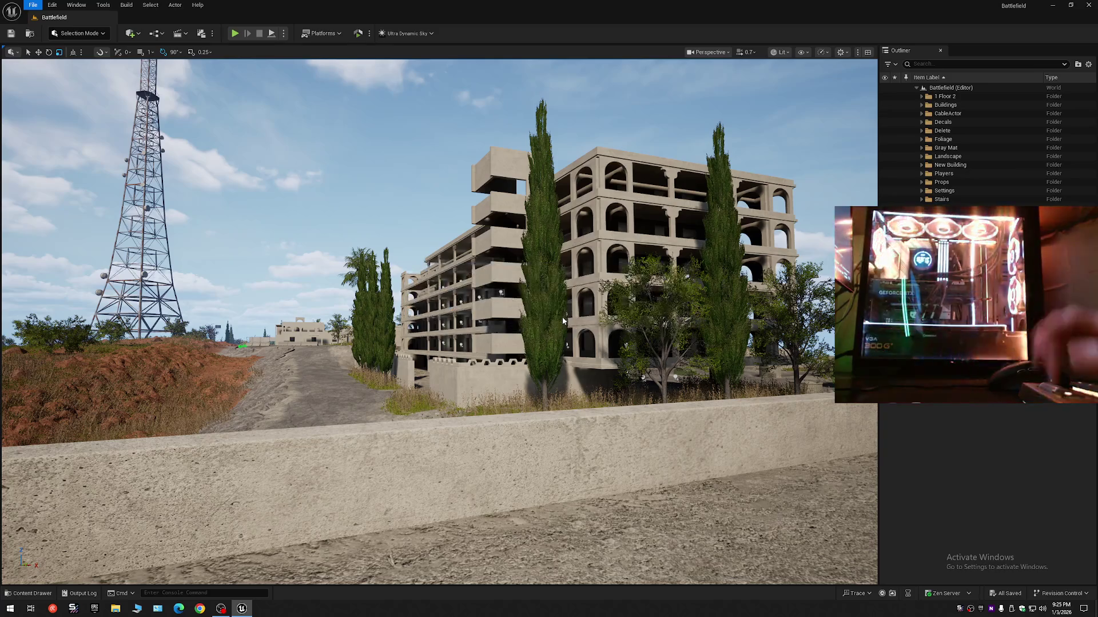